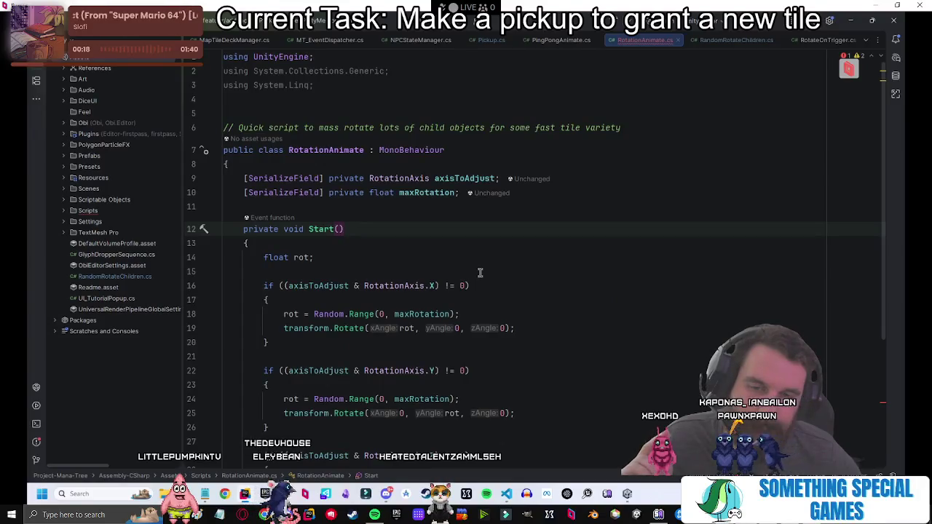
Rename the maxRotation field on line 10 to rotationSpeed.
{"action": "scroll", "coordinate": [480, 262], "scroll_direction": "down", "scroll_amount": 1}
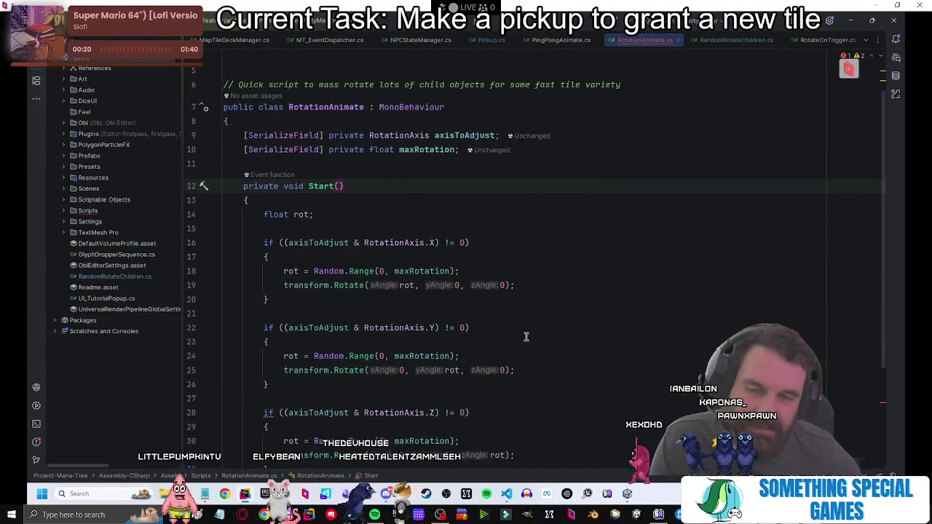
{"action": "scroll", "coordinate": [524, 335], "scroll_direction": "down", "scroll_amount": 2}
{"action": "scroll", "coordinate": [426, 346], "scroll_direction": "up", "scroll_amount": 2}
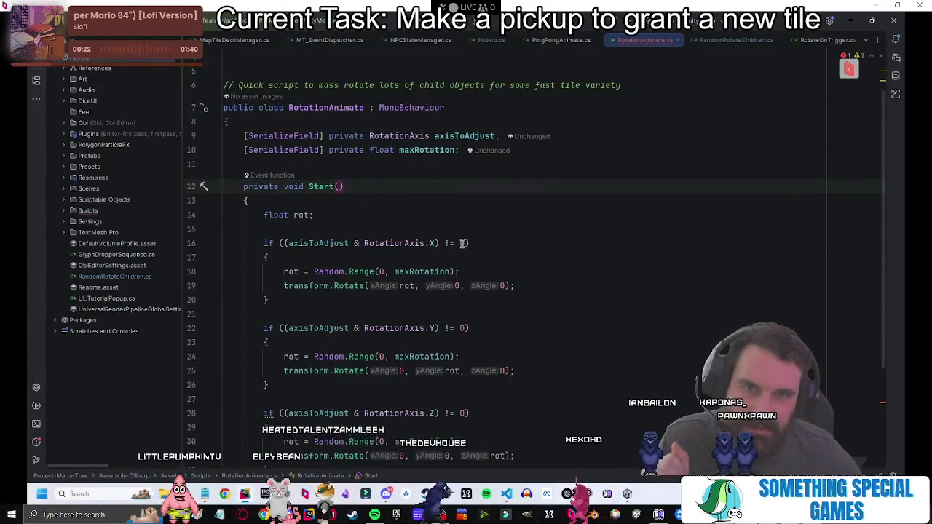
{"action": "left_click", "coordinate": [455, 150]}
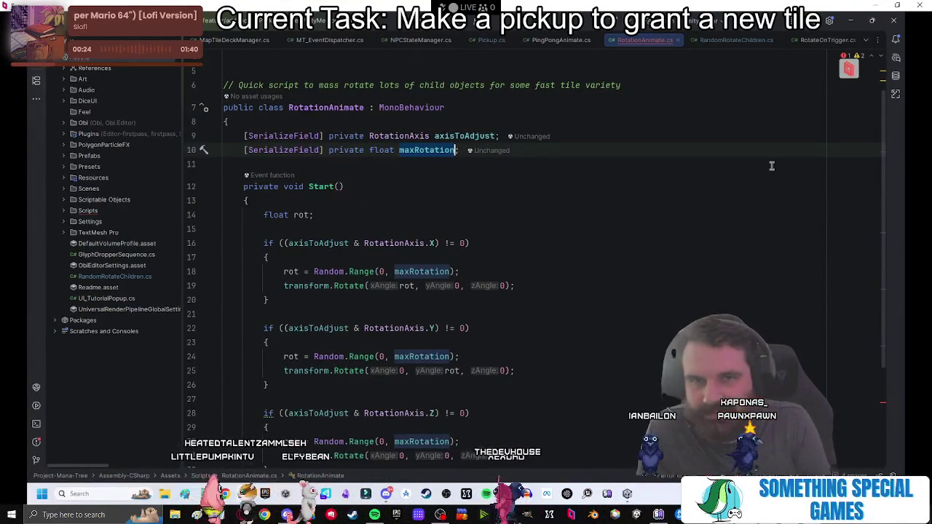
{"action": "key", "text": "ctrl+BackSpace"}
{"action": "type", "text": "rotati"}
{"action": "type", "text": "onSp"}
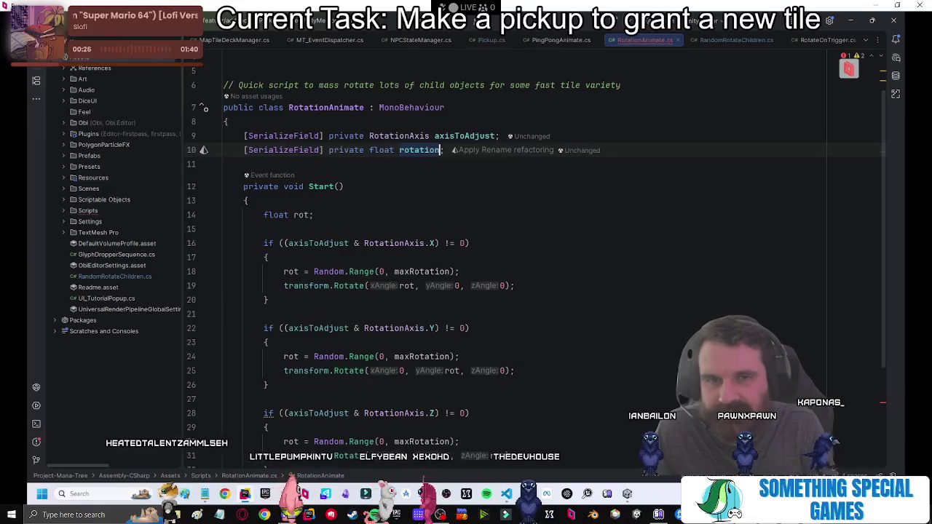
{"action": "type", "text": "eed"}
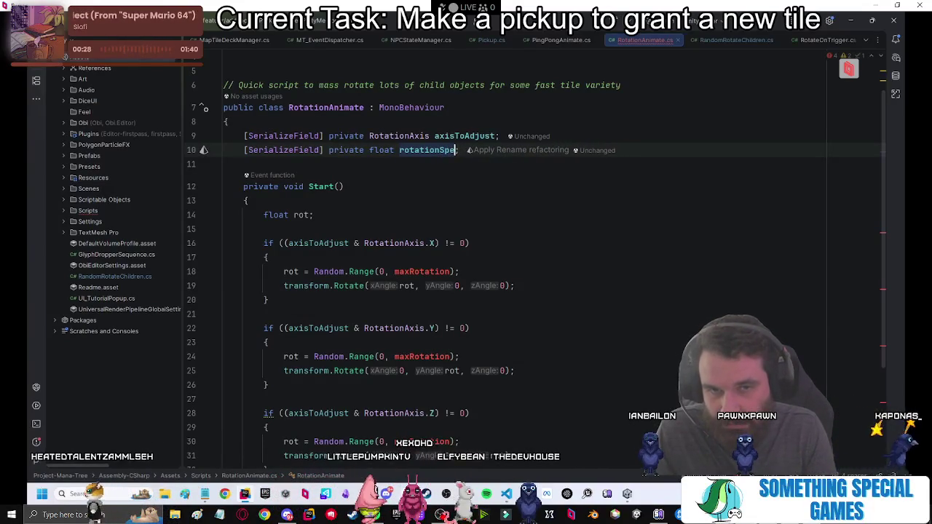
{"action": "key", "text": "Down"}
{"action": "key", "text": "Down"}
{"action": "key", "text": "Down"}
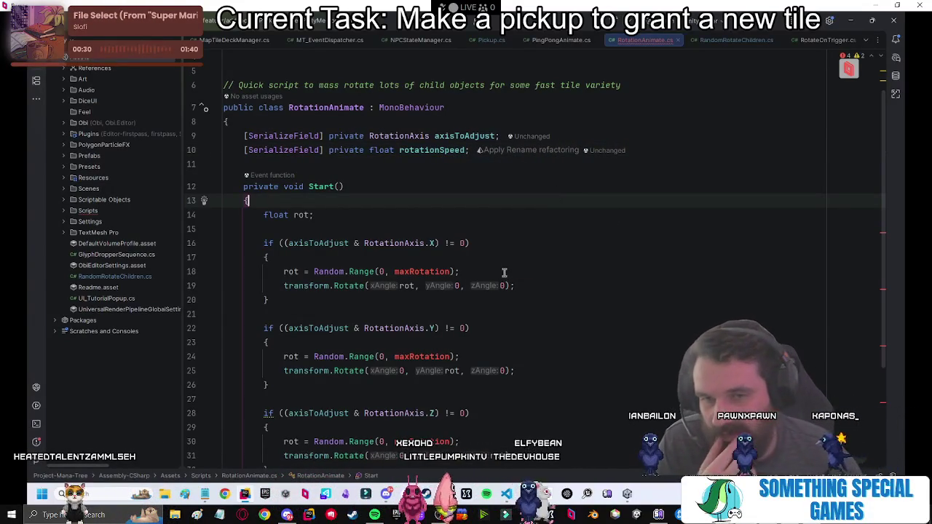
Rename the Start method on line 12 to Update.
{"action": "key", "text": "Up"}
{"action": "key", "text": "End"}
{"action": "key", "text": "Left"}
{"action": "key", "text": "Left"}
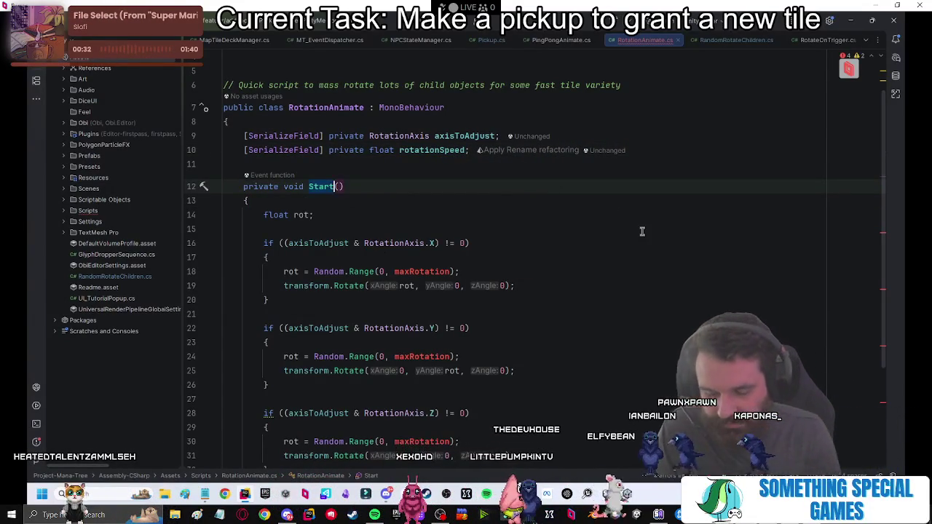
{"action": "key", "text": "ctrl+BackSpace"}
{"action": "type", "text": "Update"}
{"action": "left_click", "coordinate": [640, 168]}
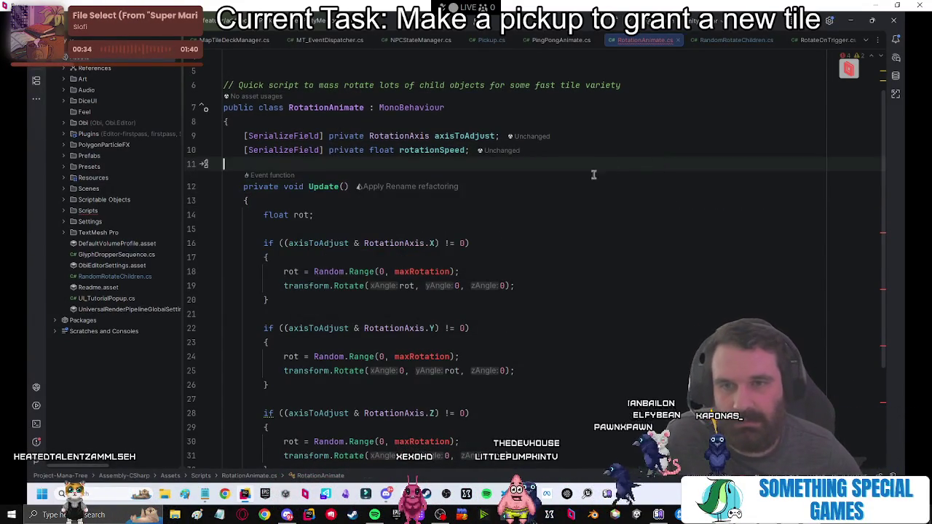
{"action": "left_click", "coordinate": [603, 151]}
Add a 'private bool isRotating;' field below rotationSpeed.
{"action": "key", "text": "Return"}
{"action": "type", "text": "p"}
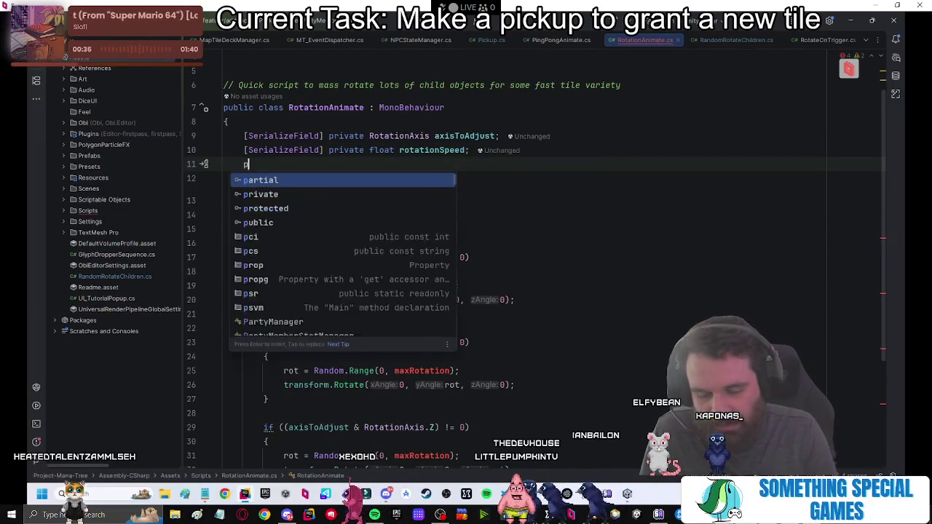
{"action": "type", "text": "rivate bool "}
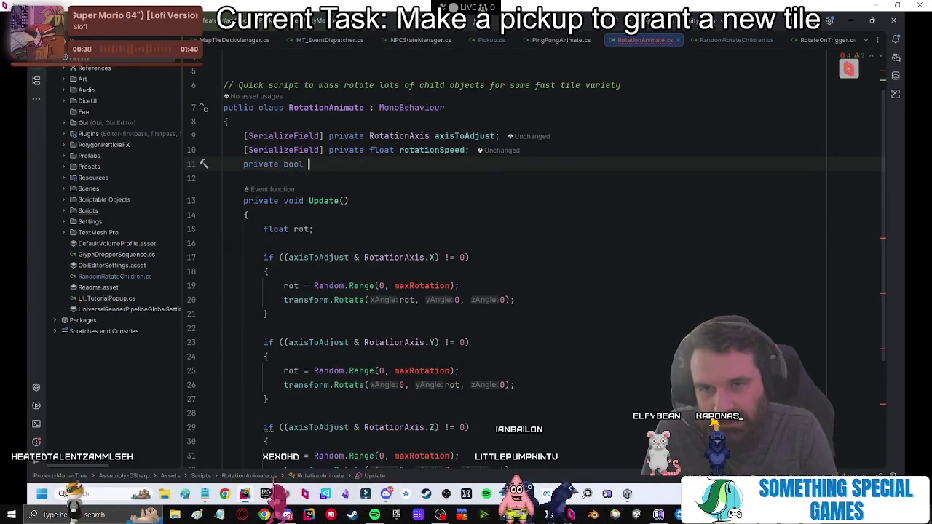
{"action": "type", "text": "isRotating;"}
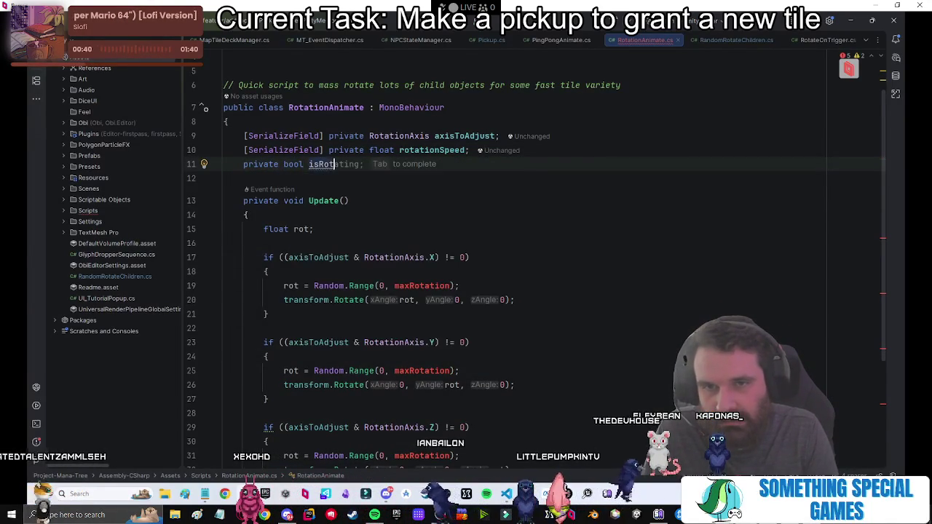
{"action": "key", "text": "Return"}
{"action": "key", "text": "Return"}
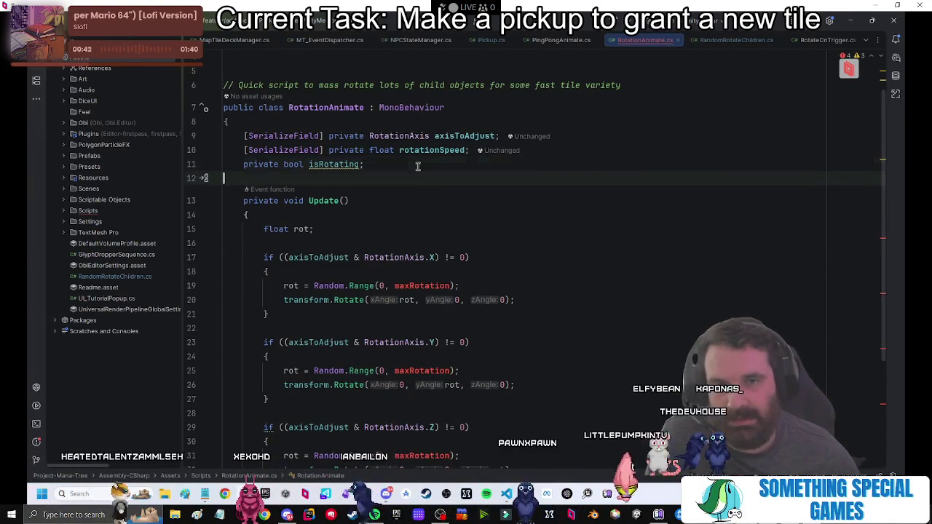
Add an empty private void Start() method with braces above Update().
{"action": "type", "text": "private Vector3"}
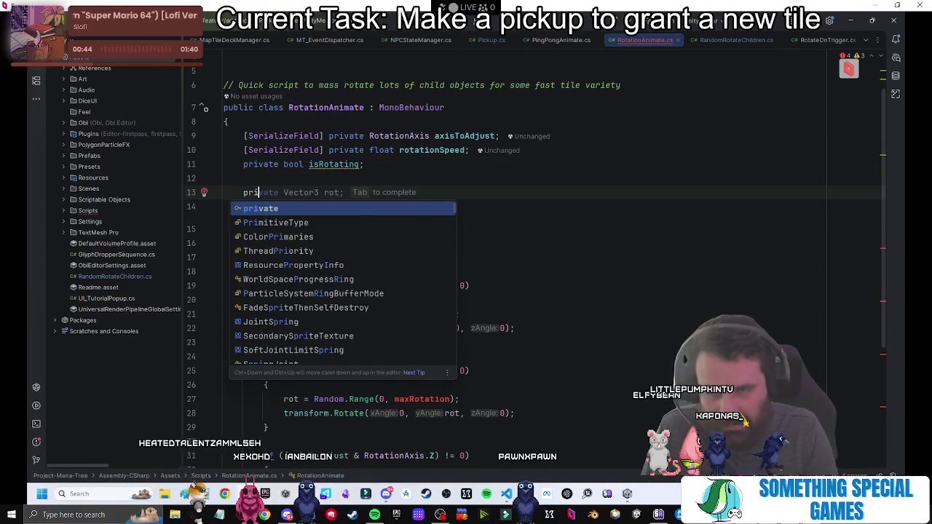
{"action": "key", "text": "BackSpace"}
{"action": "key", "text": "BackSpace"}
{"action": "key", "text": "BackSpace"}
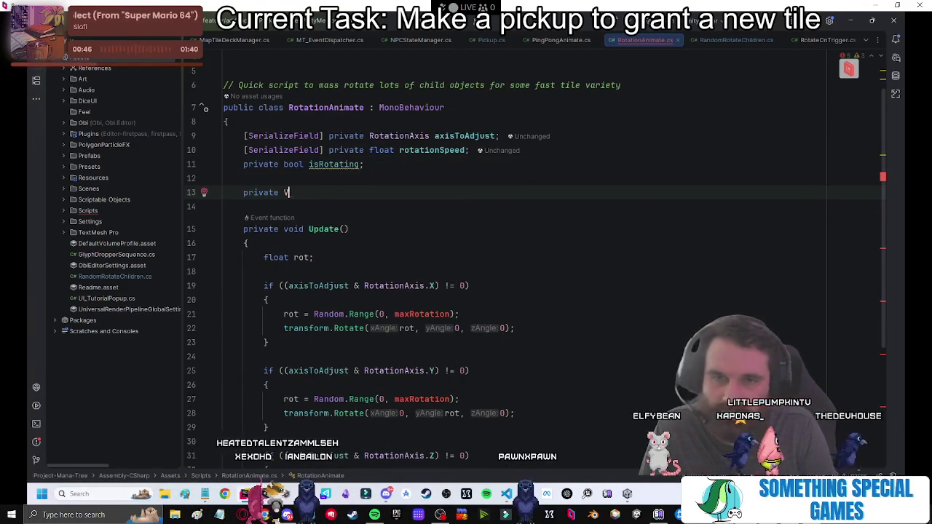
{"action": "type", "text": "void Start"}
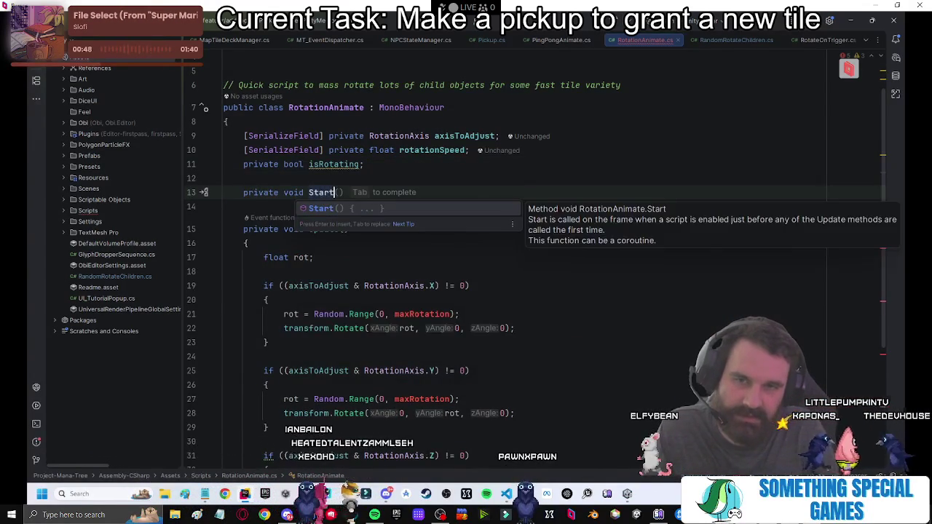
{"action": "key", "text": "Return"}
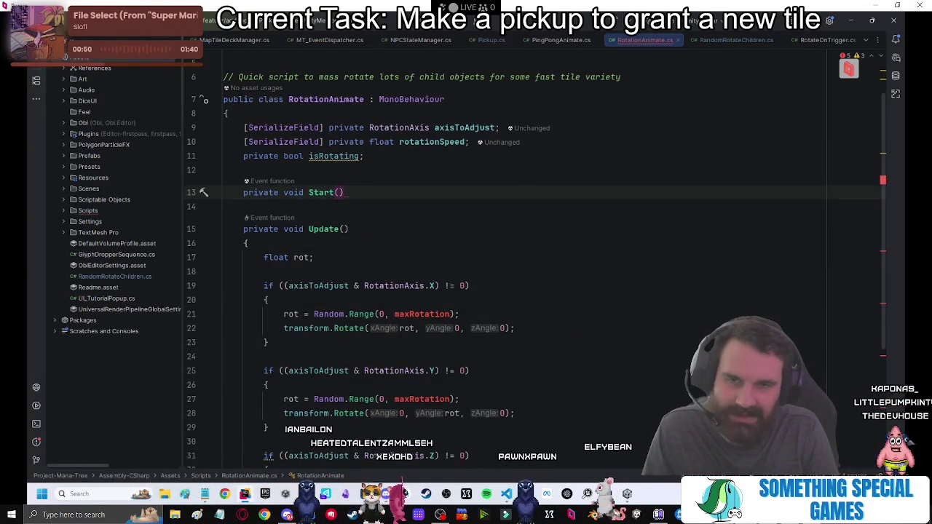
{"action": "key", "text": "Return"}
{"action": "left_click", "coordinate": [340, 243]}
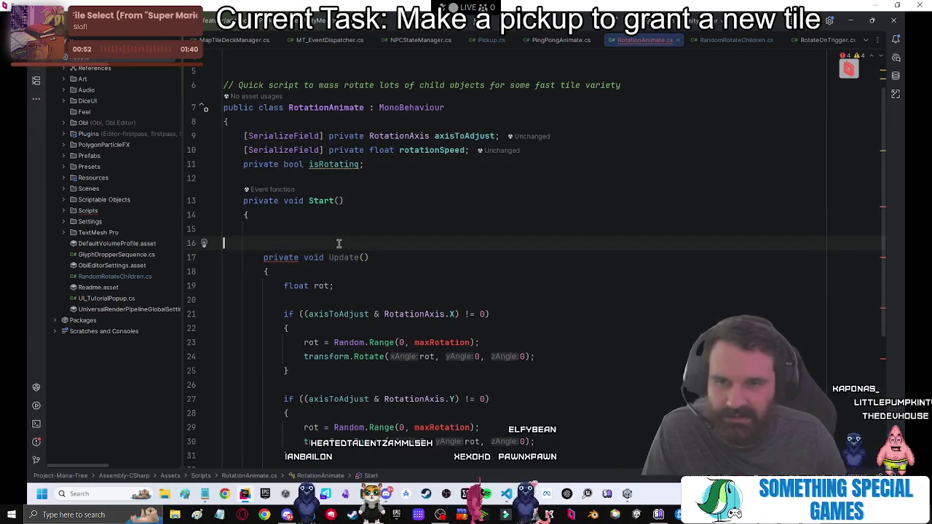
{"action": "type", "text": "}"}
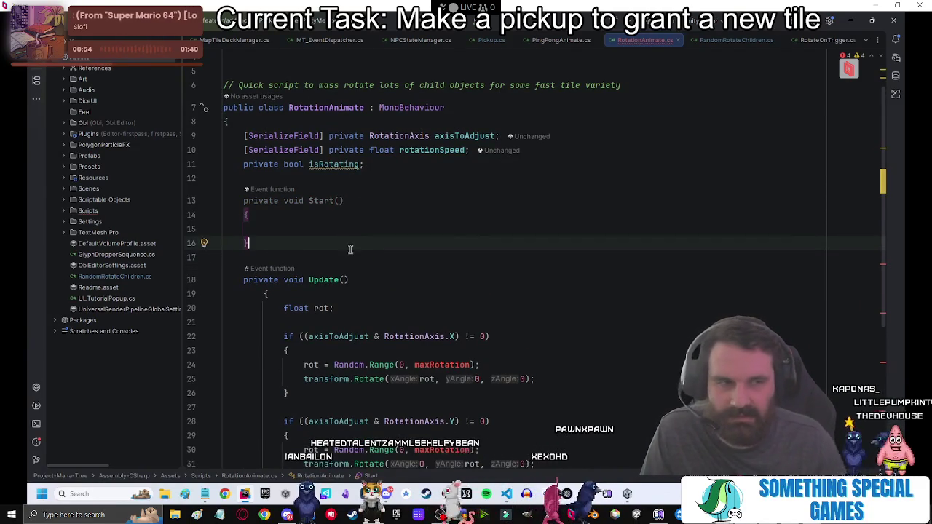
{"action": "left_click", "coordinate": [360, 280]}
{"action": "left_click", "coordinate": [438, 303]}
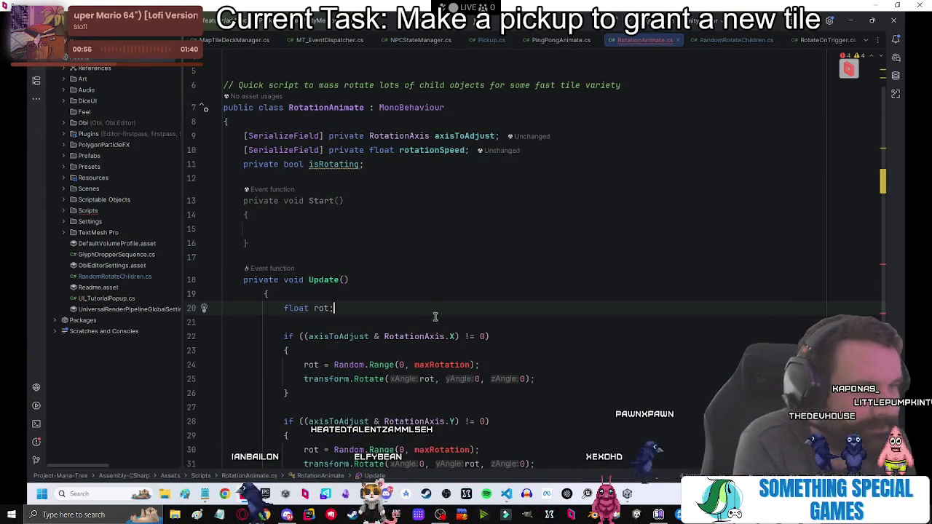
{"action": "scroll", "coordinate": [509, 300], "scroll_direction": "down", "scroll_amount": 5}
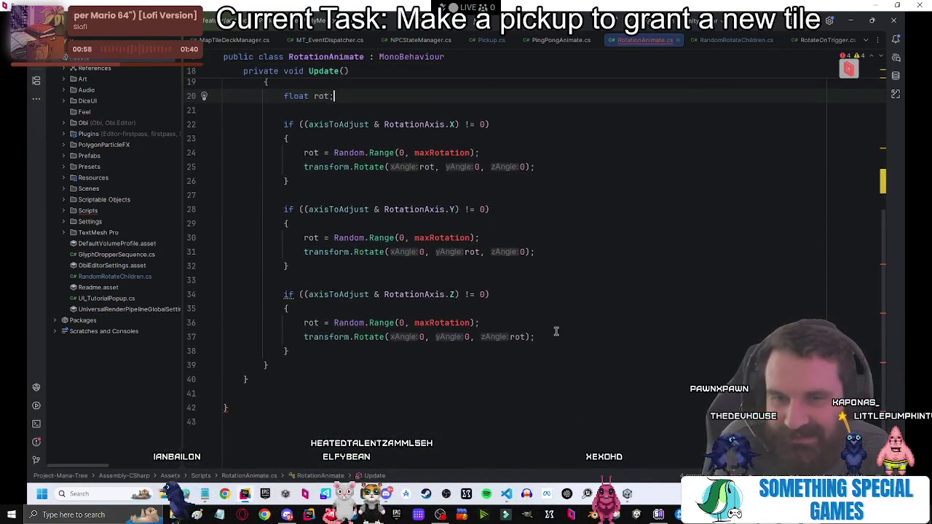
{"action": "scroll", "coordinate": [556, 306], "scroll_direction": "up", "scroll_amount": 3}
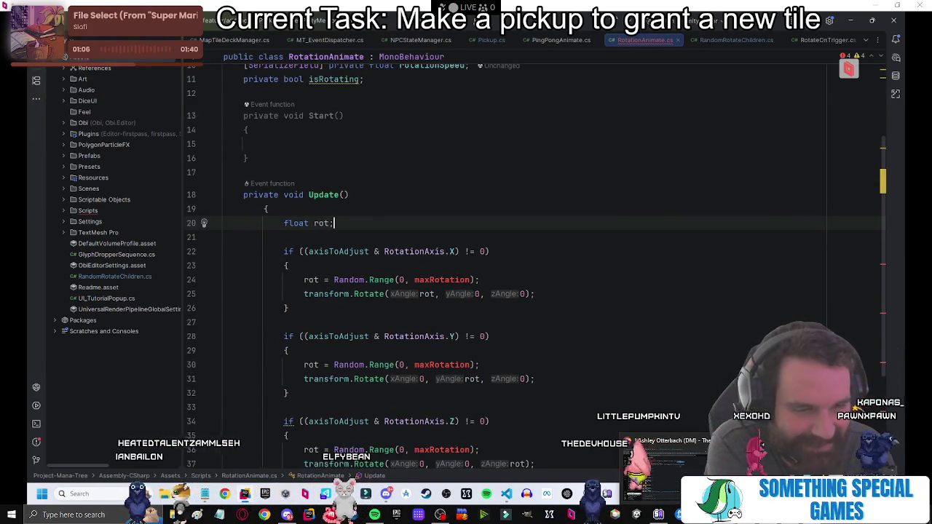
{"action": "key", "text": "alt+Tab"}
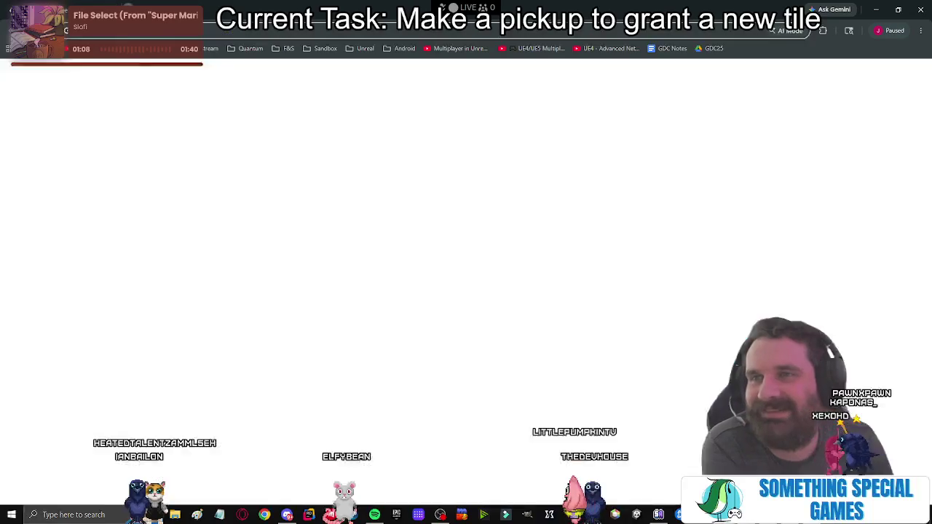
Search Google for 'unity do tweens rotation' and open the DOTween documentation link.
{"action": "type", "text": "unity"}
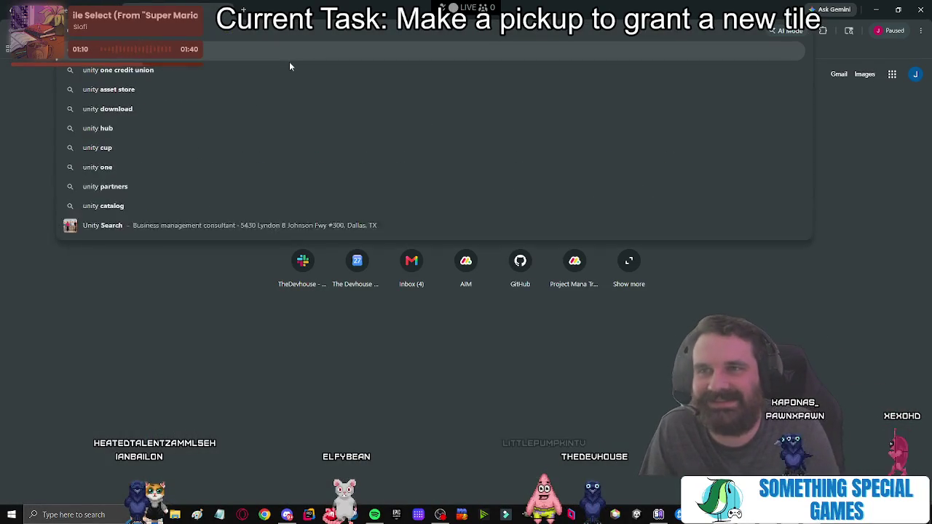
{"action": "type", "text": " do tween"}
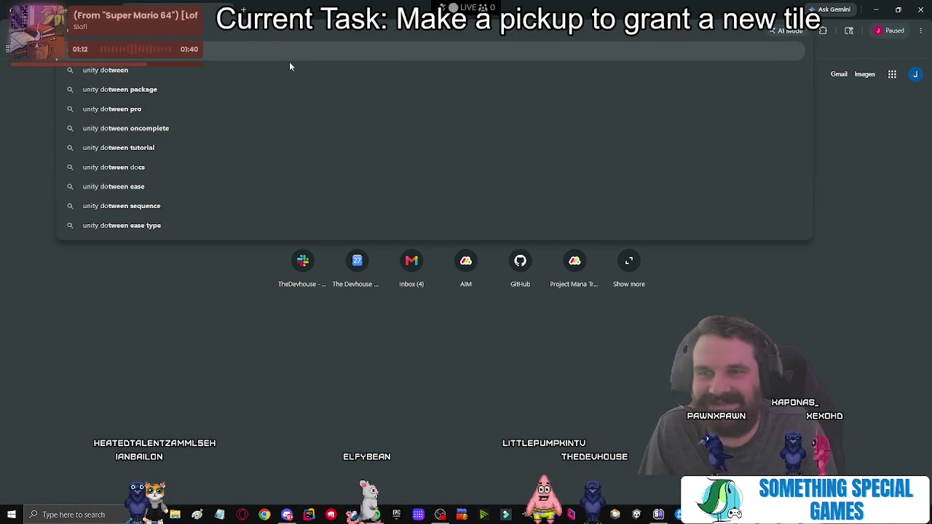
{"action": "type", "text": "s rotation"}
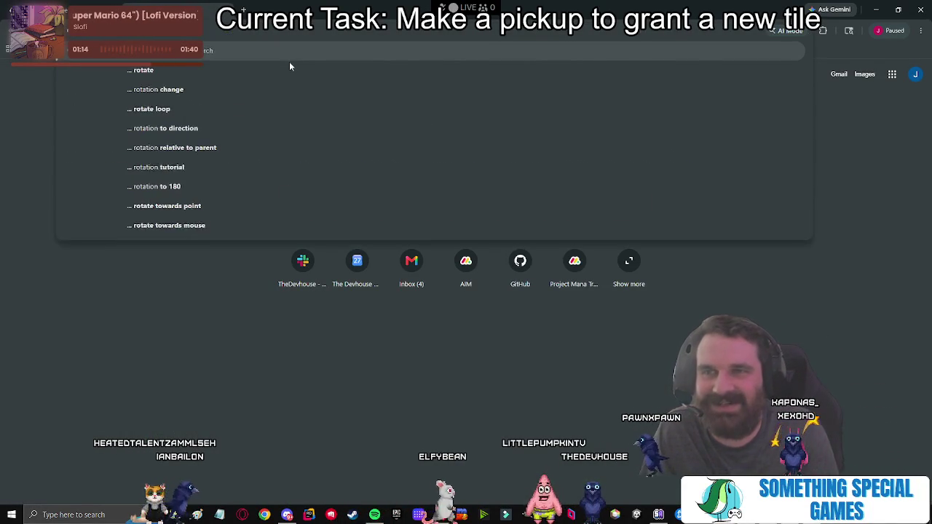
{"action": "key", "text": "Return"}
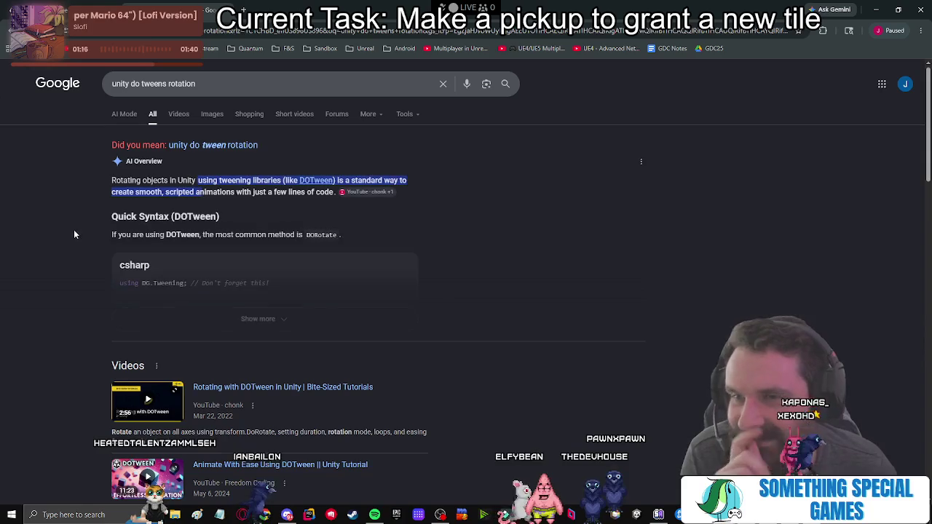
{"action": "left_click", "coordinate": [313, 181]}
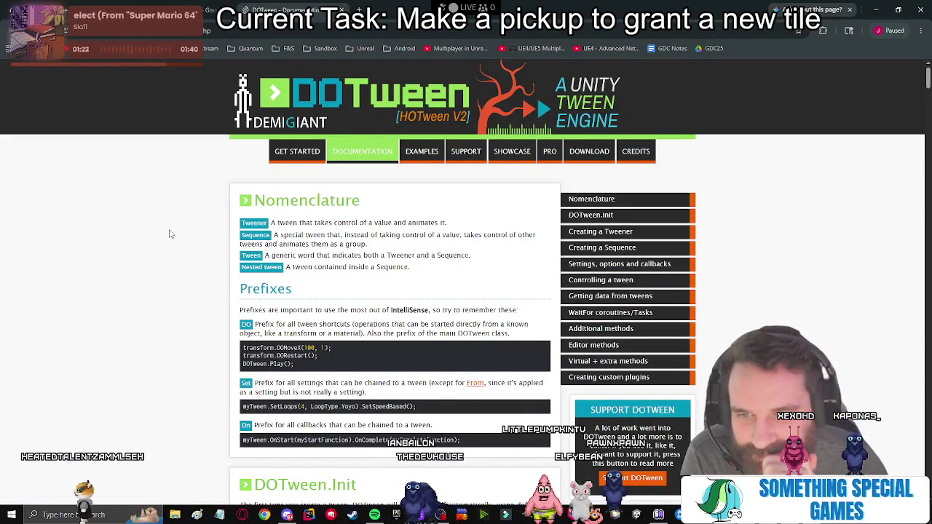
Expand the Rigidbody DORotate(Vector3 to, float duration, RotateMode mode) entry and read its RotateMode options.
{"action": "scroll", "coordinate": [169, 233], "scroll_direction": "down", "scroll_amount": 1}
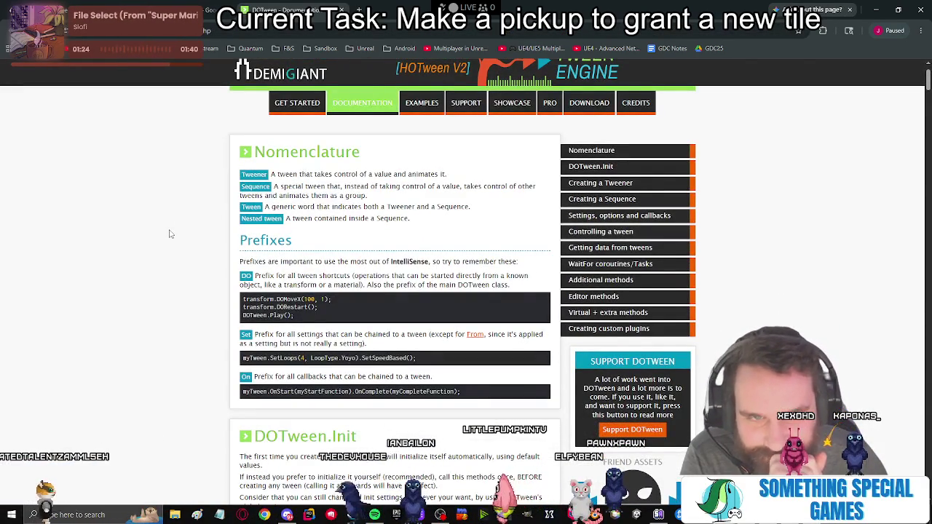
{"action": "scroll", "coordinate": [170, 234], "scroll_direction": "down", "scroll_amount": 3}
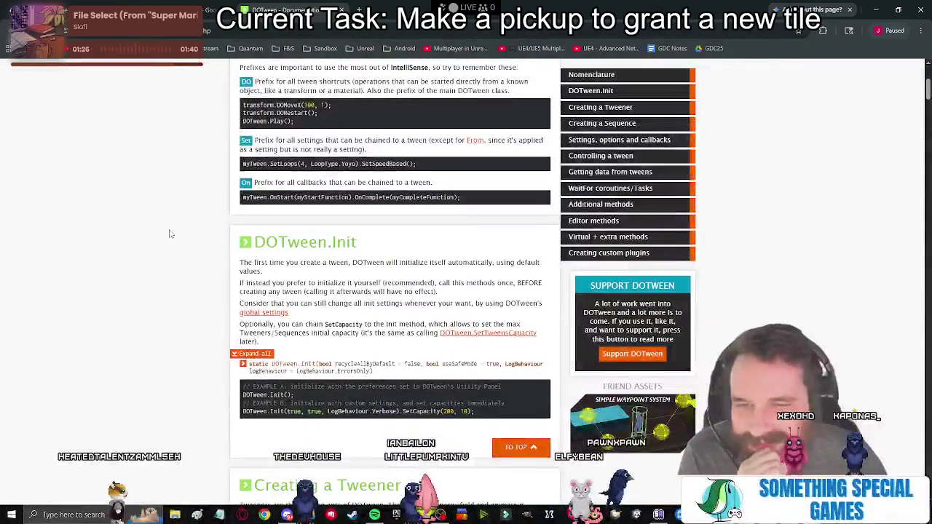
{"action": "scroll", "coordinate": [170, 234], "scroll_direction": "down", "scroll_amount": 7}
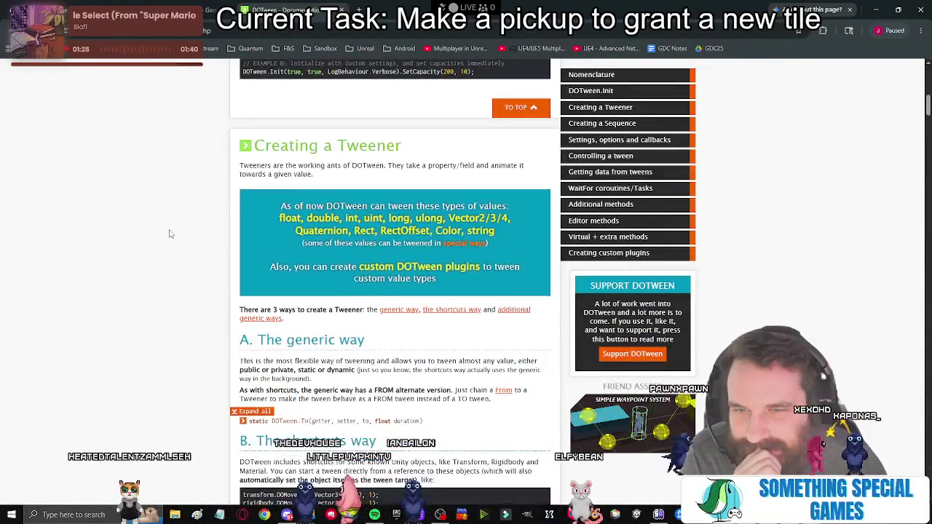
{"action": "scroll", "coordinate": [169, 234], "scroll_direction": "down", "scroll_amount": 1}
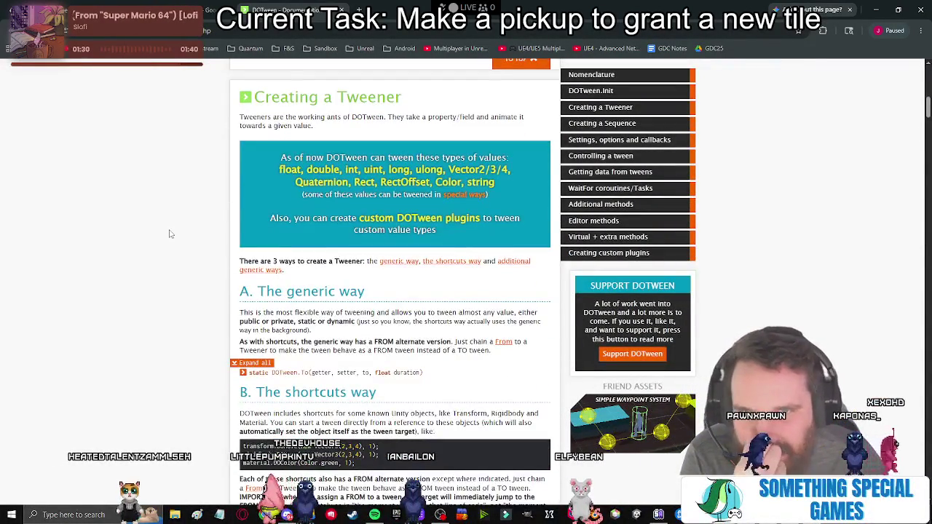
{"action": "scroll", "coordinate": [169, 234], "scroll_direction": "down", "scroll_amount": 2}
{"action": "scroll", "coordinate": [169, 234], "scroll_direction": "down", "scroll_amount": 5}
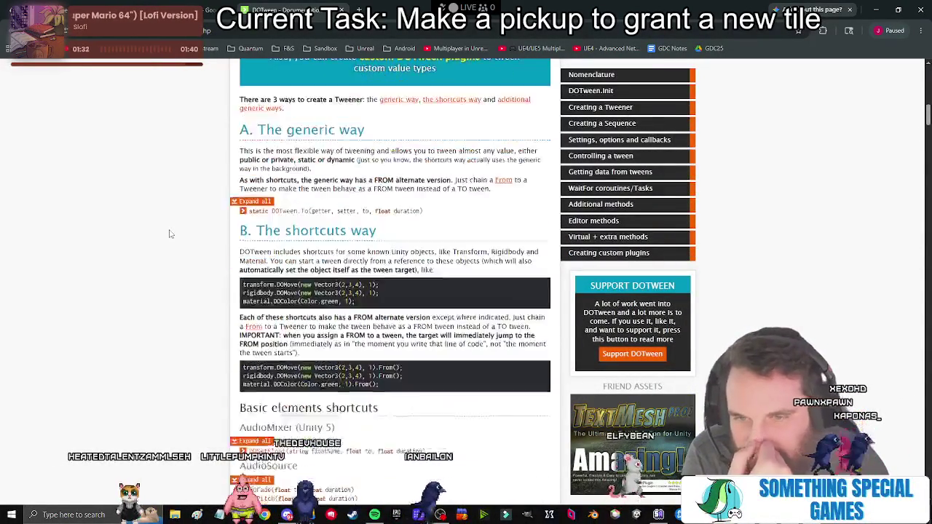
{"action": "scroll", "coordinate": [170, 234], "scroll_direction": "down", "scroll_amount": 5}
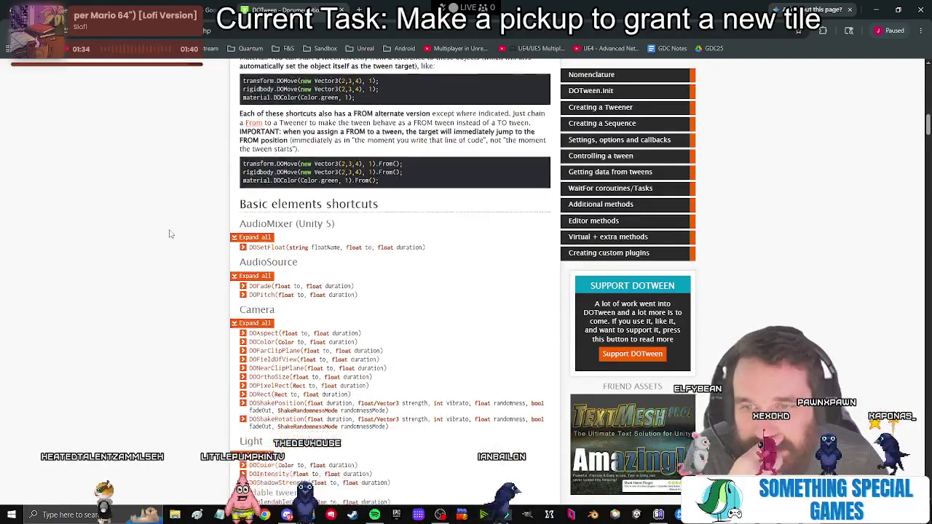
{"action": "scroll", "coordinate": [169, 234], "scroll_direction": "down", "scroll_amount": 7}
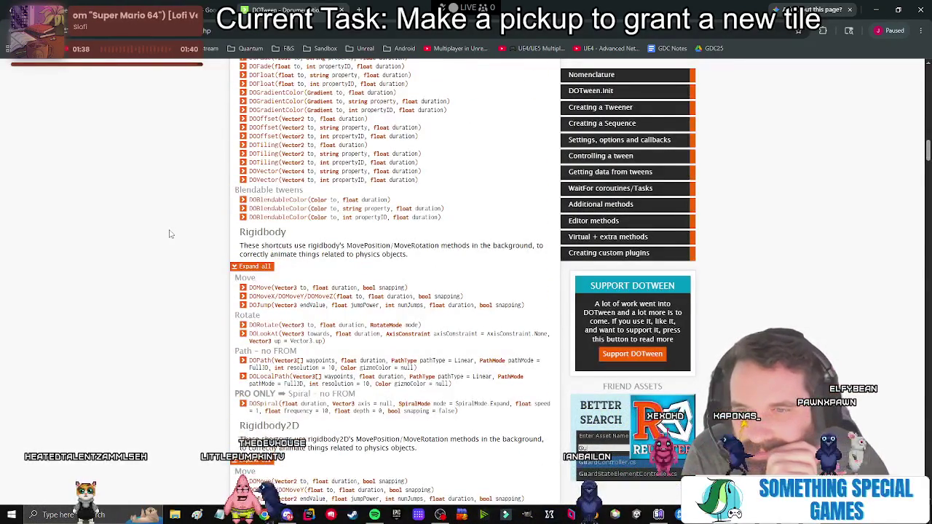
{"action": "scroll", "coordinate": [169, 233], "scroll_direction": "down", "scroll_amount": 1}
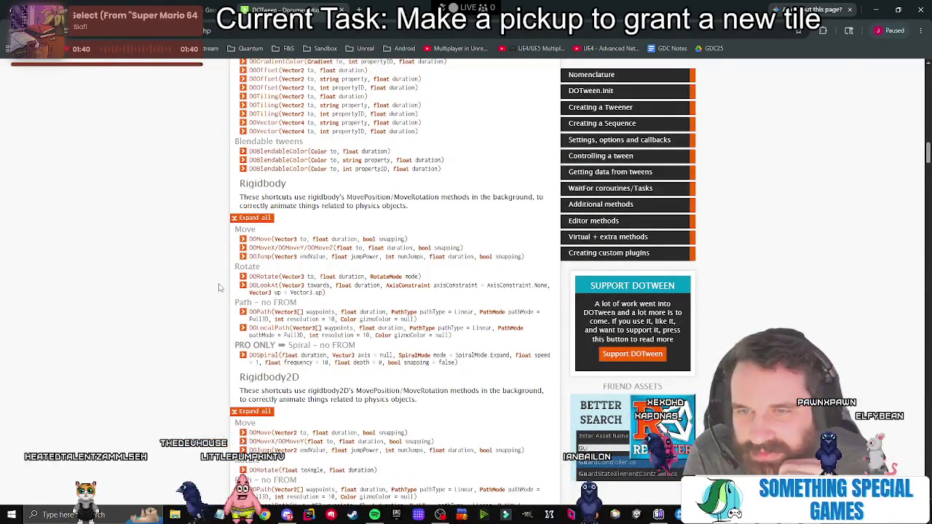
{"action": "left_click", "coordinate": [431, 279]}
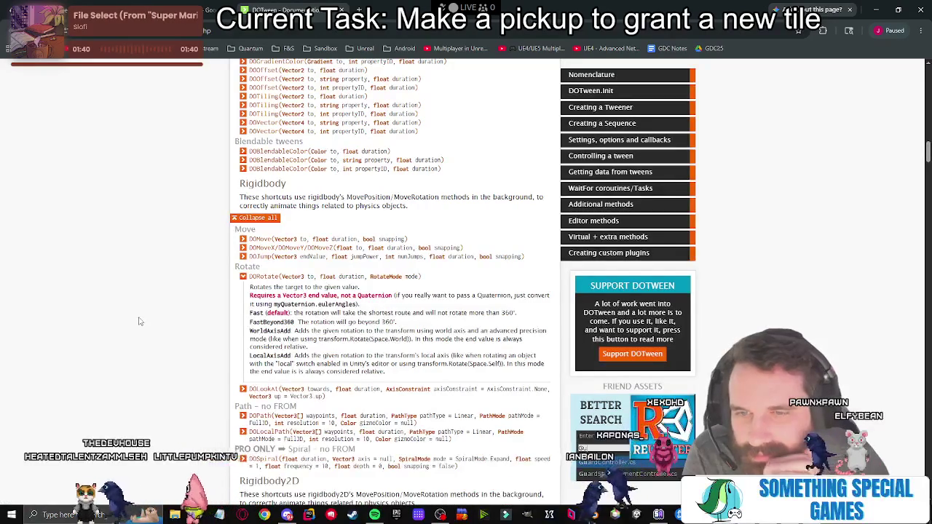
{"action": "scroll", "coordinate": [142, 319], "scroll_direction": "down", "scroll_amount": 2}
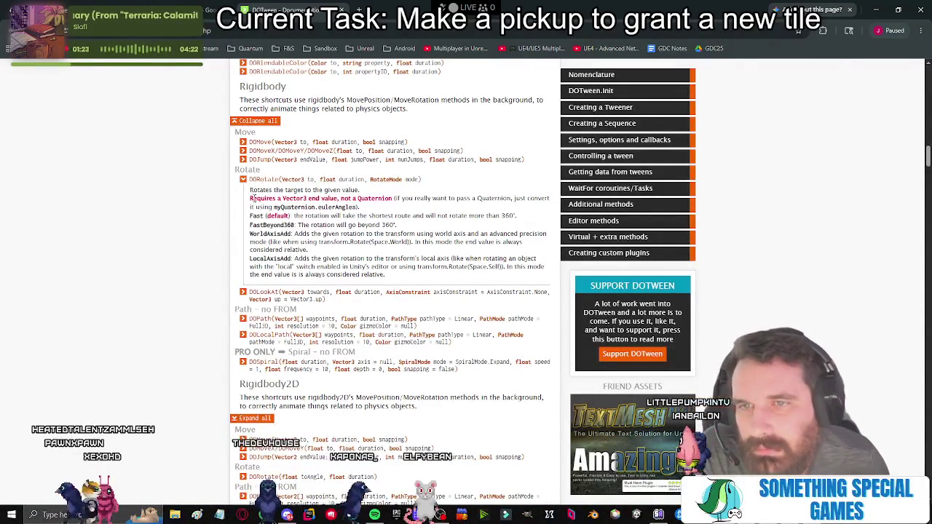
Collapse the Rigidbody DORotate description and move down to the Transform shortcuts.
{"action": "scroll", "coordinate": [217, 265], "scroll_direction": "up", "scroll_amount": 3}
{"action": "left_click_drag", "start_coordinate": [237, 182], "coordinate": [422, 277]}
{"action": "left_click", "coordinate": [144, 344]}
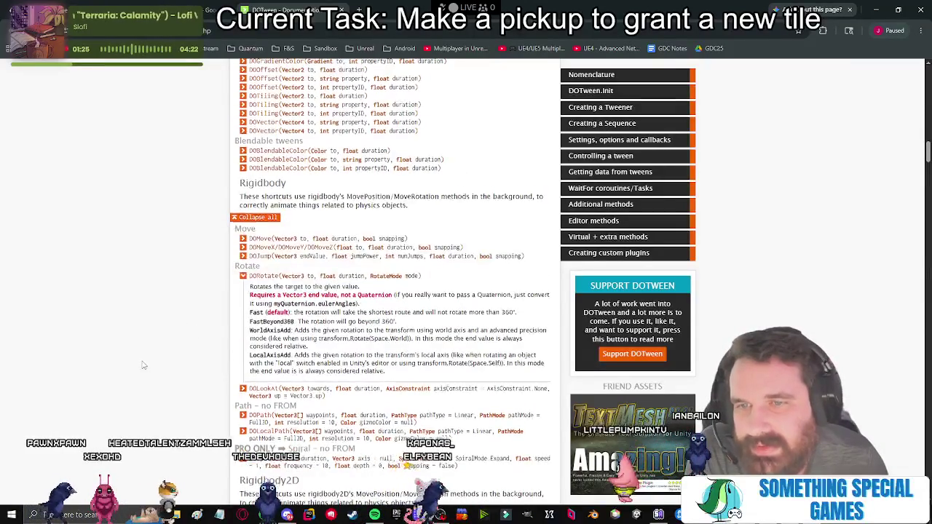
{"action": "scroll", "coordinate": [143, 344], "scroll_direction": "down", "scroll_amount": 5}
{"action": "scroll", "coordinate": [143, 344], "scroll_direction": "up", "scroll_amount": 7}
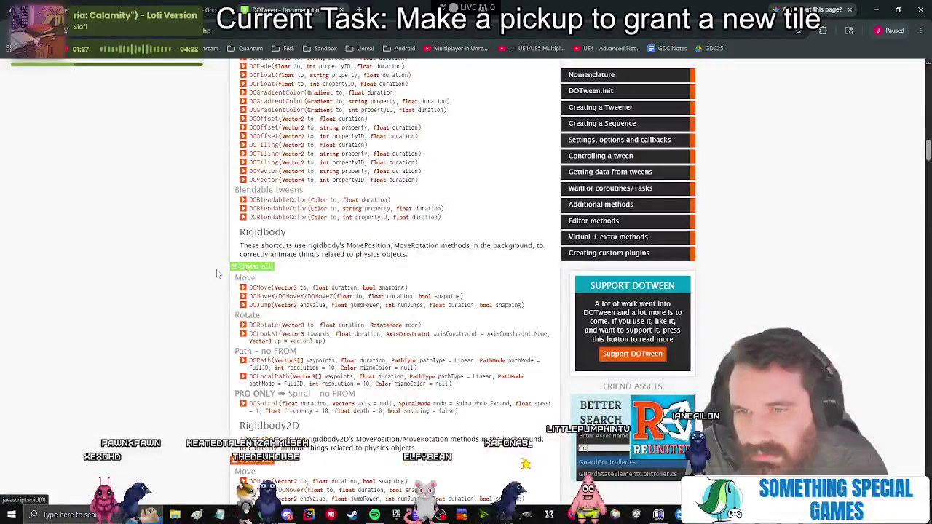
{"action": "left_click", "coordinate": [243, 325]}
{"action": "scroll", "coordinate": [243, 324], "scroll_direction": "down", "scroll_amount": 3}
{"action": "scroll", "coordinate": [187, 357], "scroll_direction": "down", "scroll_amount": 7}
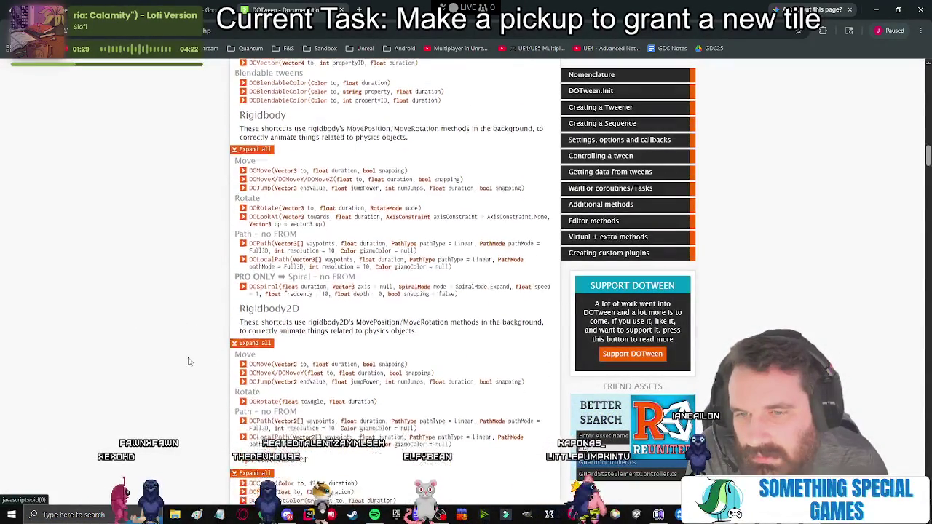
{"action": "scroll", "coordinate": [188, 348], "scroll_direction": "down", "scroll_amount": 5}
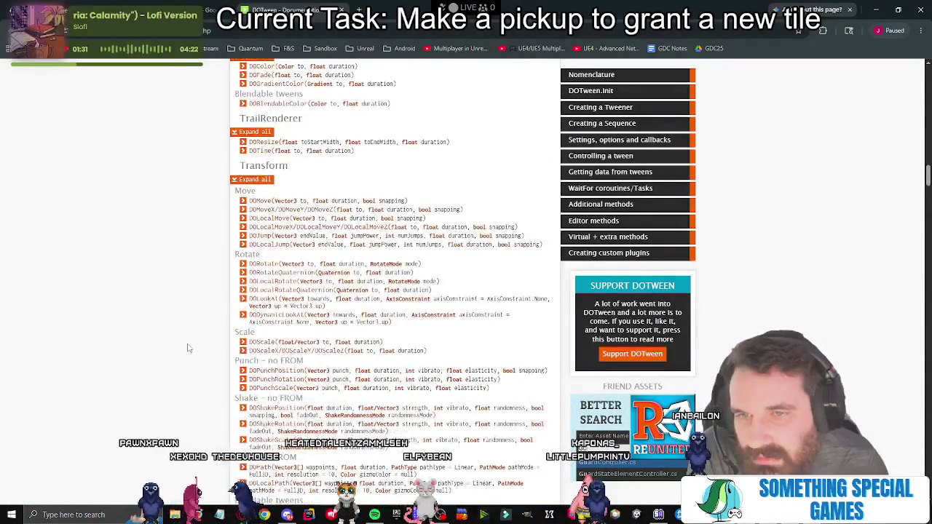
Read the Transform DORotate, DORotateQuaternion and DOLocalRotate descriptions.
{"action": "left_click", "coordinate": [310, 266]}
{"action": "scroll", "coordinate": [179, 290], "scroll_direction": "down", "scroll_amount": 1}
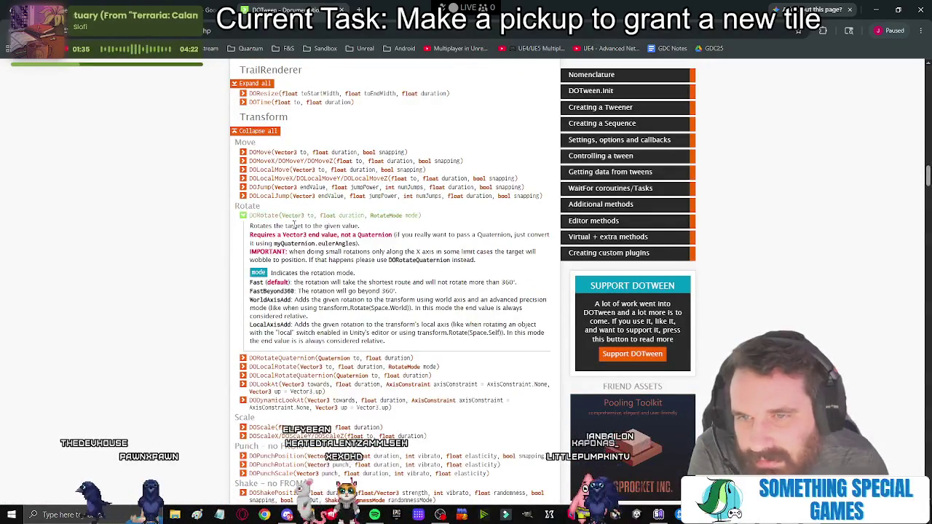
{"action": "left_click", "coordinate": [291, 360]}
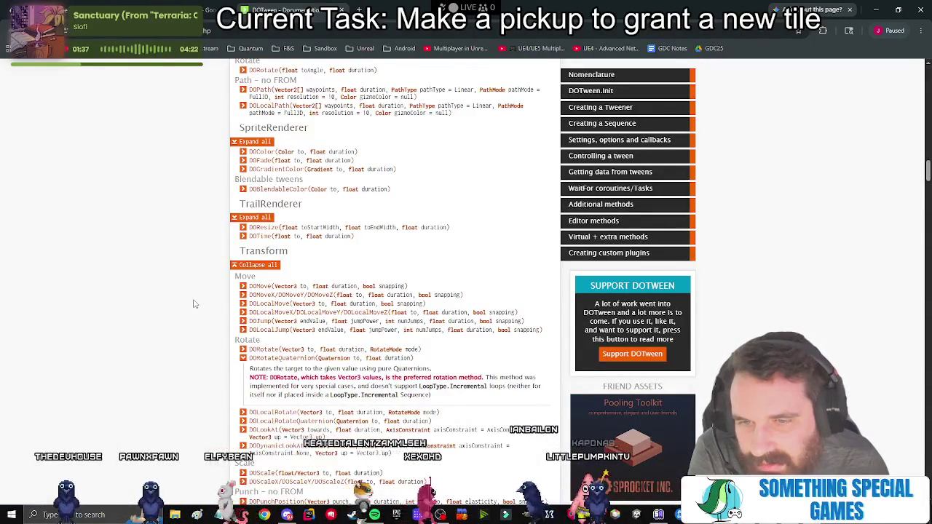
{"action": "scroll", "coordinate": [193, 304], "scroll_direction": "down", "scroll_amount": 1}
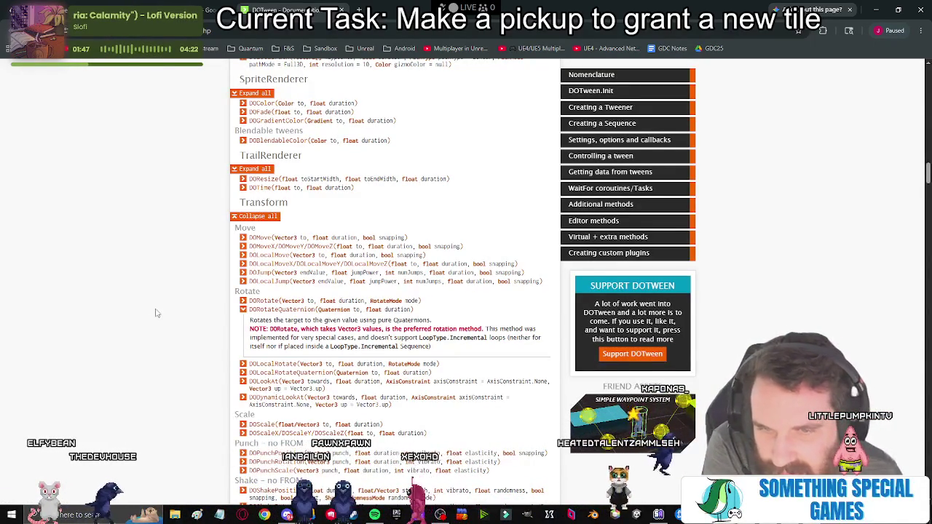
{"action": "left_click", "coordinate": [242, 311]}
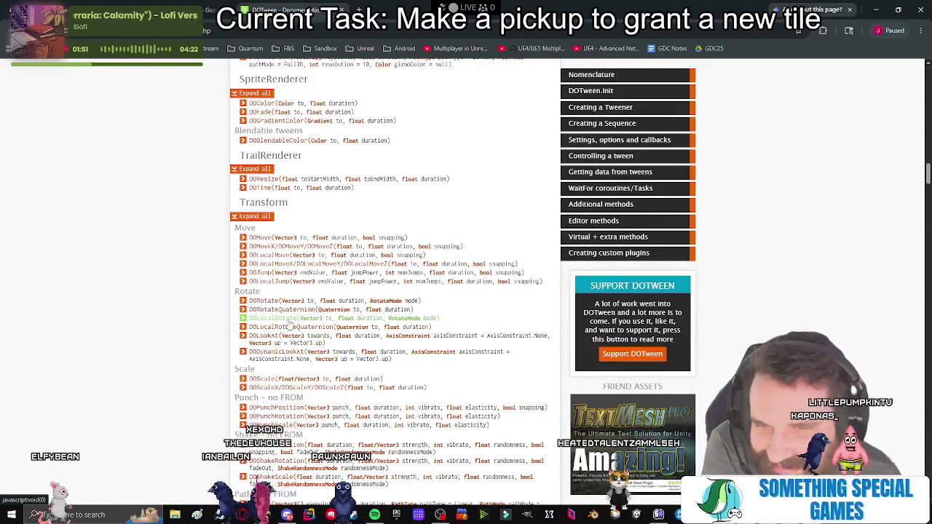
{"action": "left_click", "coordinate": [267, 319]}
{"action": "scroll", "coordinate": [277, 342], "scroll_direction": "down", "scroll_amount": 1}
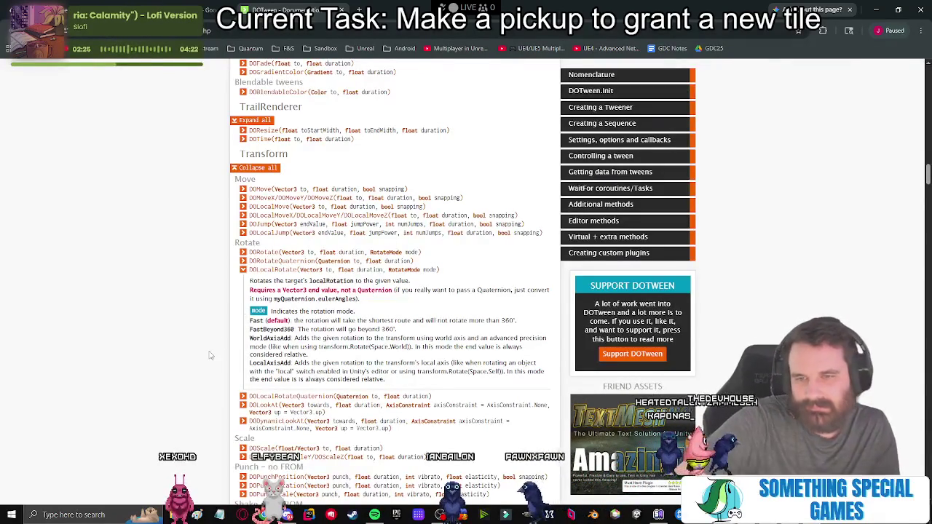
{"action": "scroll", "coordinate": [210, 355], "scroll_direction": "down", "scroll_amount": 1}
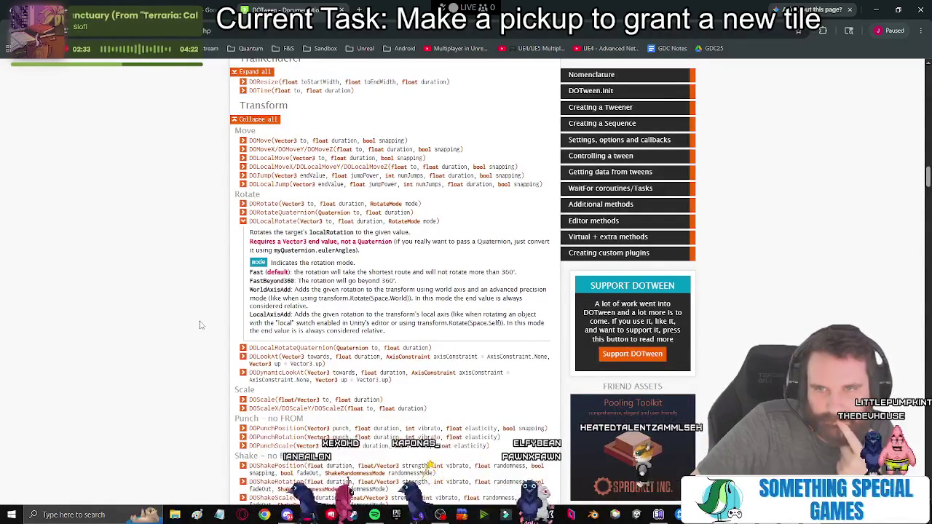
Highlight the DOLocalRotate signature and DOLocalMove lines, then return to RotationAnimate.cs in Rider.
{"action": "triple_click", "coordinate": [142, 222]}
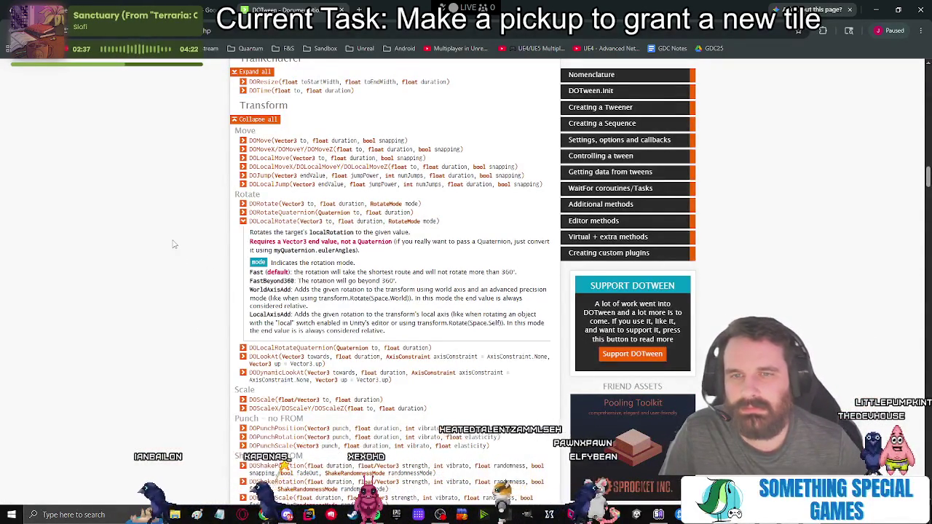
{"action": "left_click", "coordinate": [274, 205]}
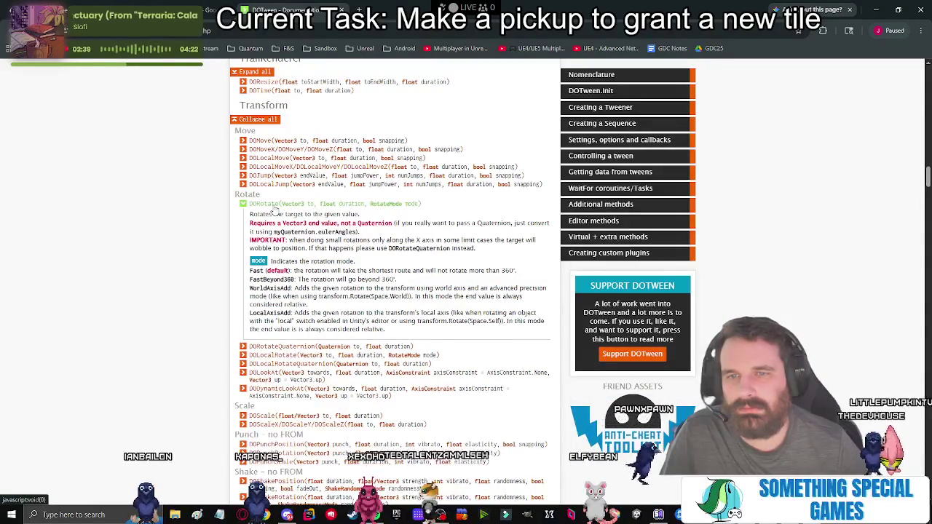
{"action": "left_click", "coordinate": [274, 207]}
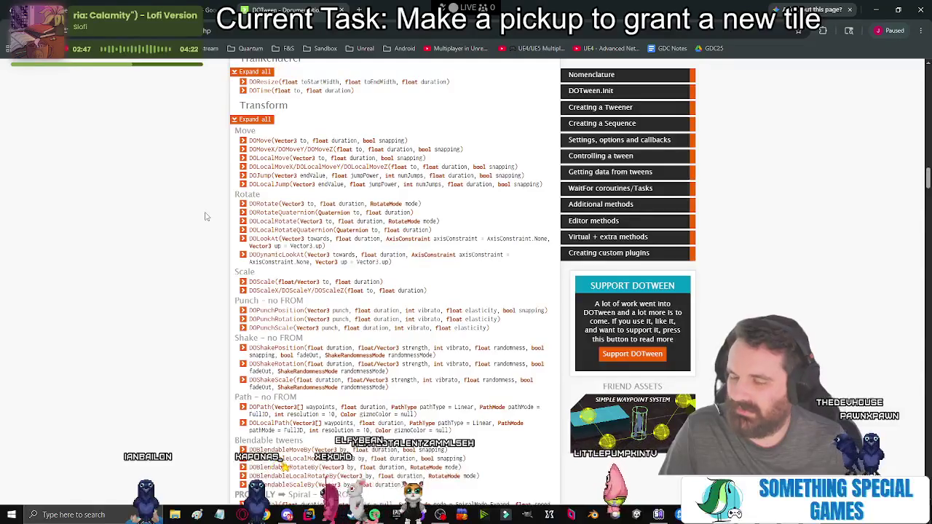
{"action": "left_click_drag", "start_coordinate": [250, 158], "coordinate": [518, 167]}
{"action": "key", "text": "alt+Tab"}
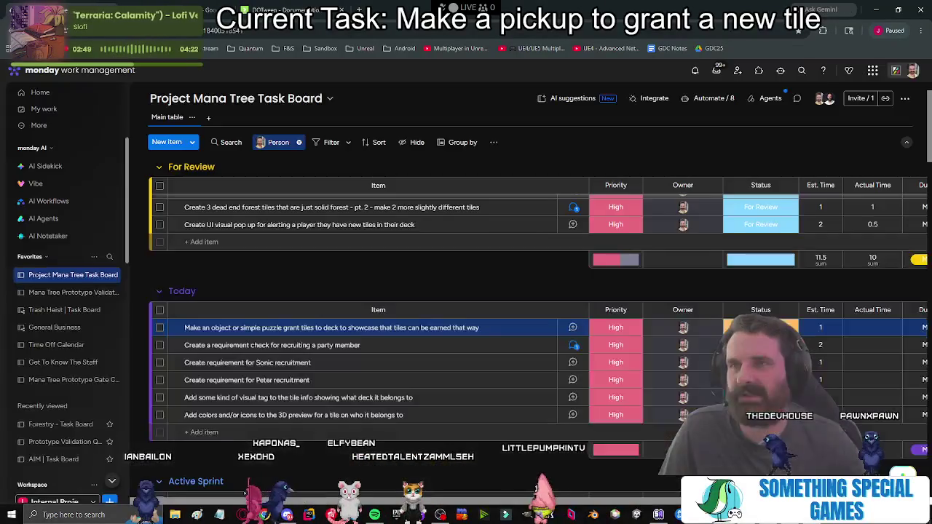
{"action": "key", "text": "alt+Tab"}
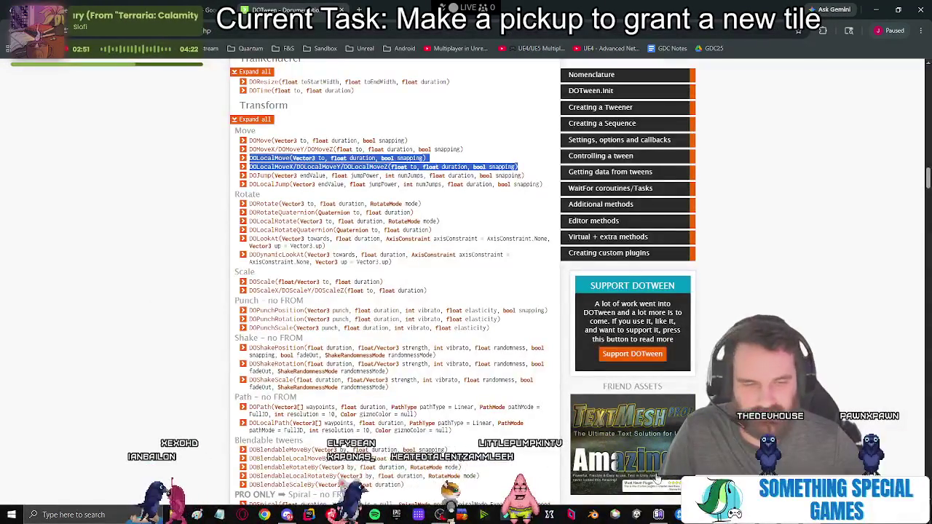
{"action": "key", "text": "alt+Tab"}
{"action": "key", "text": "Up"}
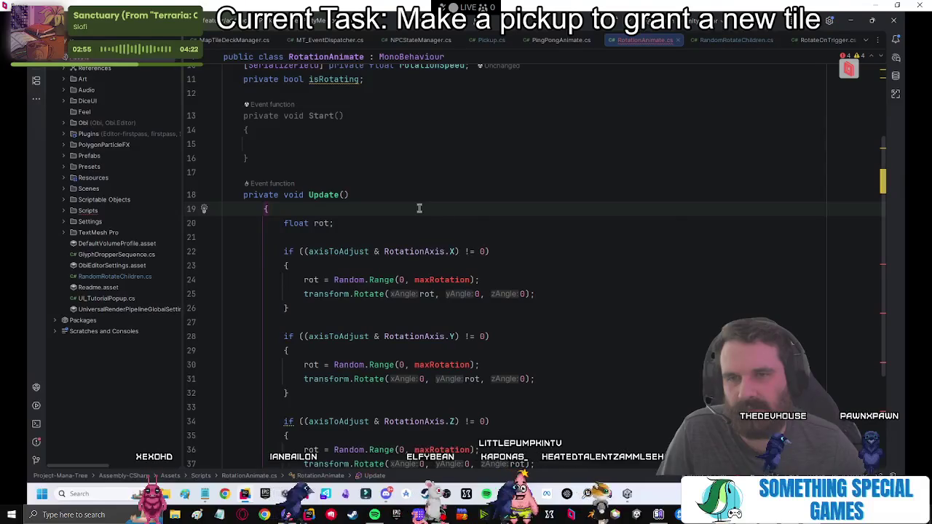
Remove the extra closing brace and uncomment the X, Y and Z axis rotation blocks in Update.
{"action": "scroll", "coordinate": [393, 338], "scroll_direction": "down", "scroll_amount": 4}
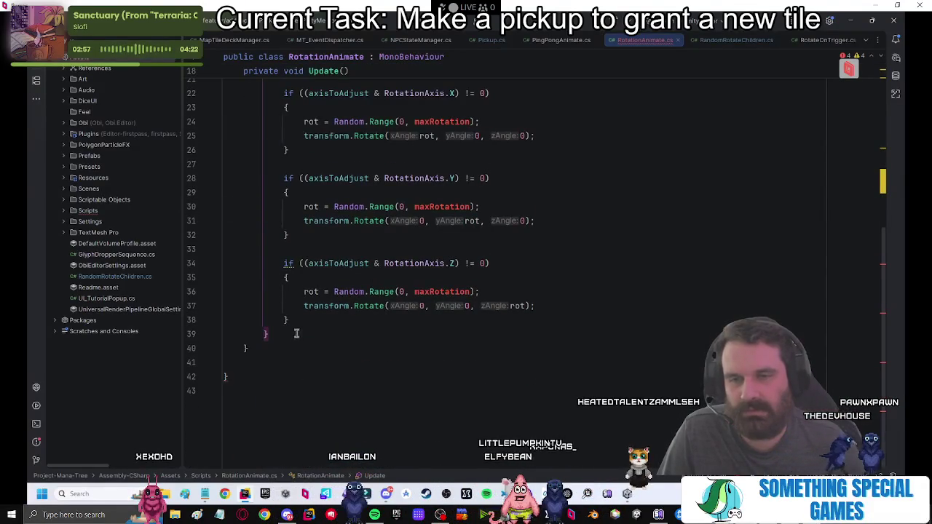
{"action": "left_click", "coordinate": [251, 348]}
{"action": "key", "text": "ctrl+y"}
{"action": "mouse_move", "coordinate": [269, 348]}
{"action": "left_mouse_down"}
{"action": "mouse_move", "coordinate": [313, 192]}
{"action": "mouse_move", "coordinate": [245, 240]}
{"action": "mouse_move", "coordinate": [324, 306]}
{"action": "mouse_move", "coordinate": [321, 318]}
{"action": "left_mouse_up"}
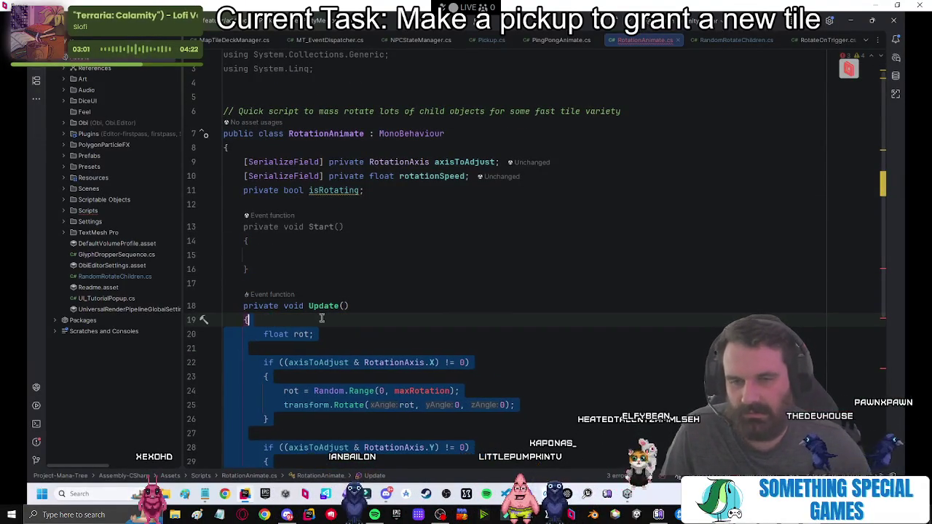
{"action": "scroll", "coordinate": [445, 327], "scroll_direction": "down", "scroll_amount": 4}
{"action": "left_click", "coordinate": [493, 277]}
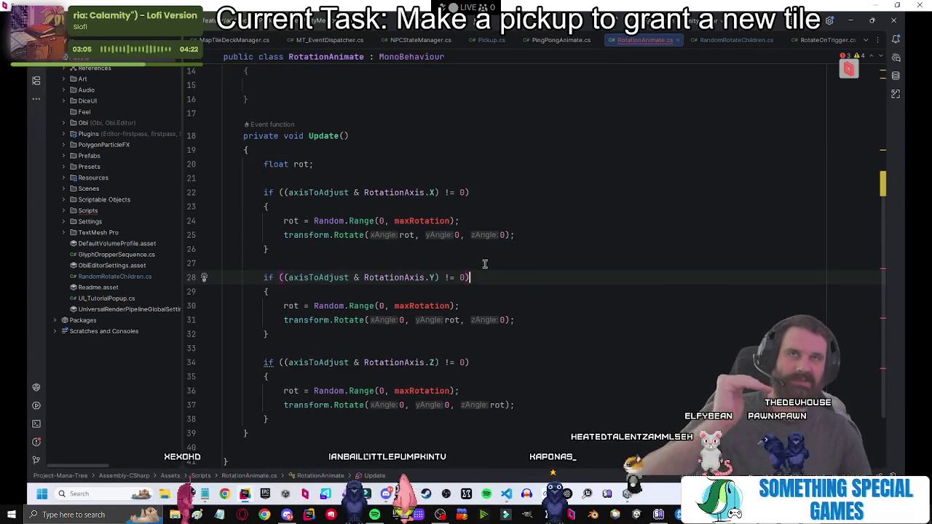
{"action": "scroll", "coordinate": [326, 233], "scroll_direction": "up", "scroll_amount": 2}
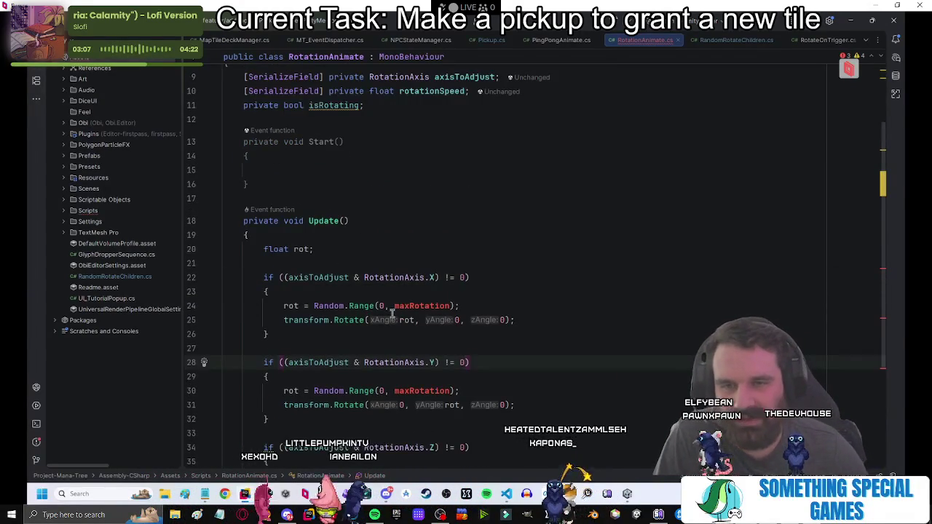
{"action": "scroll", "coordinate": [392, 313], "scroll_direction": "down", "scroll_amount": 3}
{"action": "mouse_move", "coordinate": [283, 376]}
{"action": "left_mouse_down"}
{"action": "mouse_move", "coordinate": [241, 153]}
{"action": "mouse_move", "coordinate": [278, 149]}
{"action": "left_mouse_up"}
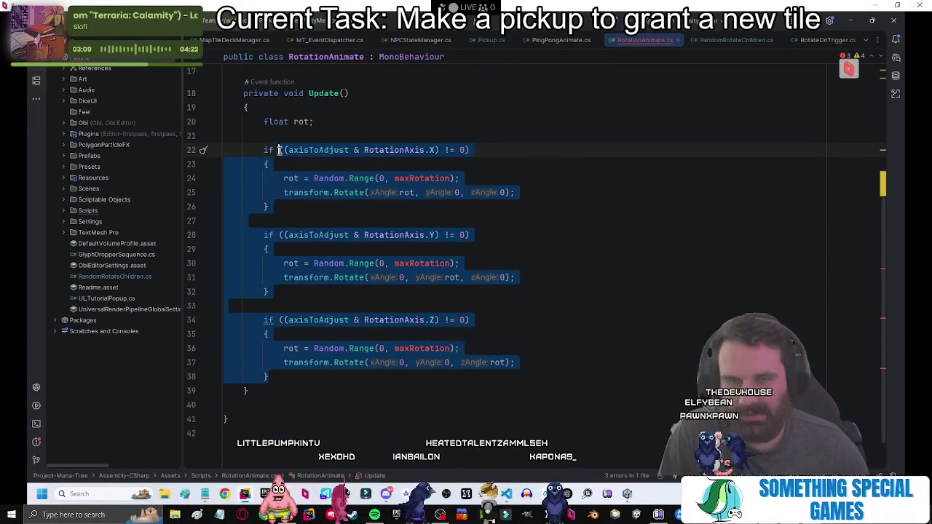
{"action": "key", "text": "ctrl+slash"}
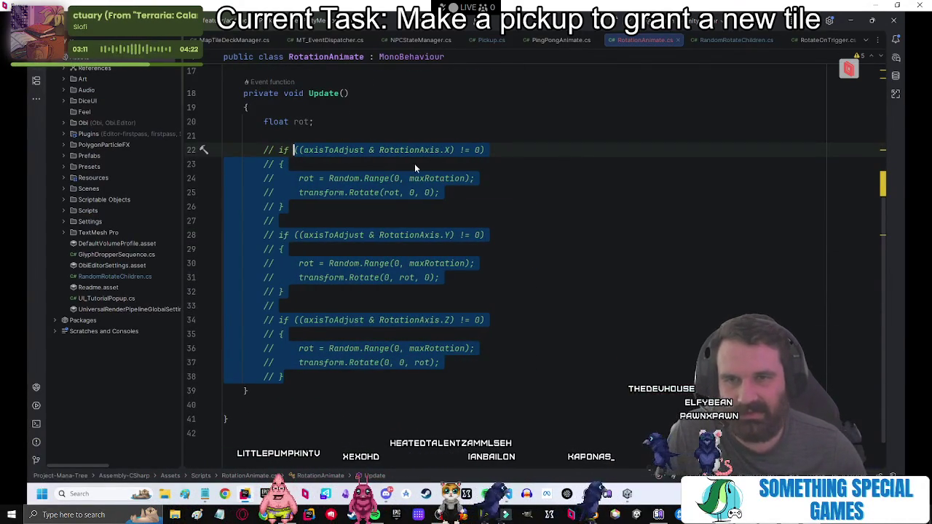
{"action": "key", "text": "ctrl+slash"}
{"action": "left_click", "coordinate": [472, 166]}
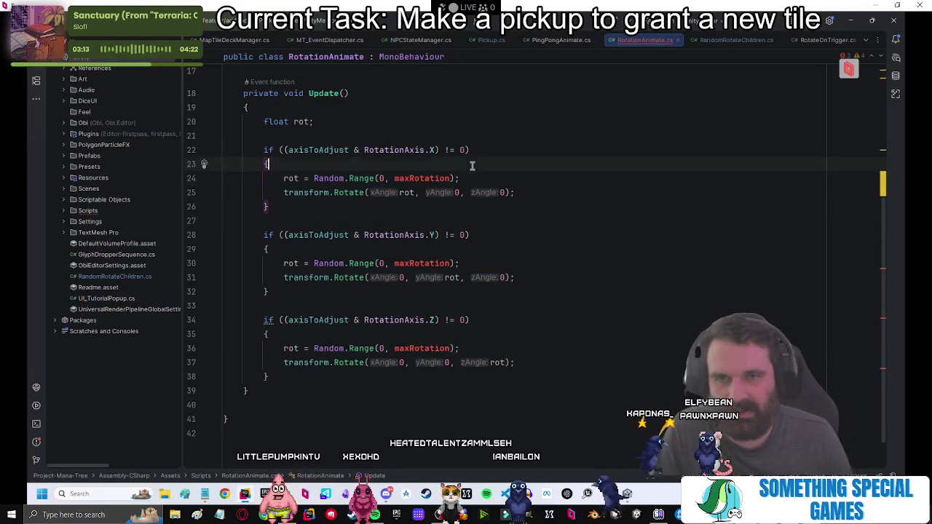
{"action": "key", "text": "Return"}
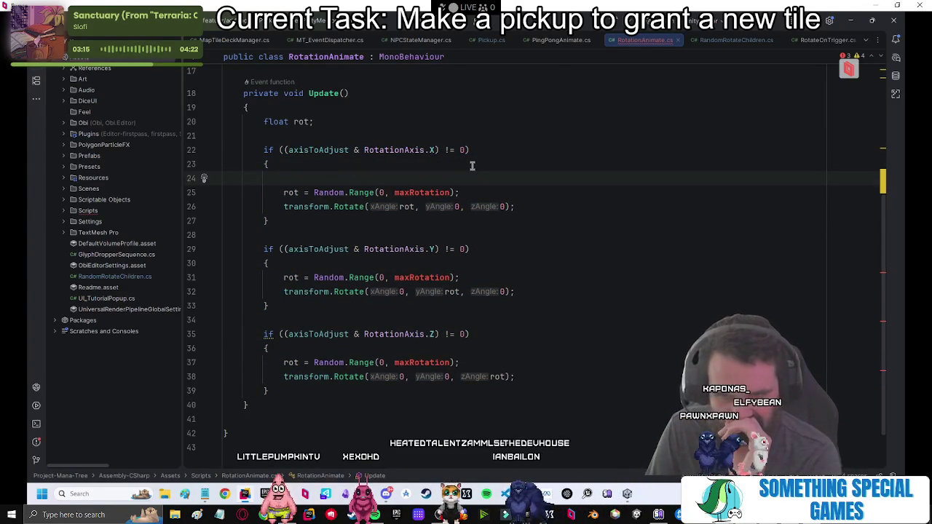
{"action": "key", "text": "ctrl+z"}
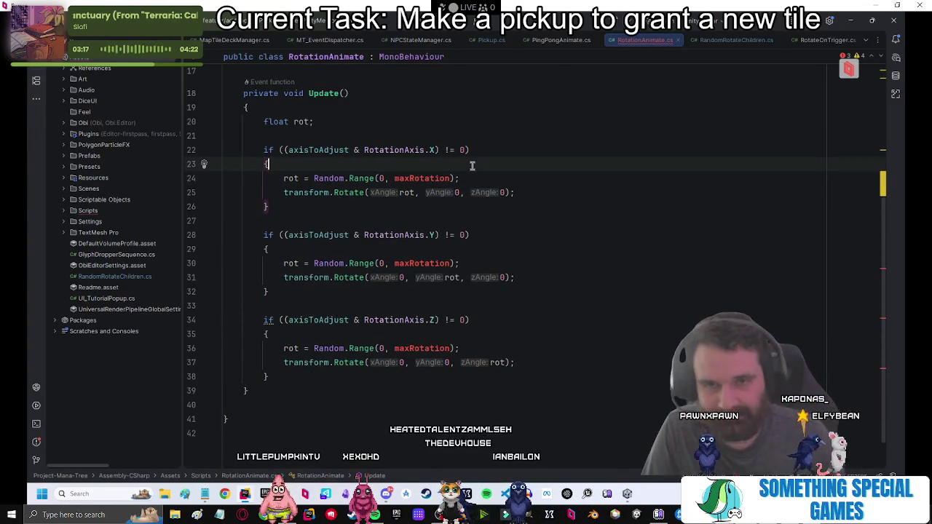
{"action": "scroll", "coordinate": [531, 156], "scroll_direction": "up", "scroll_amount": 3}
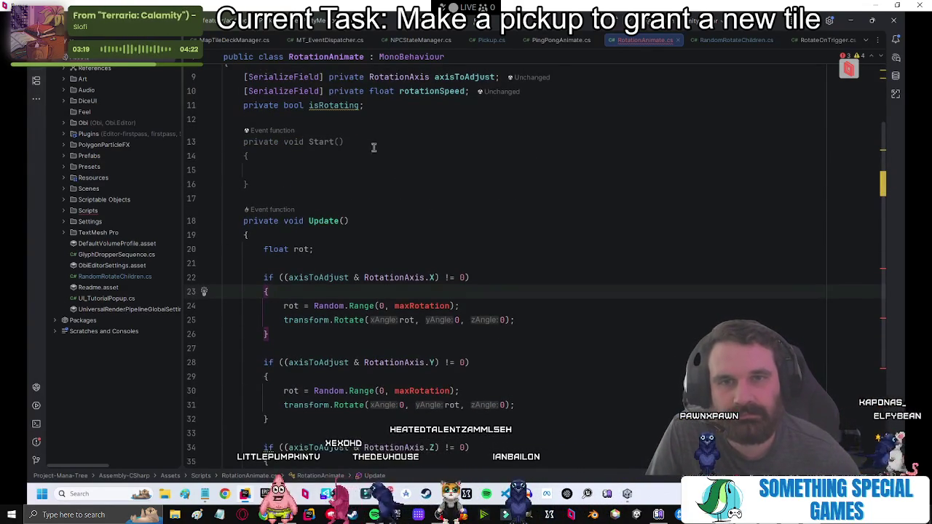
Delete the X-axis Random.Range line and the 'float rot;' declaration.
{"action": "left_click", "coordinate": [469, 307]}
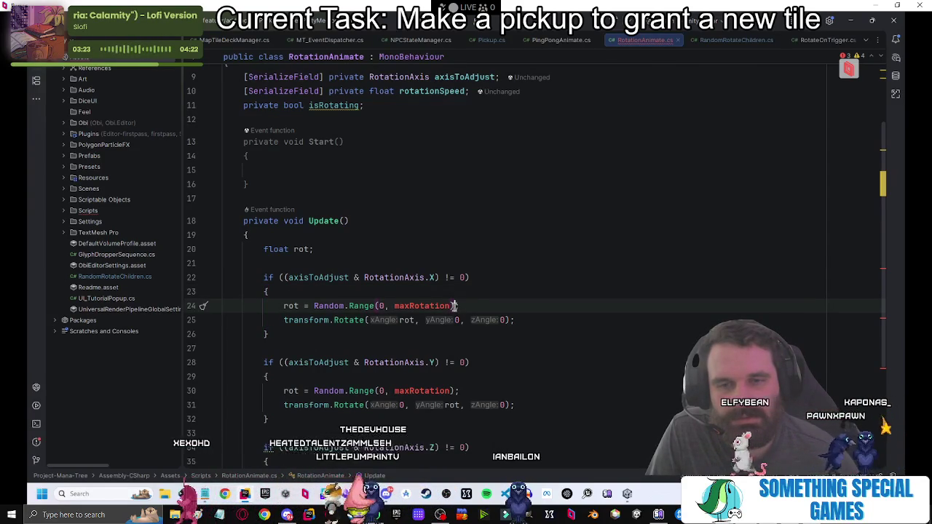
{"action": "key", "text": "shift+Home"}
{"action": "key", "text": "BackSpace"}
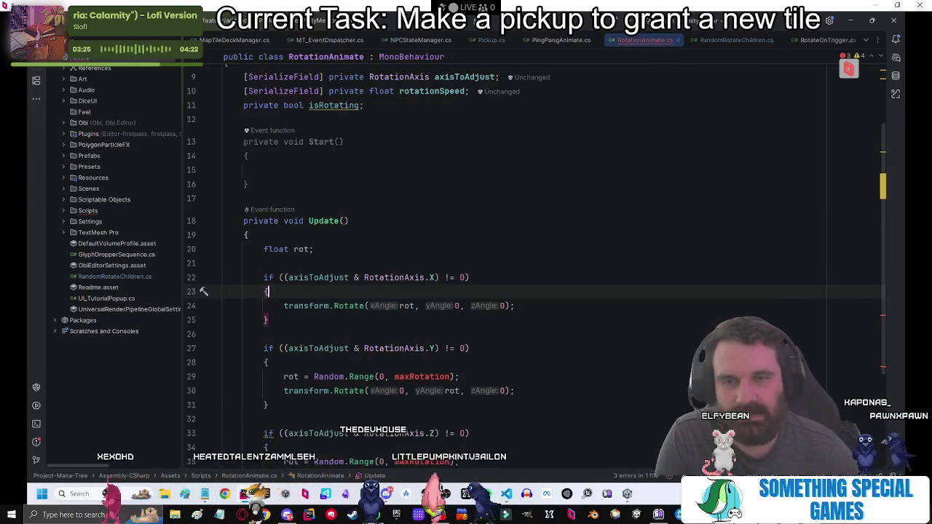
{"action": "key", "text": "BackSpace"}
{"action": "key", "text": "Up"}
{"action": "key", "text": "Up"}
{"action": "key", "text": "Up"}
{"action": "key", "text": "End"}
{"action": "key", "text": "shift+Home"}
{"action": "key", "text": "BackSpace"}
{"action": "key", "text": "BackSpace"}
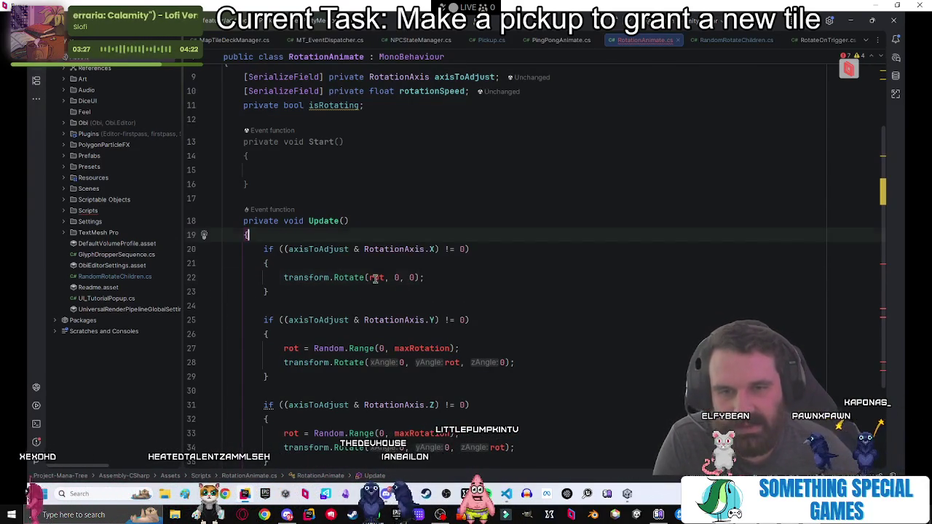
Replace rot with rotationSpeed in the X, Y and Z transform.Rotate calls.
{"action": "left_click", "coordinate": [375, 279]}
{"action": "left_click", "coordinate": [422, 91]}
{"action": "left_click", "coordinate": [384, 277]}
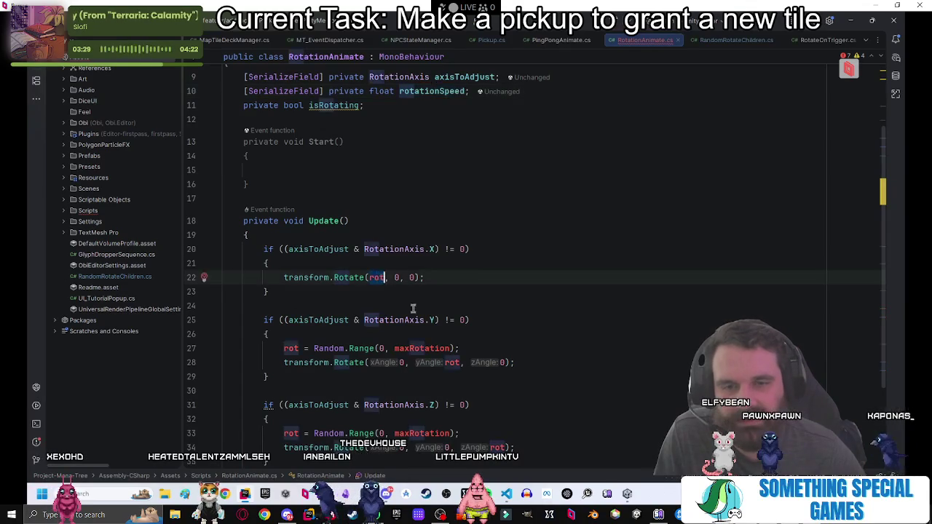
{"action": "type", "text": "rotationSpeed"}
{"action": "double_click", "coordinate": [452, 362]}
{"action": "type", "text": "rotationSpeed"}
{"action": "double_click", "coordinate": [497, 447]}
{"action": "type", "text": "rotationSpeed"}
Delete the Y- and Z-axis Random.Range lines.
{"action": "left_click", "coordinate": [468, 432]}
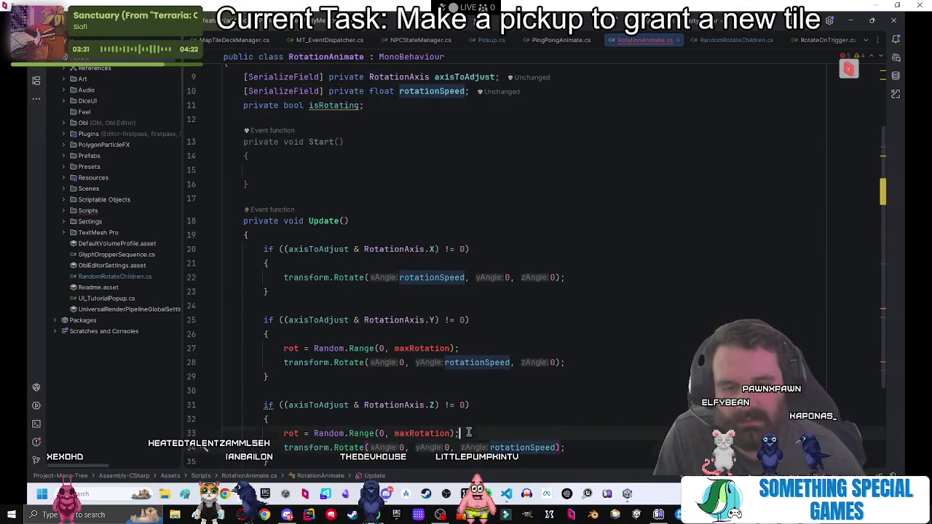
{"action": "key", "text": "shift+Up"}
{"action": "key", "text": "BackSpace"}
{"action": "left_click", "coordinate": [468, 349]}
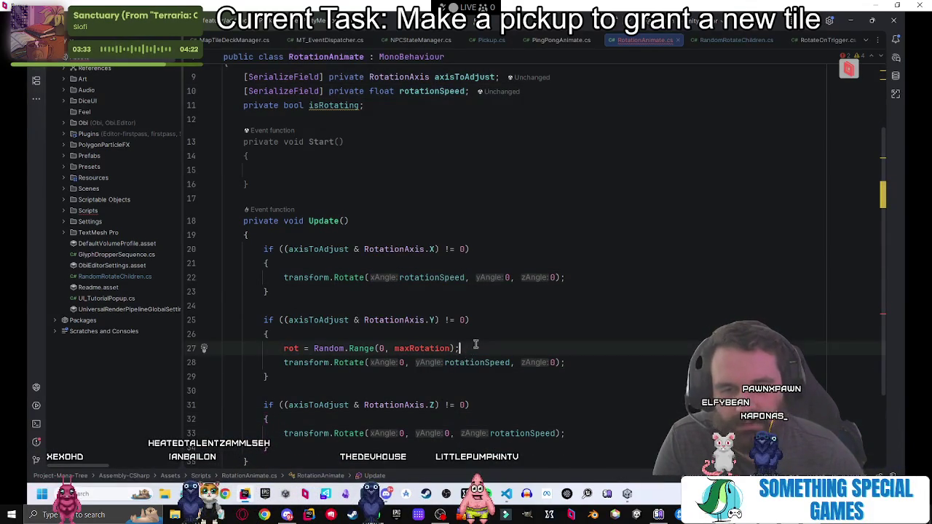
{"action": "key", "text": "shift+Up"}
{"action": "key", "text": "BackSpace"}
{"action": "scroll", "coordinate": [532, 348], "scroll_direction": "down", "scroll_amount": 1}
{"action": "left_click", "coordinate": [490, 365]}
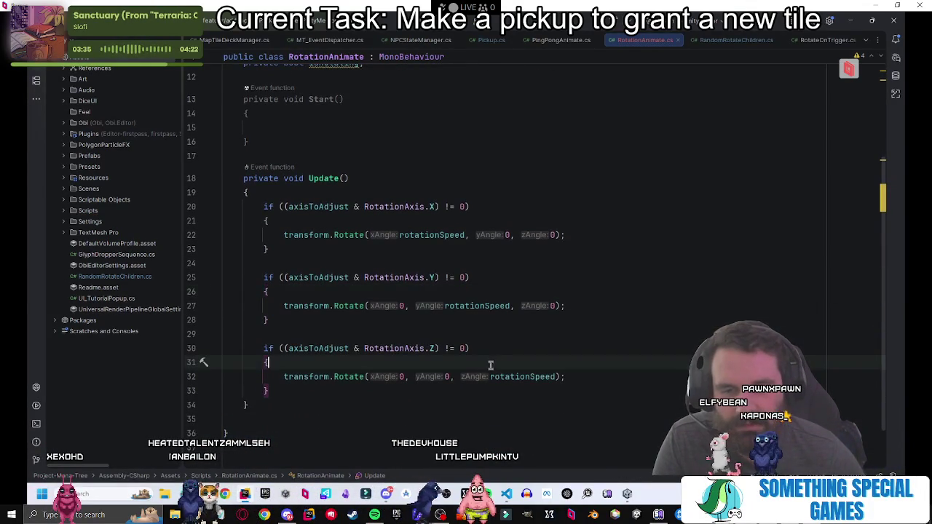
{"action": "key", "text": "Return"}
Type a 'DORotate();' call into the Z-axis branch of Update.
{"action": "type", "text": "r"}
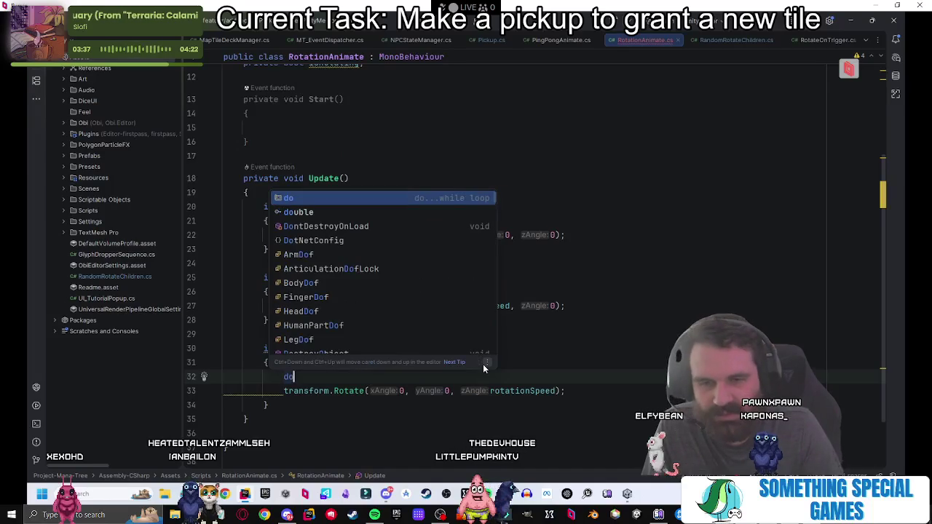
{"action": "key", "text": "BackSpace"}
{"action": "type", "text": "DOR"}
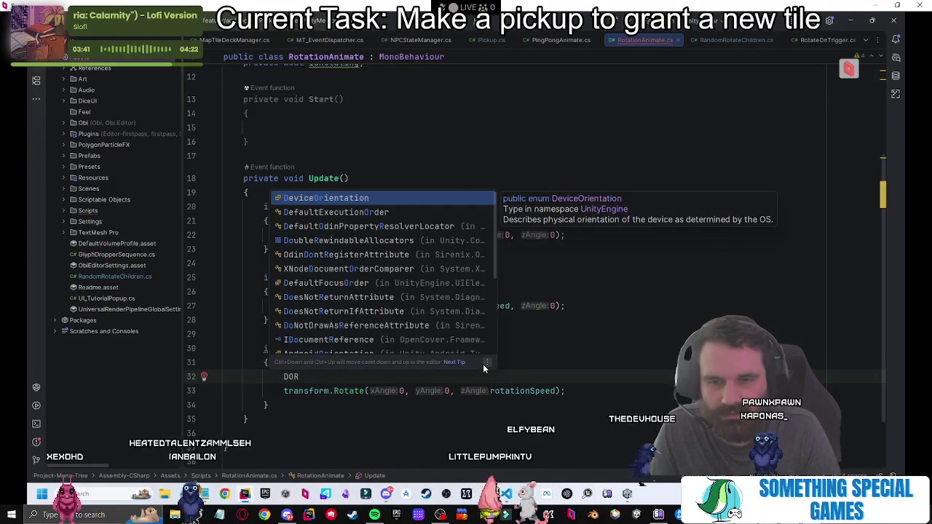
{"action": "type", "text": "ot"}
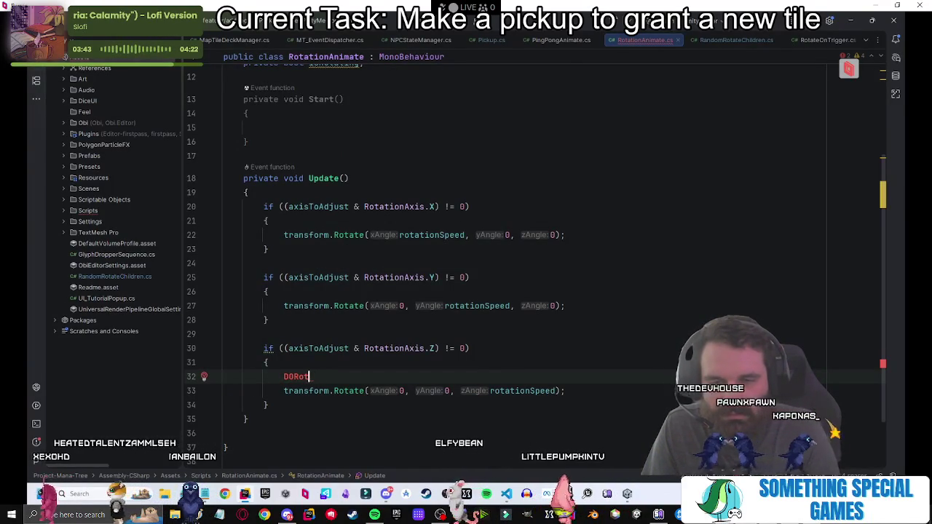
{"action": "type", "text": "ate"}
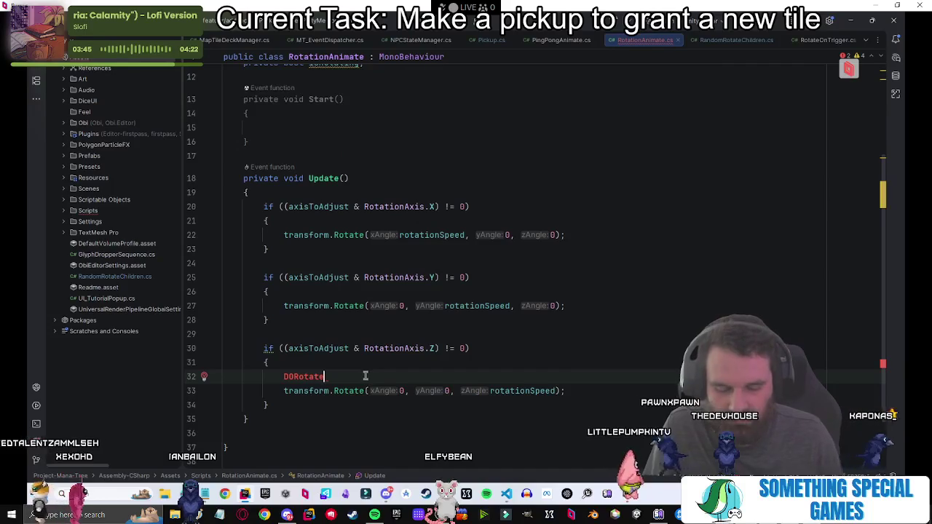
{"action": "type", "text": "();"}
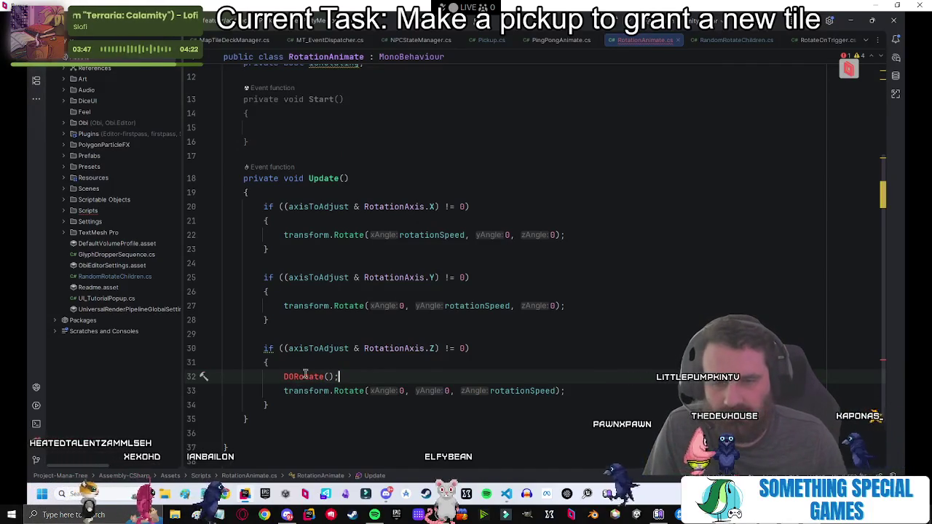
{"action": "key", "text": "alt+Return"}
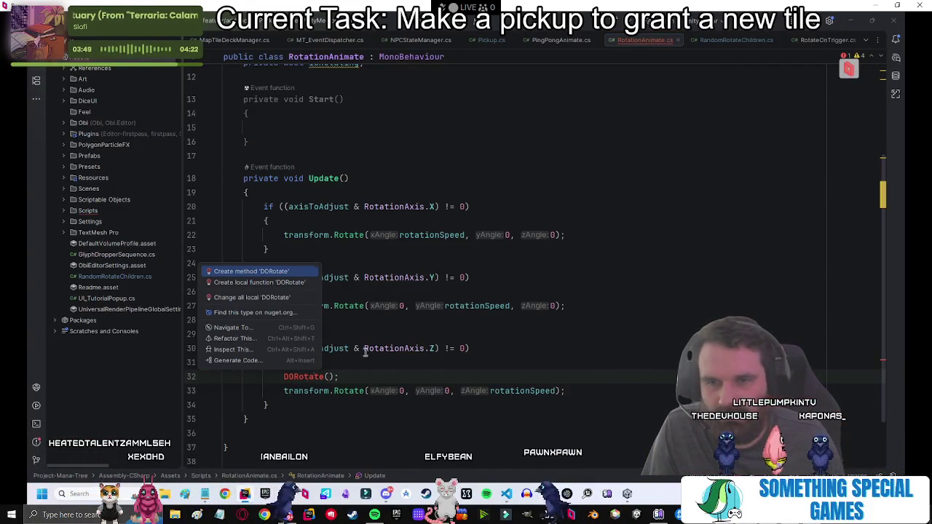
{"action": "left_click", "coordinate": [534, 292]}
Look up 'domove' to view DOMove in DOTweenModulePhysics.cs, then go back to RotationAnimate.cs.
{"action": "key", "text": "shift"}
{"action": "key", "text": "shift"}
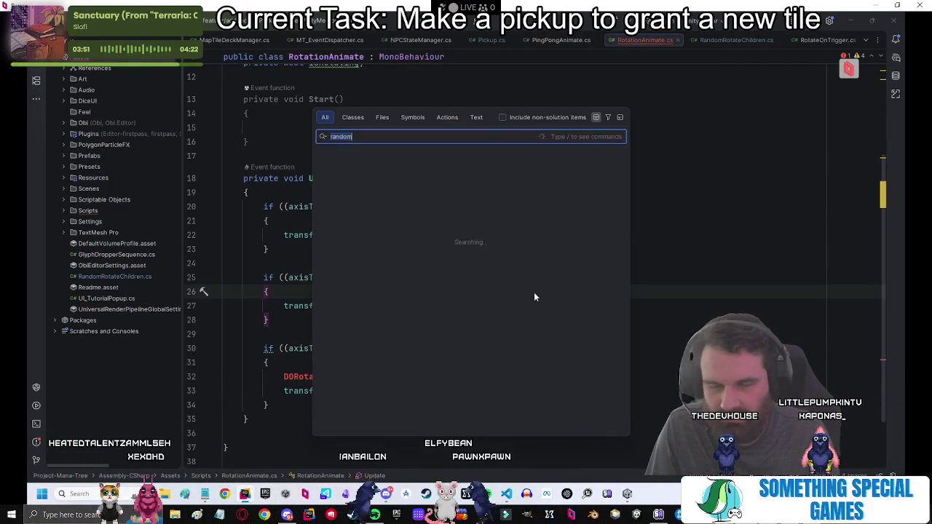
{"action": "type", "text": "domove"}
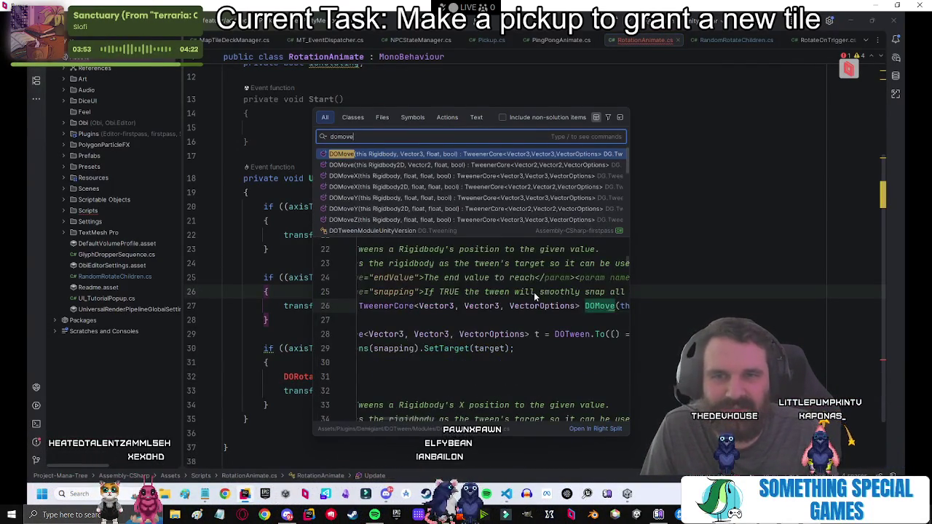
{"action": "key", "text": "Return"}
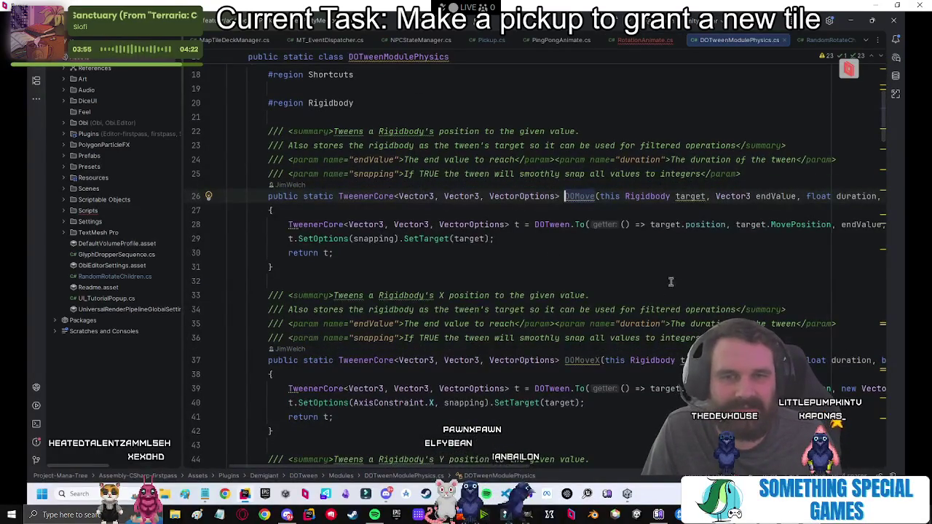
{"action": "scroll", "coordinate": [882, 120], "scroll_direction": "up", "scroll_amount": 5}
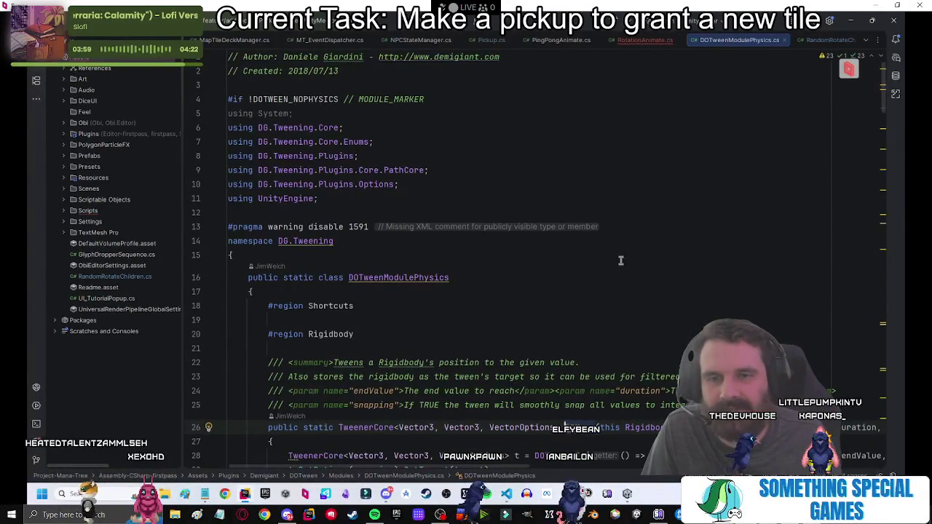
{"action": "key", "text": "ctrl+Tab"}
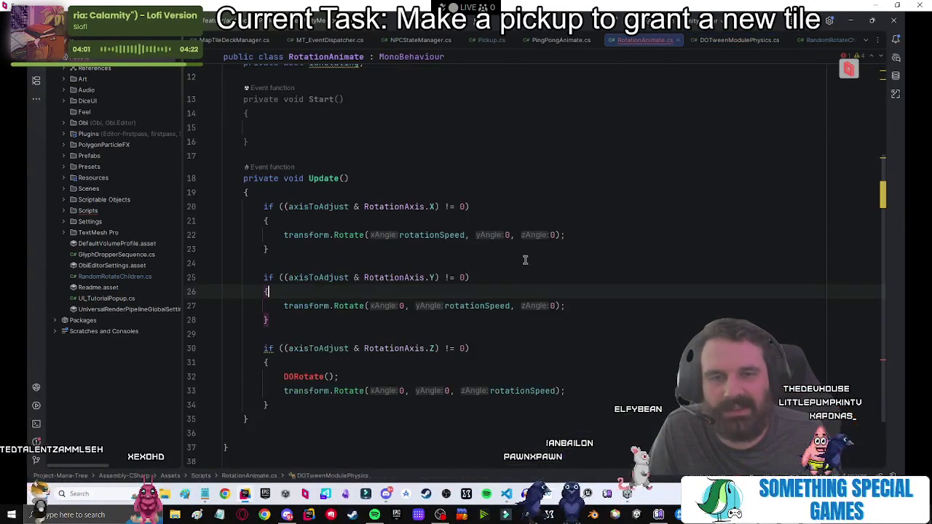
{"action": "scroll", "coordinate": [560, 199], "scroll_direction": "up", "scroll_amount": 3}
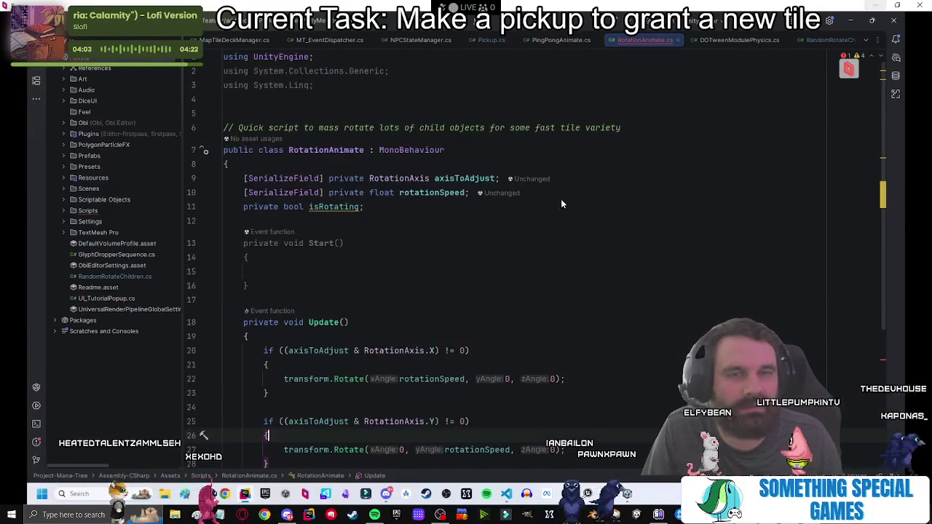
{"action": "left_click", "coordinate": [380, 80]}
{"action": "key", "text": "Return"}
{"action": "type", "text": "using DG."}
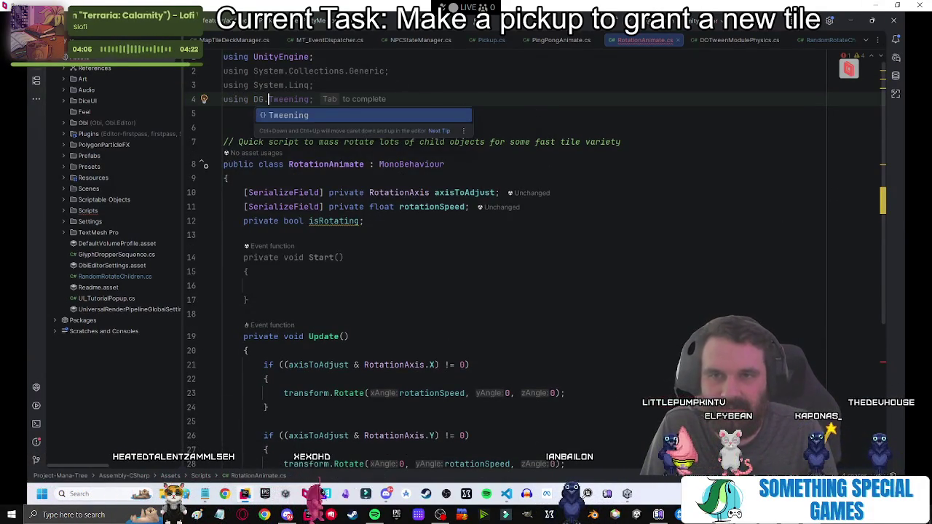
{"action": "key", "text": "Tab"}
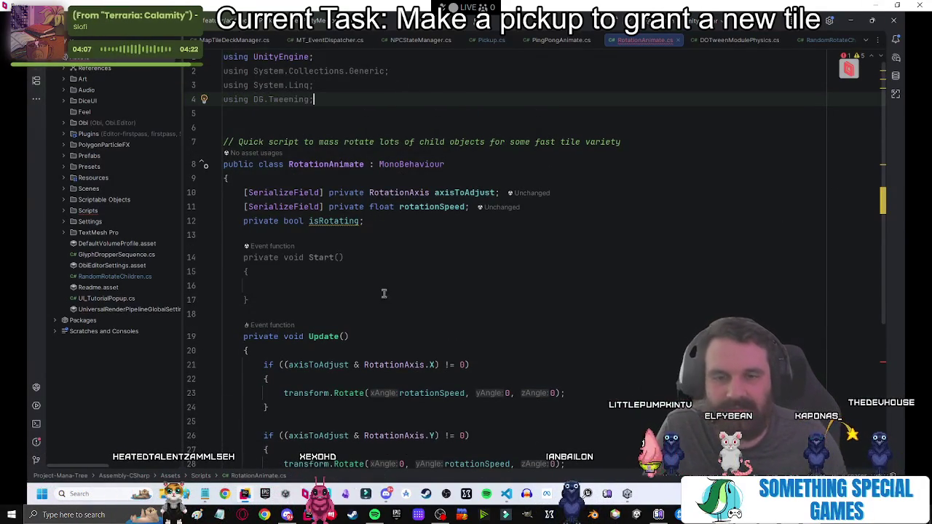
{"action": "scroll", "coordinate": [384, 293], "scroll_direction": "down", "scroll_amount": 5}
{"action": "left_click_drag", "start_coordinate": [340, 306], "coordinate": [364, 290]}
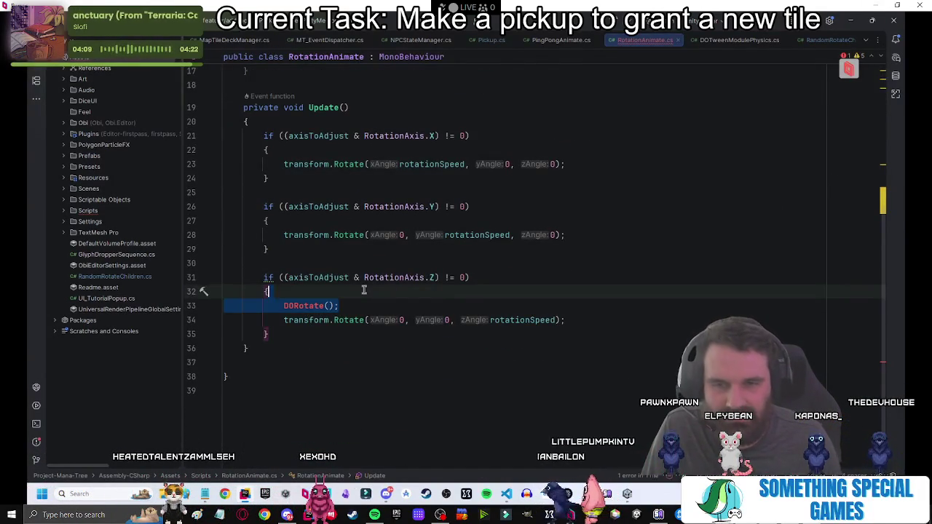
{"action": "key", "text": "Return"}
{"action": "type", "text": "Do"}
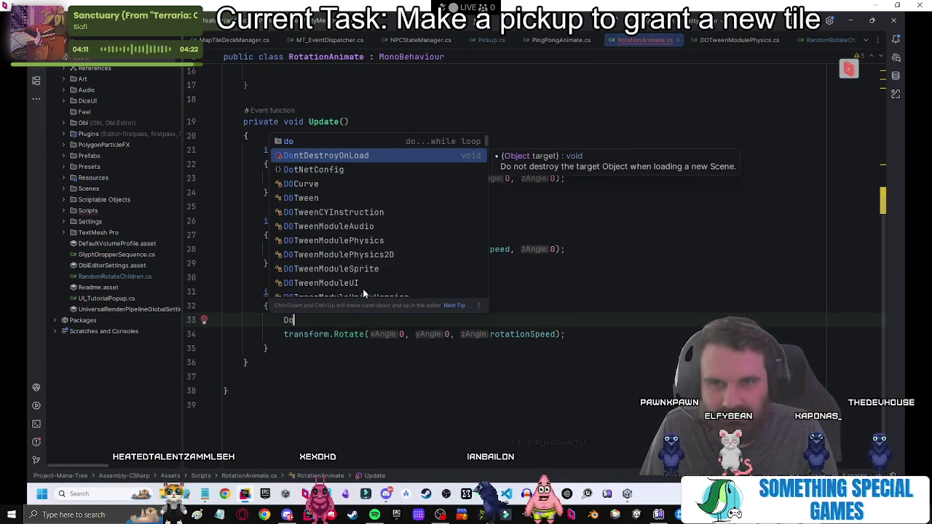
{"action": "key", "text": "BackSpace"}
{"action": "type", "text": "O"}
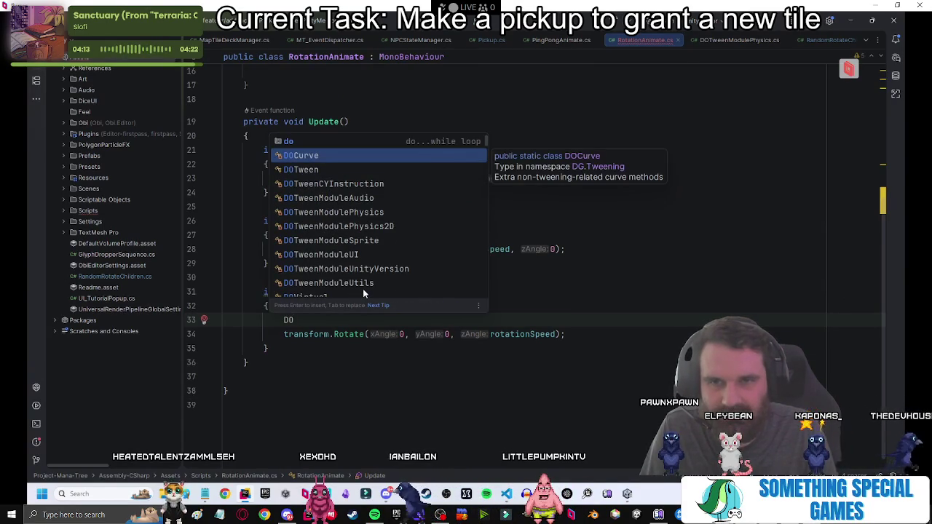
{"action": "type", "text": "M"}
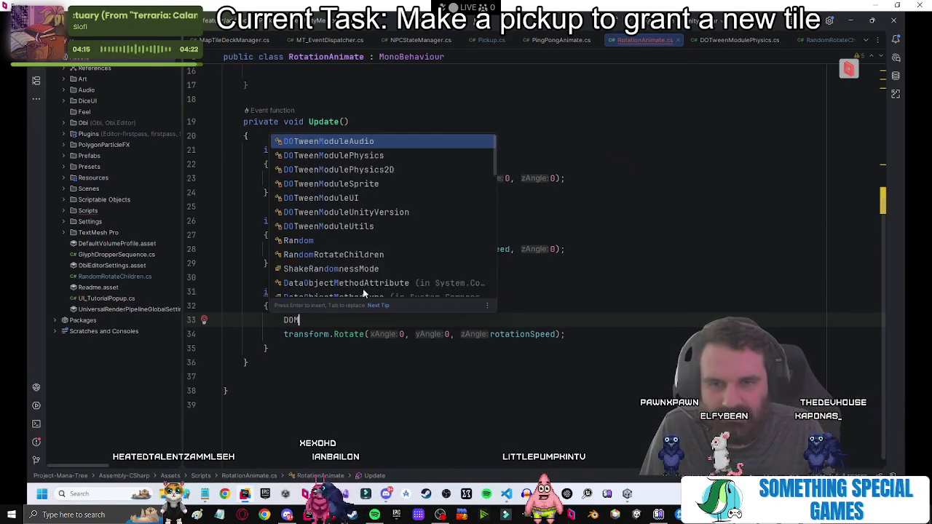
{"action": "type", "text": "ove_"}
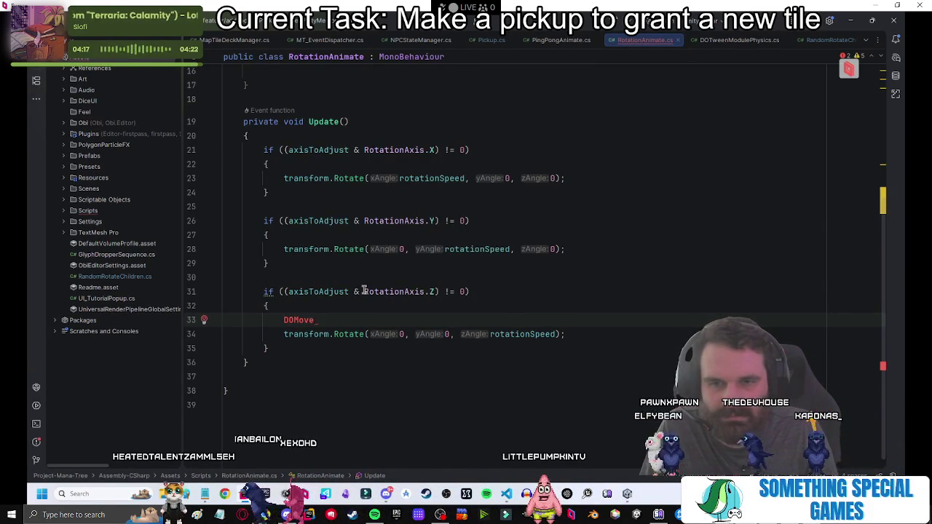
{"action": "key", "text": "BackSpace"}
{"action": "key", "text": "BackSpace"}
{"action": "key", "text": "BackSpace"}
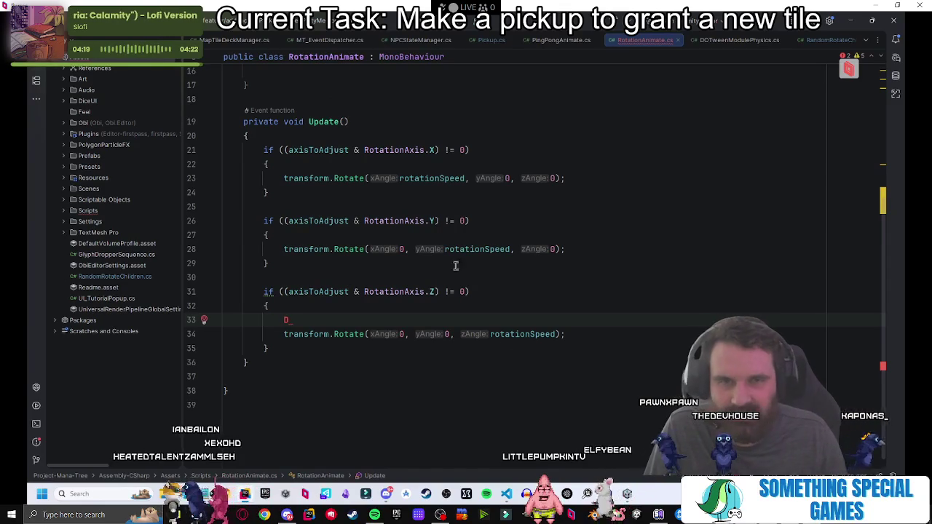
{"action": "key", "text": "alt+Tab"}
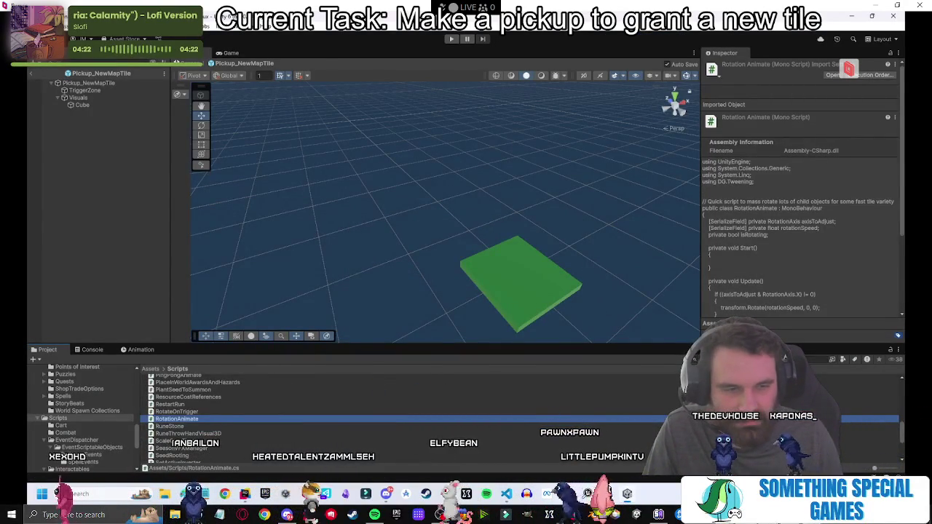
{"action": "key", "text": "alt+Tab"}
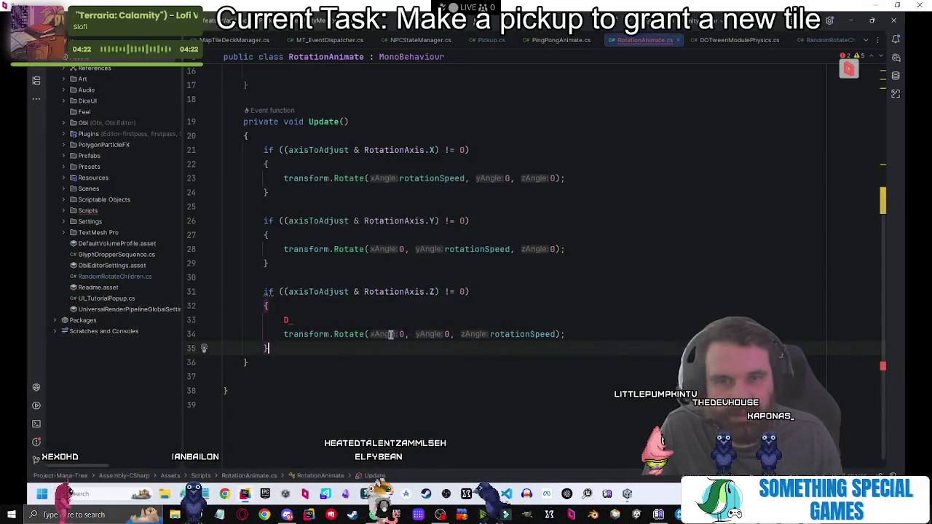
{"action": "key", "text": "ctrl+t"}
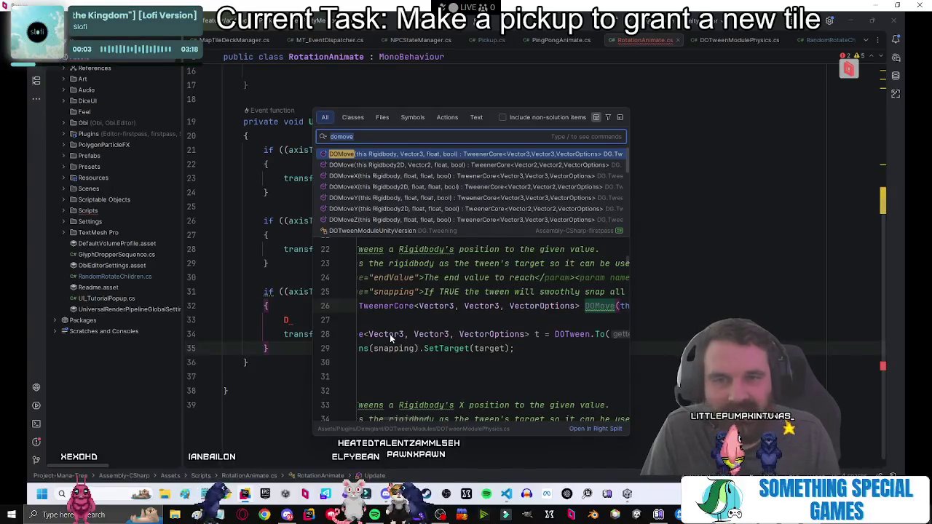
{"action": "type", "text": "do "}
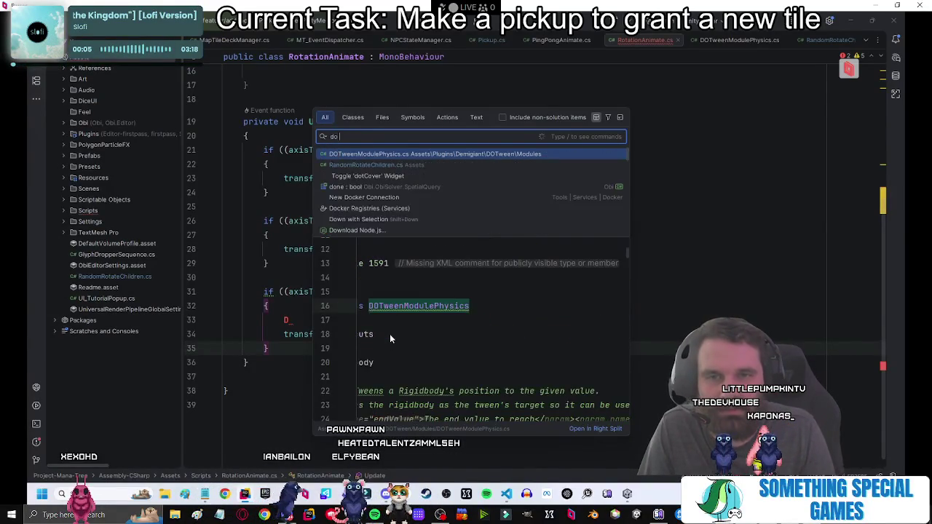
{"action": "type", "text": "ro"}
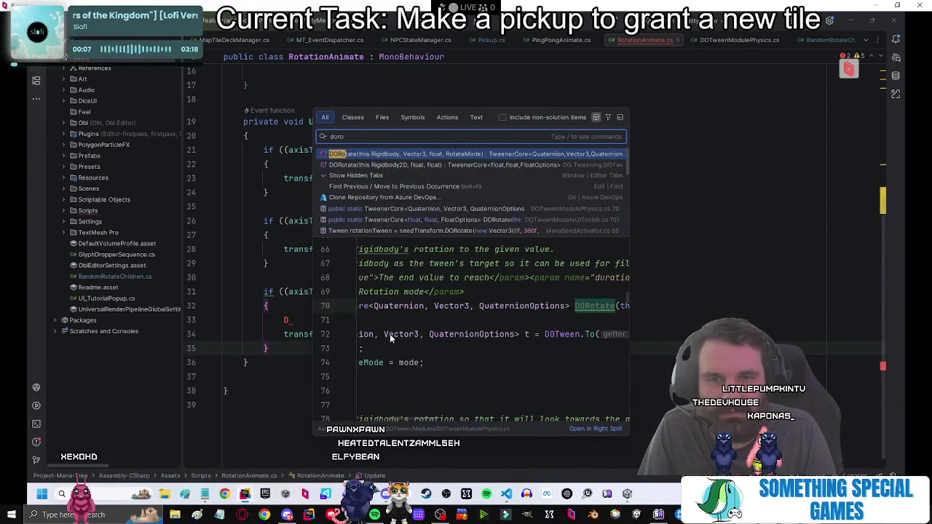
{"action": "key", "text": "Return"}
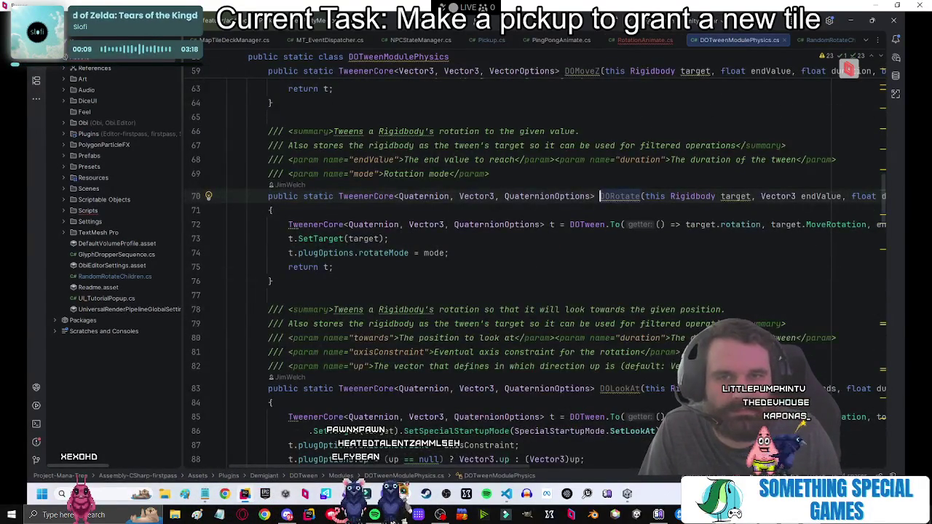
{"action": "key", "text": "ctrl+Tab"}
{"action": "key", "text": "shift"}
{"action": "key", "text": "shift"}
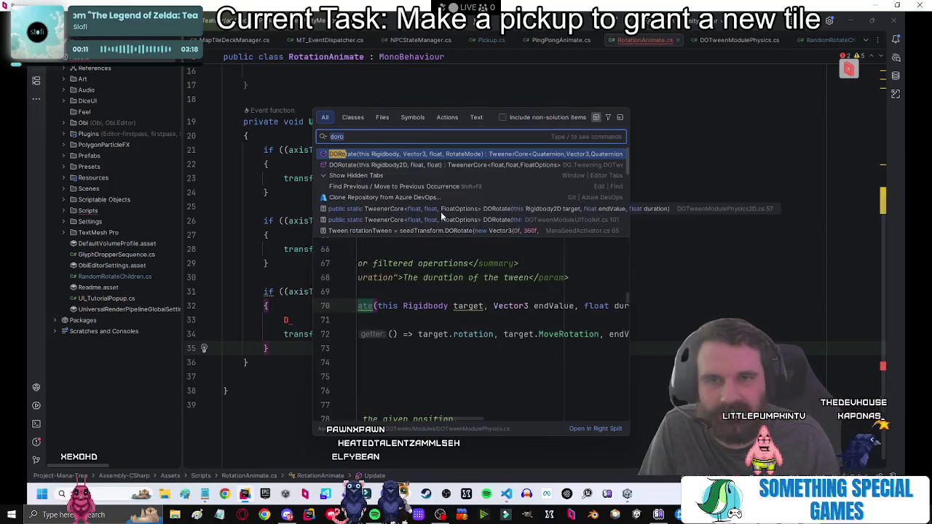
{"action": "left_click", "coordinate": [479, 118]}
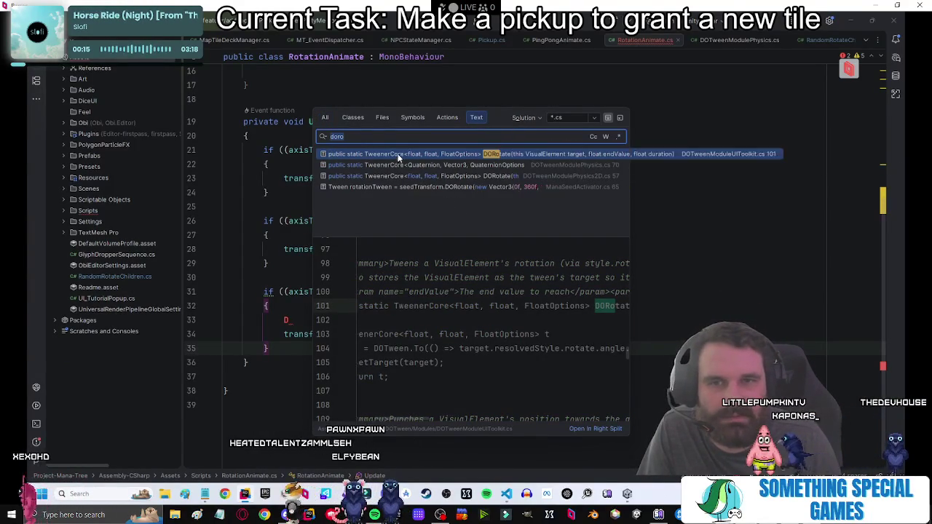
{"action": "key", "text": "BackSpace"}
{"action": "key", "text": "BackSpace"}
{"action": "type", "text": "move"}
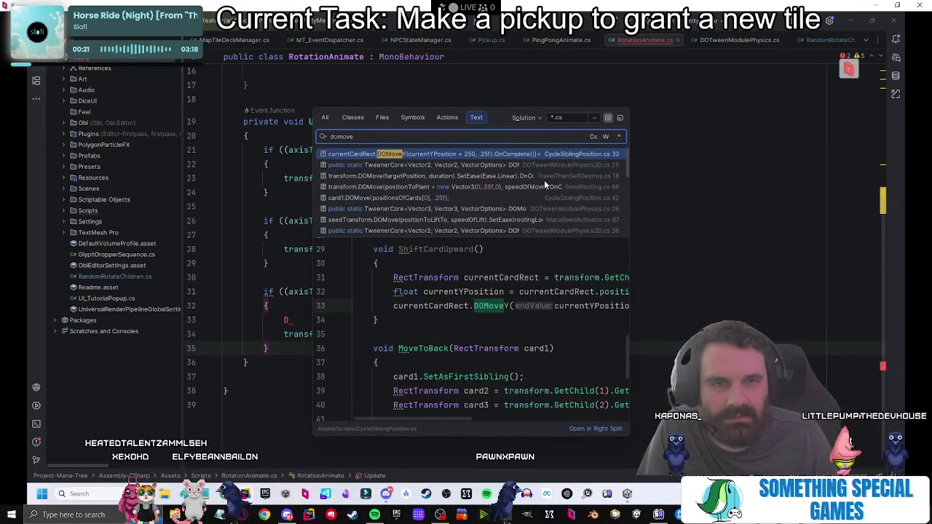
{"action": "scroll", "coordinate": [587, 201], "scroll_direction": "down", "scroll_amount": 5}
{"action": "scroll", "coordinate": [593, 209], "scroll_direction": "down", "scroll_amount": 5}
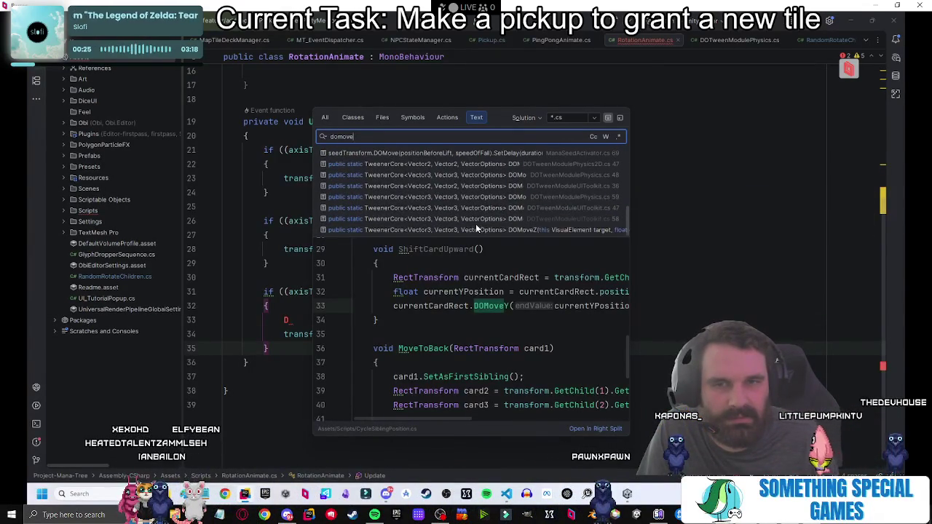
{"action": "scroll", "coordinate": [475, 223], "scroll_direction": "up", "scroll_amount": 10}
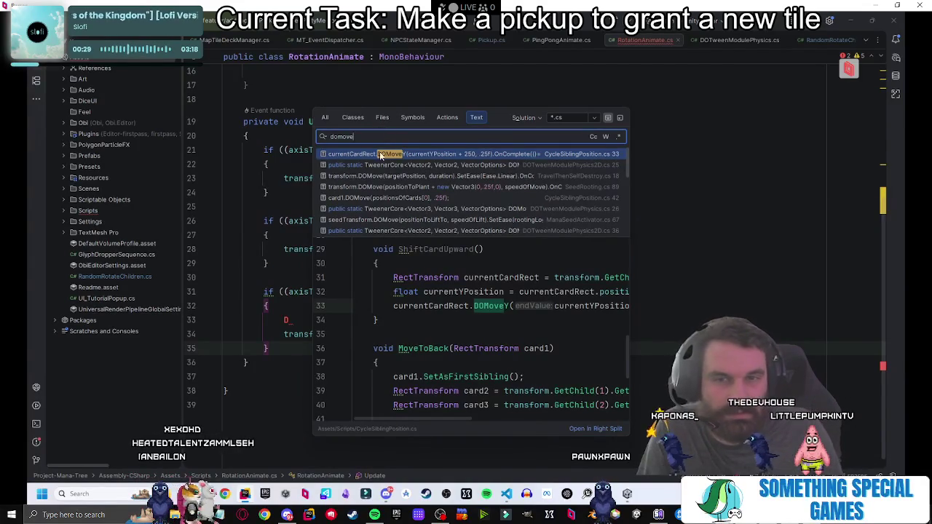
{"action": "left_click", "coordinate": [364, 195]}
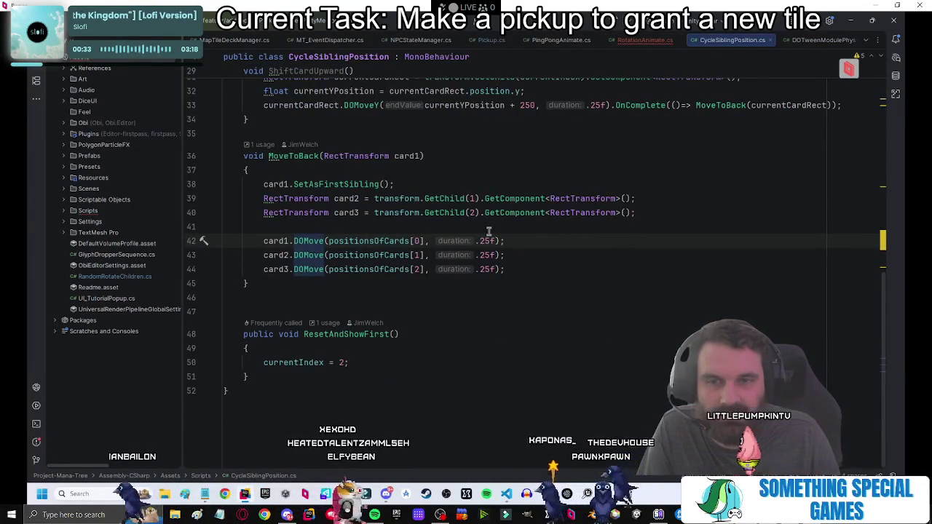
{"action": "key", "text": "ctrl+Right"}
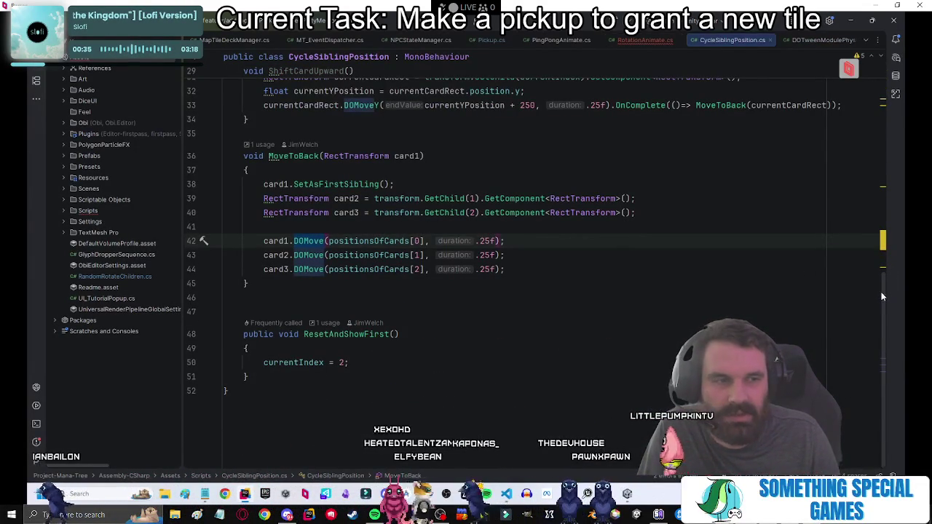
{"action": "scroll", "coordinate": [880, 89], "scroll_direction": "up", "scroll_amount": 10}
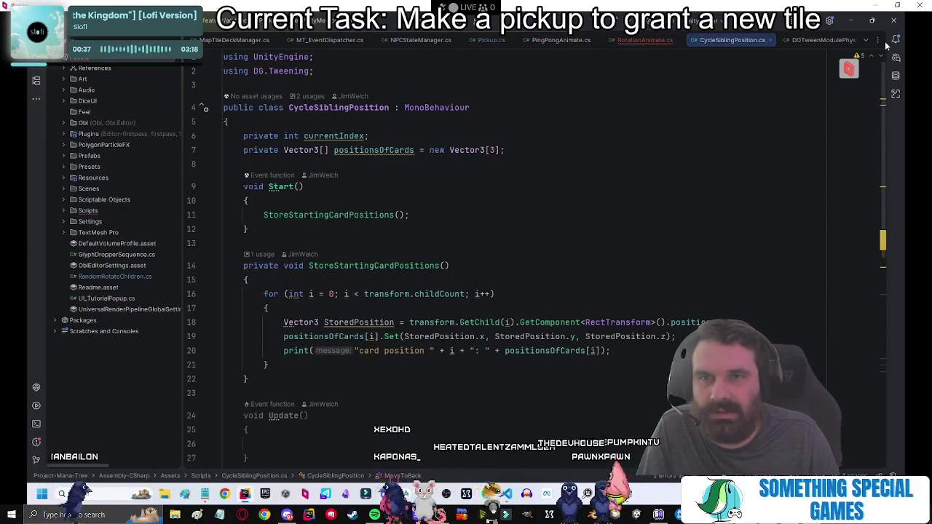
{"action": "scroll", "coordinate": [880, 206], "scroll_direction": "down", "scroll_amount": 10}
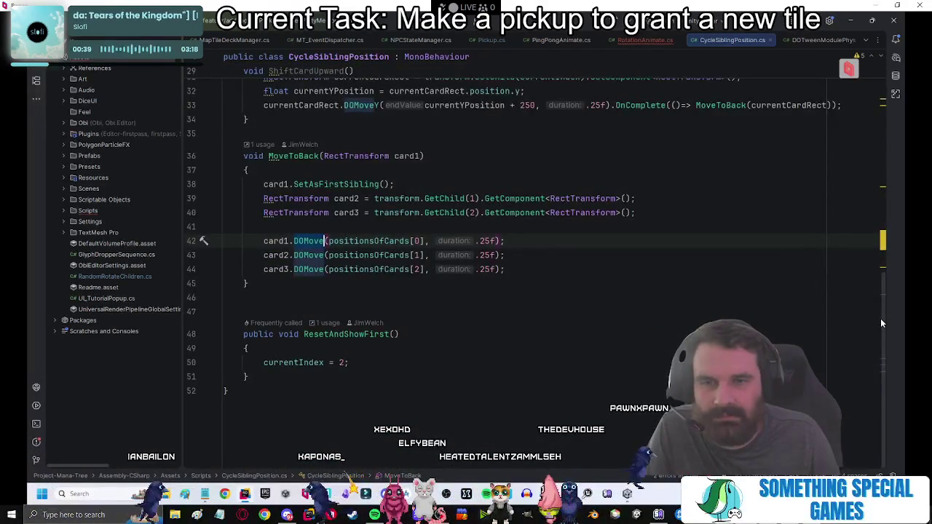
{"action": "double_click", "coordinate": [273, 240]}
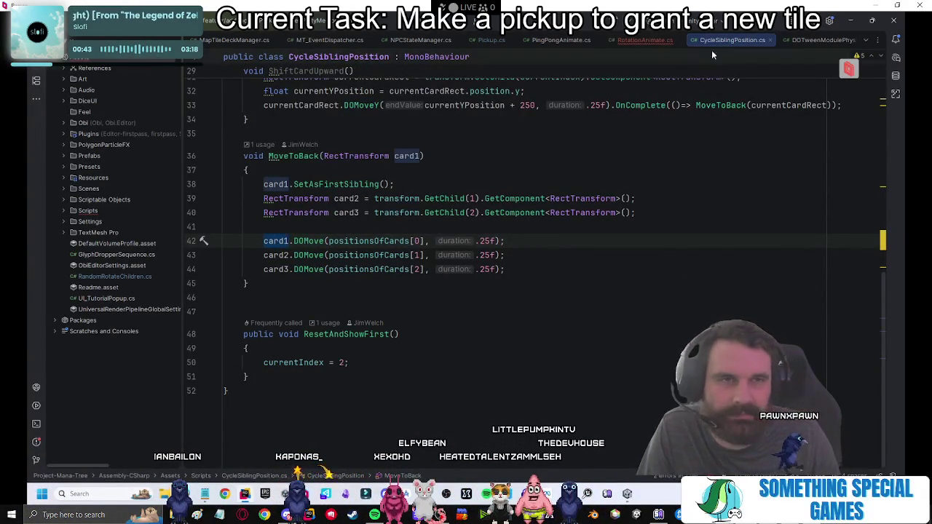
{"action": "key", "text": "ctrl+Tab"}
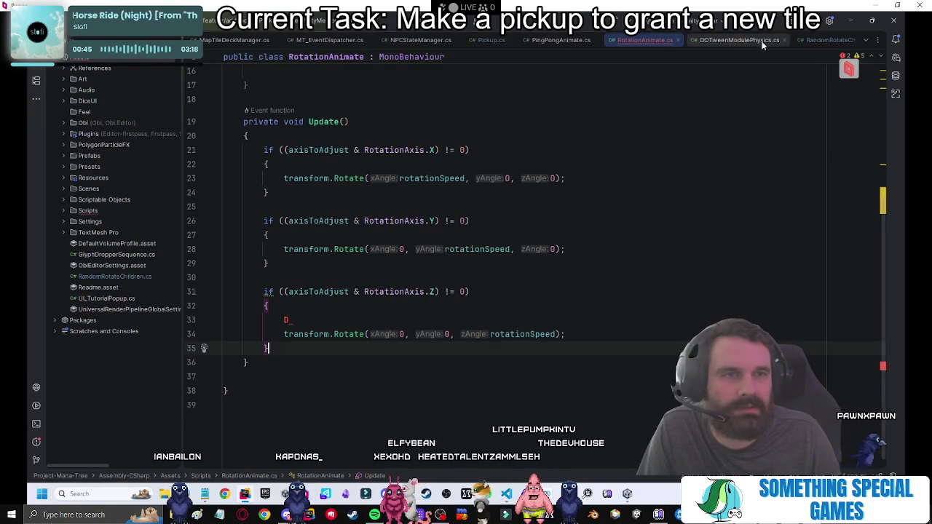
Write transform.DORotate on line 33 after comparing the DOLocalRotate and DORotateQuaternion suggestions.
{"action": "left_click", "coordinate": [728, 42]}
{"action": "left_click", "coordinate": [639, 40]}
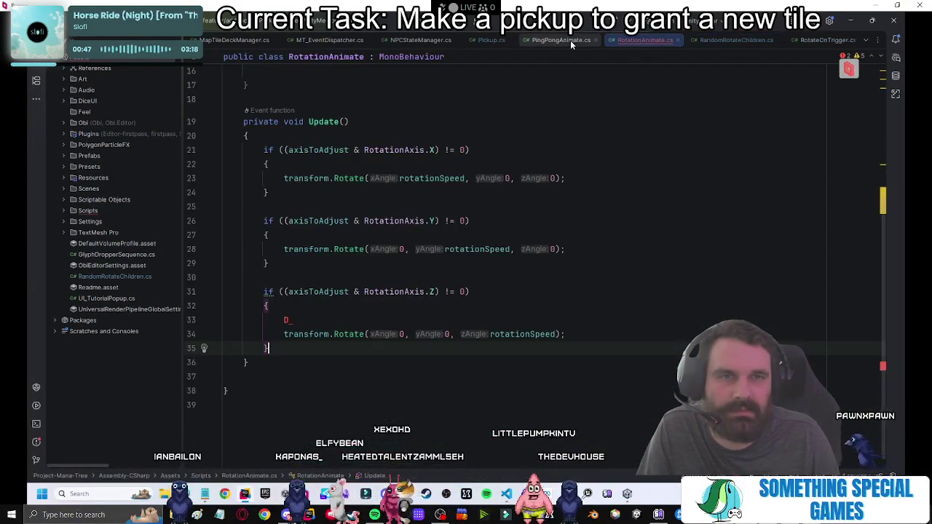
{"action": "key", "text": "Up"}
{"action": "key", "text": "Up"}
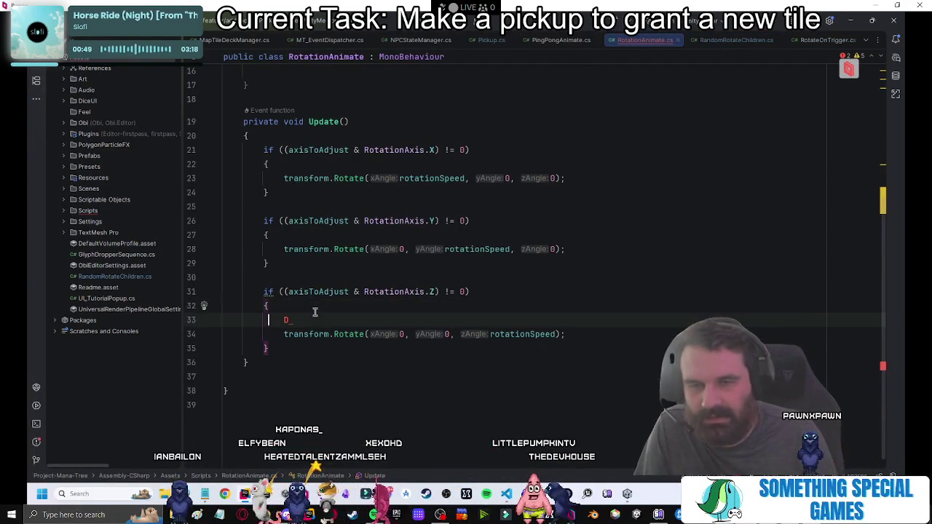
{"action": "type", "text": "transform.DO"}
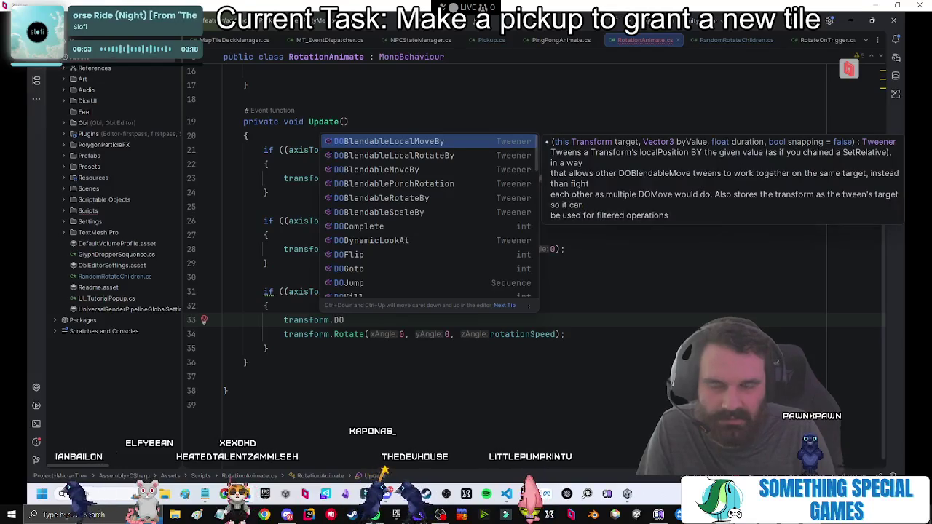
{"action": "type", "text": "Rotate"}
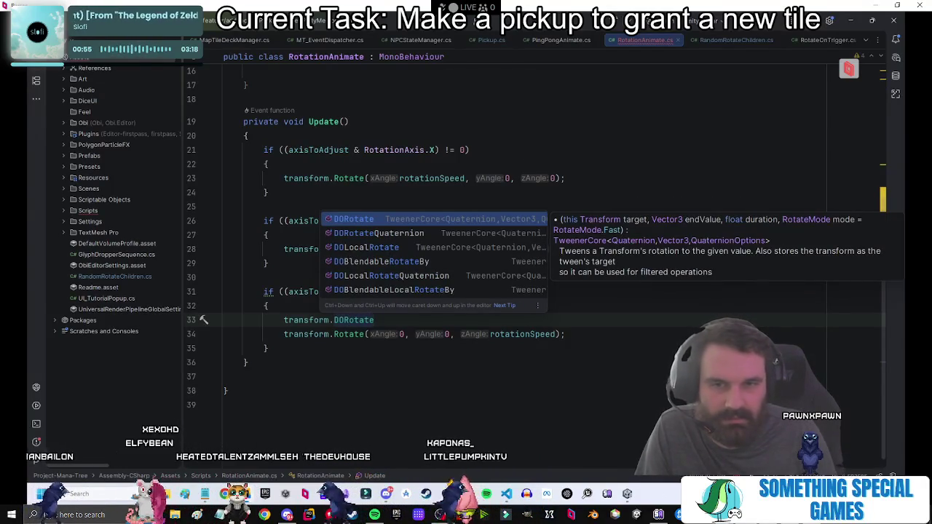
{"action": "key", "text": "Down"}
{"action": "key", "text": "Down"}
{"action": "key", "text": "Up"}
{"action": "key", "text": "Up"}
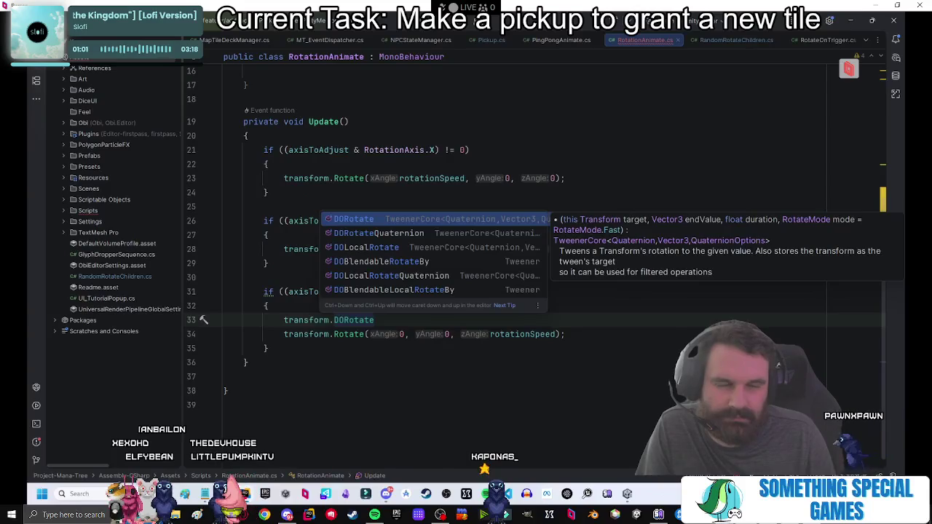
{"action": "key", "text": "Down"}
{"action": "key", "text": "Down"}
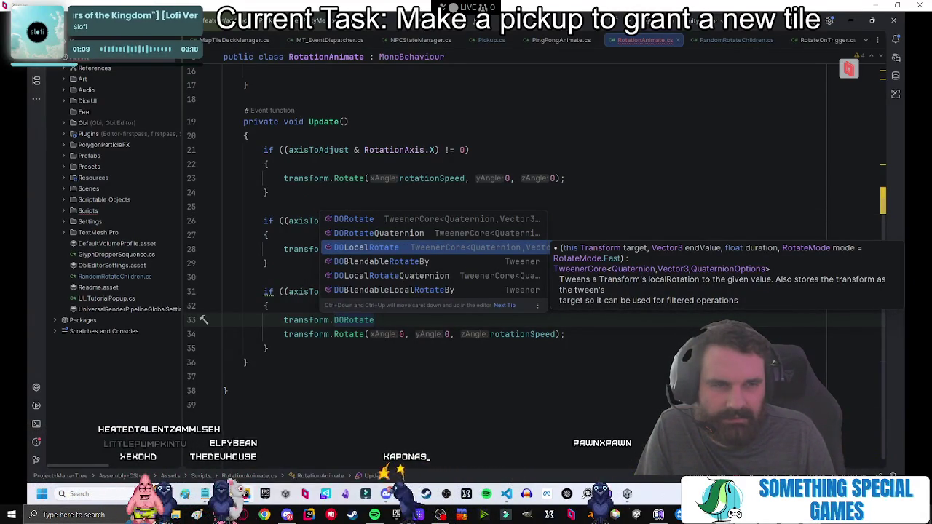
{"action": "key", "text": "Up"}
{"action": "key", "text": "Up"}
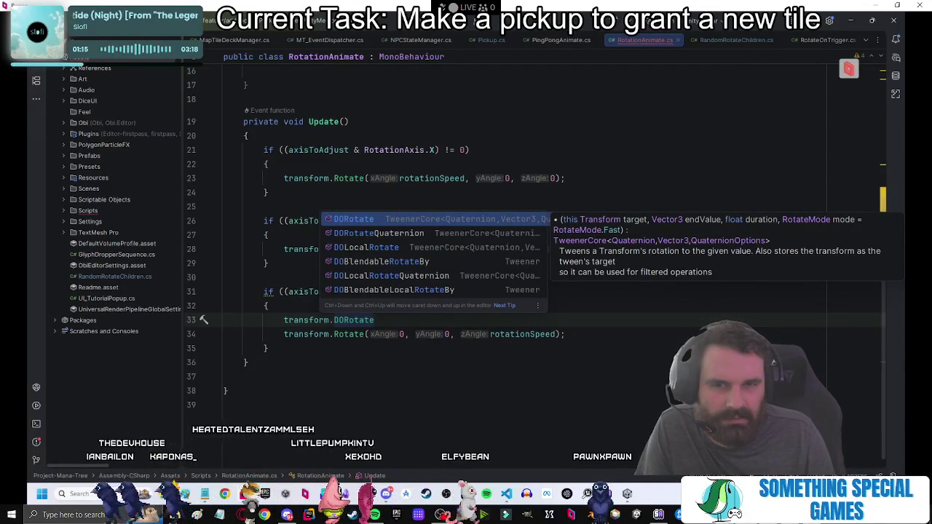
{"action": "key", "text": "Down"}
{"action": "key", "text": "Down"}
{"action": "key", "text": "Up"}
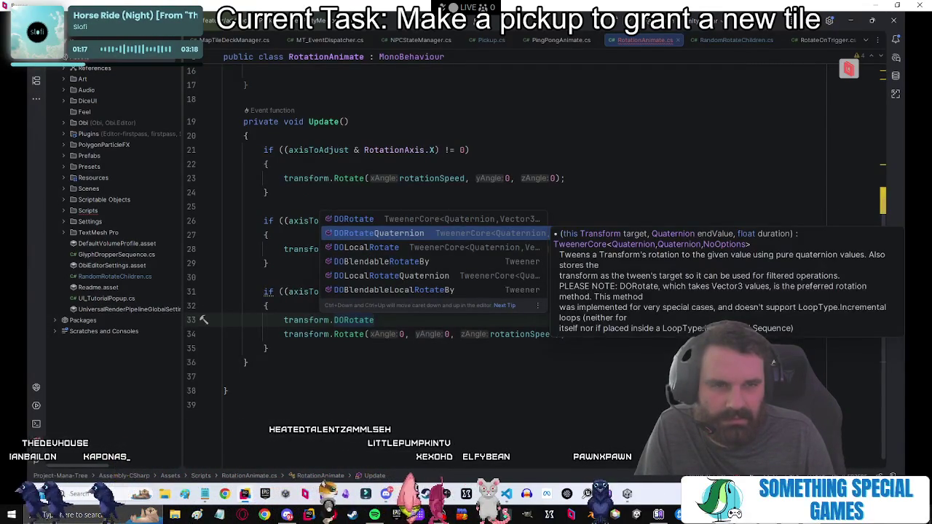
{"action": "key", "text": "Up"}
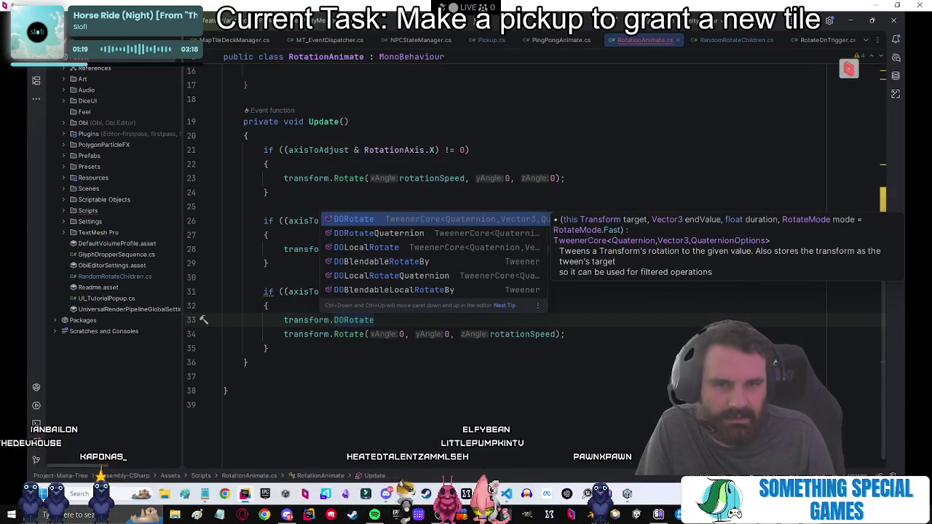
{"action": "key", "text": "Return"}
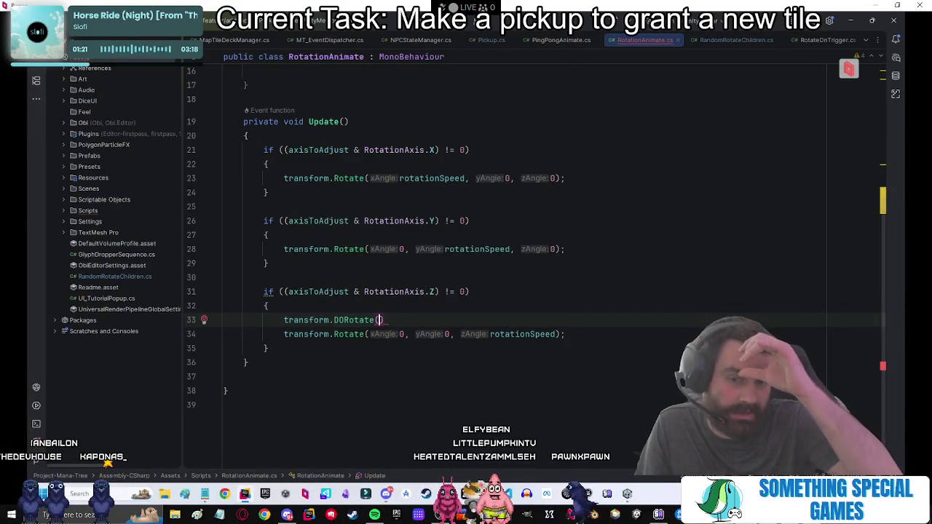
Fill DORotate's argument with rotationSpeed, then delete the whole DORotate line.
{"action": "type", "text": ";"}
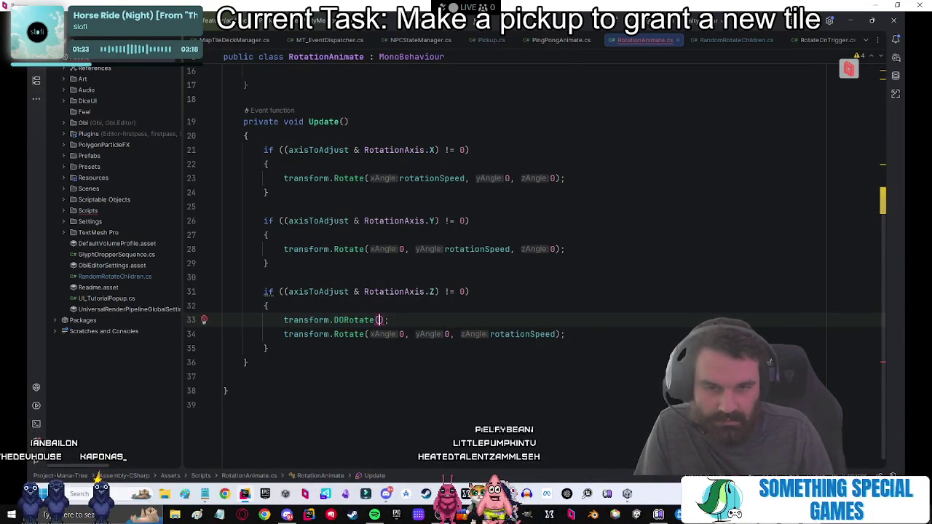
{"action": "type", "text": "this"}
{"action": "key", "text": "Escape"}
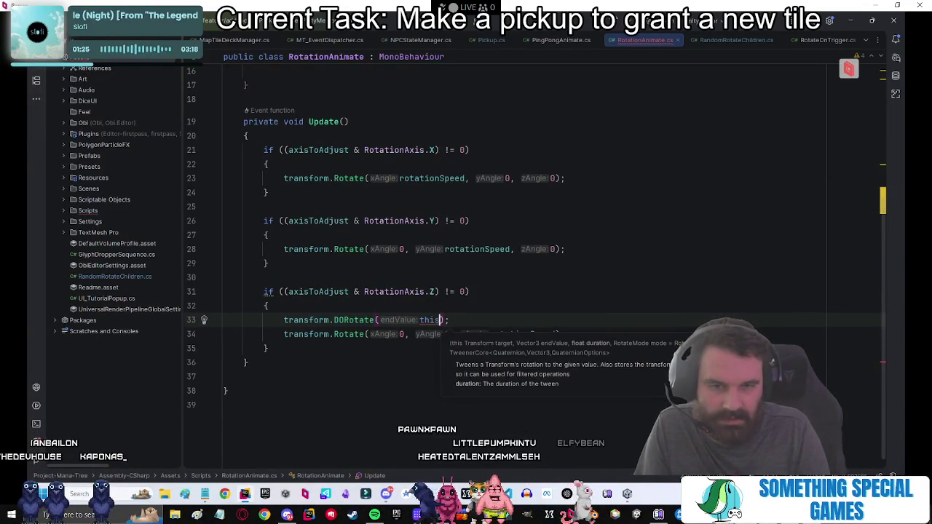
{"action": "key", "text": "BackSpace"}
{"action": "key", "text": "BackSpace"}
{"action": "key", "text": "BackSpace"}
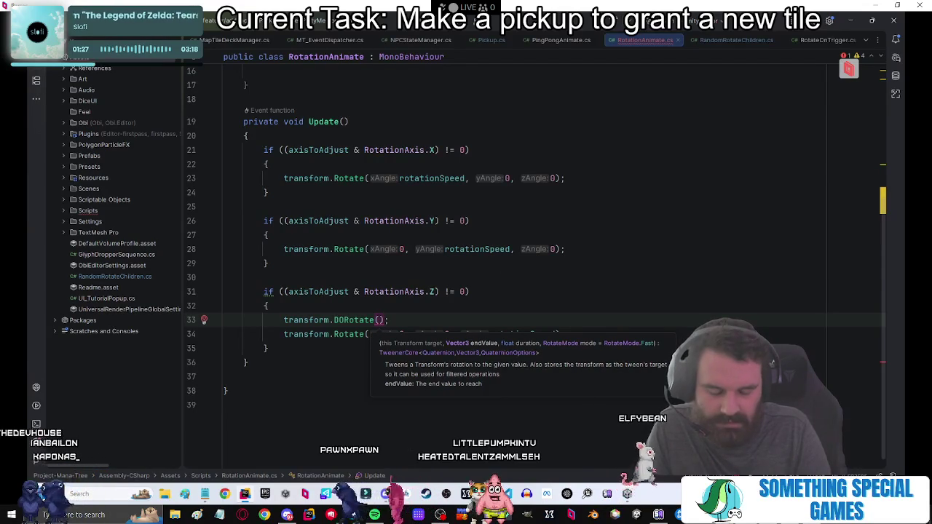
{"action": "type", "text": "ro"}
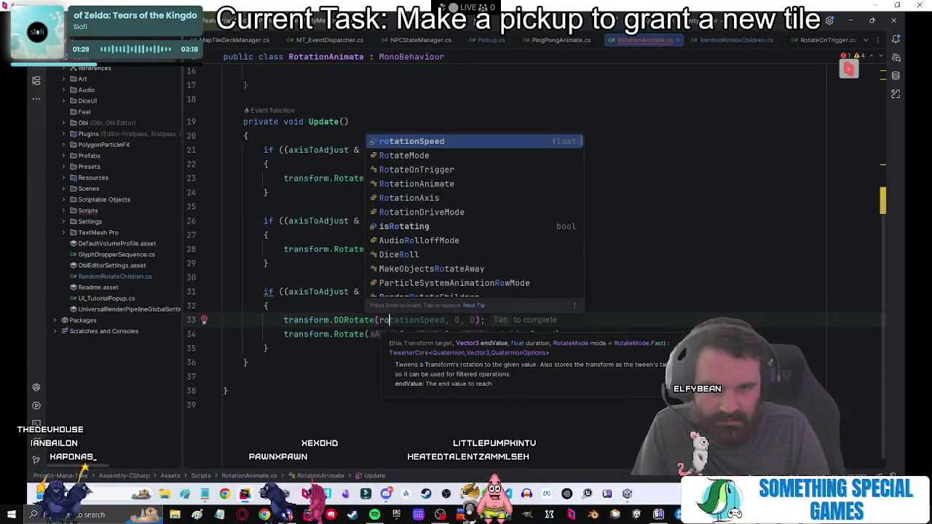
{"action": "key", "text": "Tab"}
{"action": "key", "text": "BackSpace"}
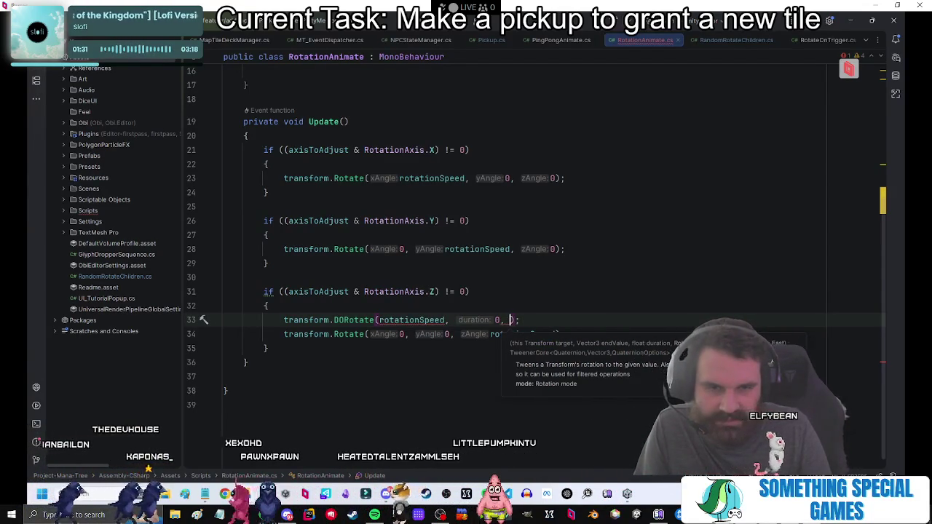
{"action": "key", "text": "BackSpace"}
{"action": "key", "text": "BackSpace"}
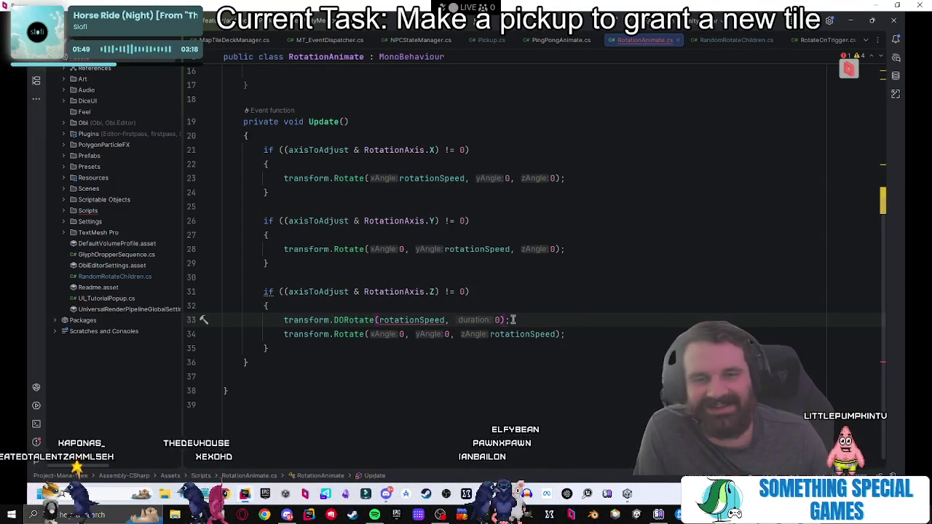
{"action": "left_click_drag", "start_coordinate": [524, 321], "coordinate": [523, 309]}
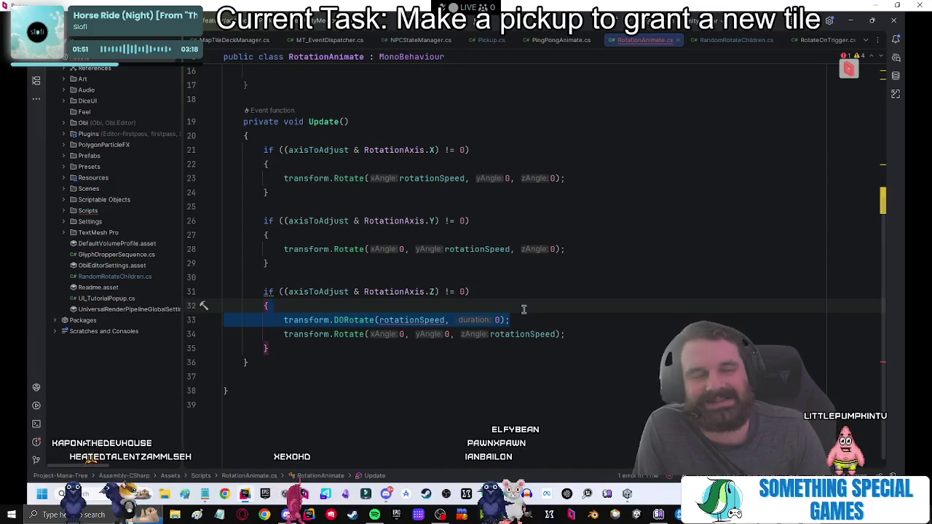
{"action": "key", "text": "BackSpace"}
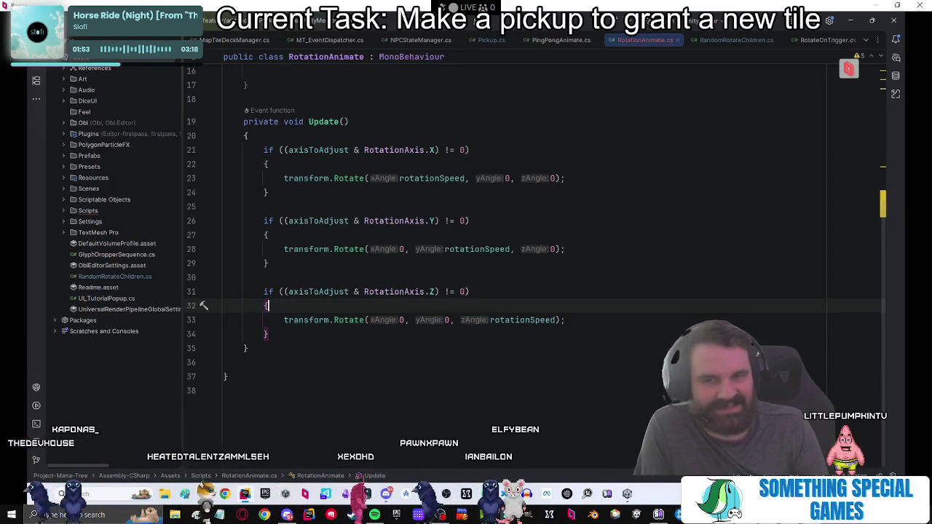
Jump to the decompiled Transform.Rotate definition to see that it defaults to Space.Self.
{"action": "left_click", "coordinate": [615, 318]}
{"action": "scroll", "coordinate": [678, 285], "scroll_direction": "up", "scroll_amount": 2}
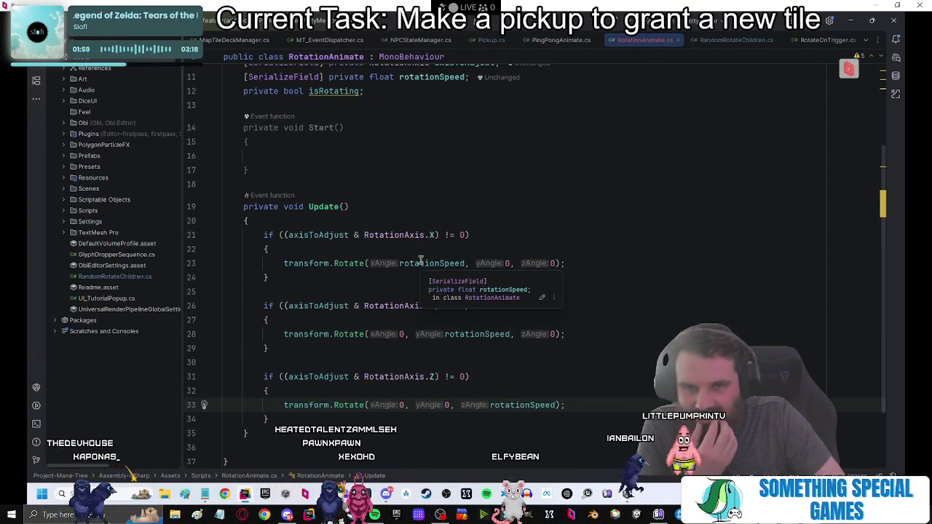
{"action": "left_click", "coordinate": [342, 264], "text": "ctrl"}
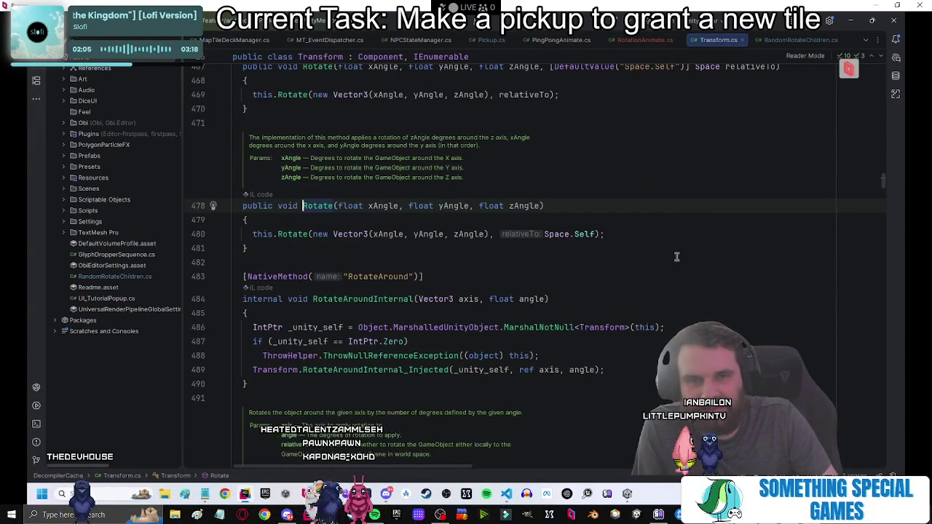
Return to RotationAnimate.cs and select the empty Start method.
{"action": "key", "text": "ctrl+minus"}
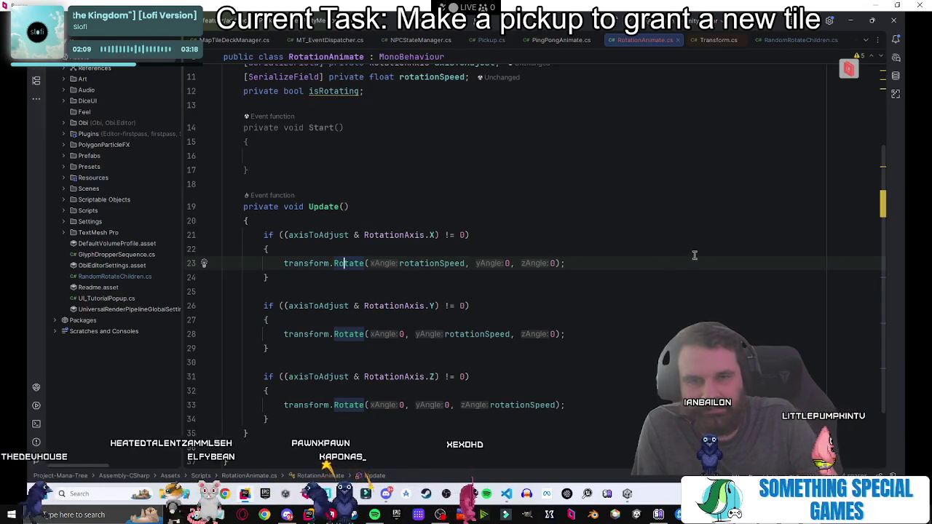
{"action": "left_click", "coordinate": [675, 263]}
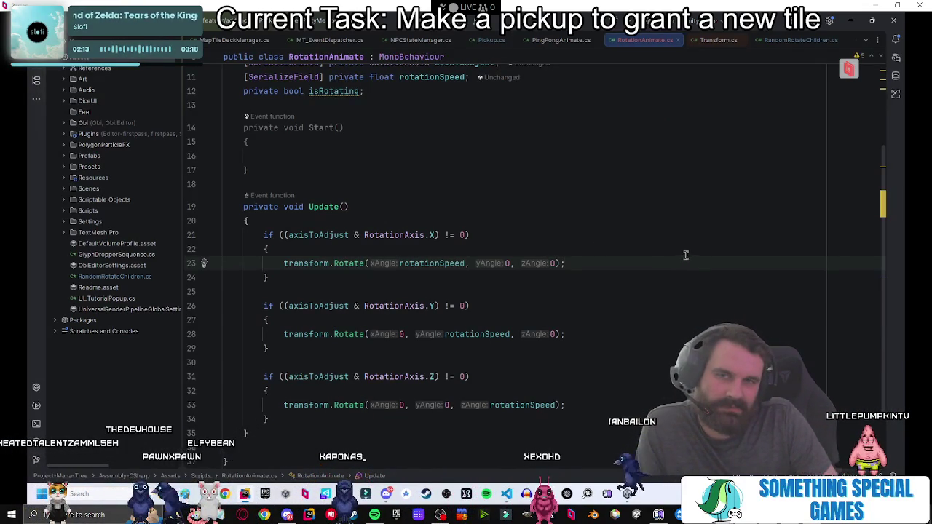
{"action": "left_click_drag", "start_coordinate": [307, 171], "coordinate": [434, 96]}
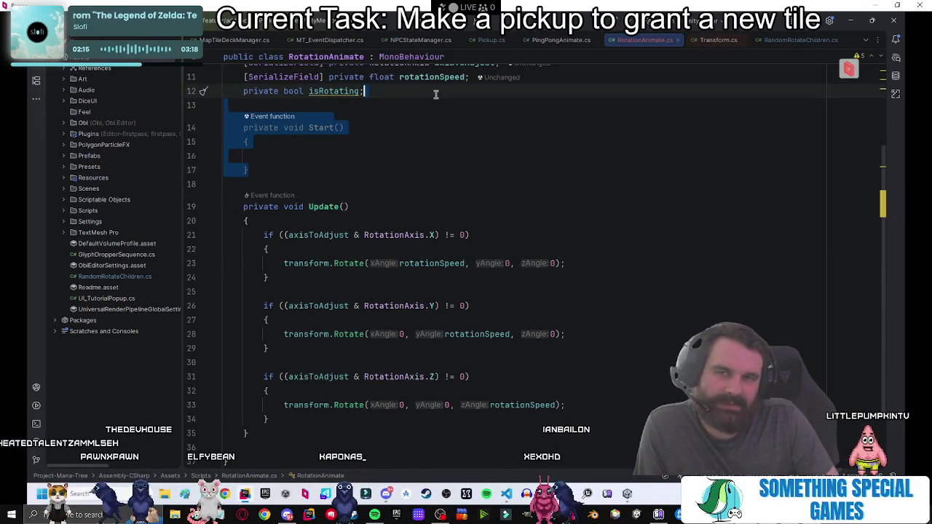
Delete the empty Start method and the unused using lines, keeping only UnityEngine.
{"action": "key", "text": "BackSpace"}
{"action": "scroll", "coordinate": [354, 242], "scroll_direction": "up", "scroll_amount": 3}
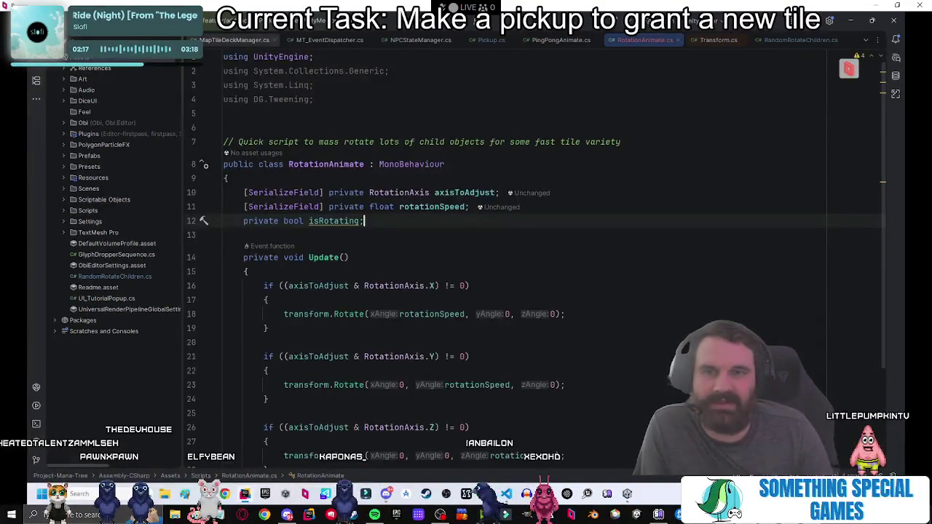
{"action": "left_click_drag", "start_coordinate": [332, 102], "coordinate": [340, 58]}
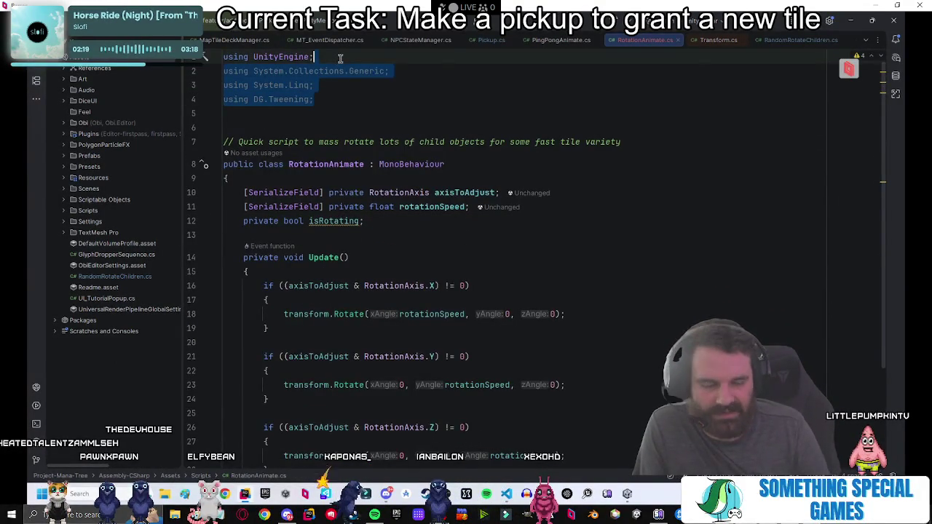
{"action": "key", "text": "BackSpace"}
{"action": "left_click", "coordinate": [493, 196]}
{"action": "left_click", "coordinate": [301, 70]}
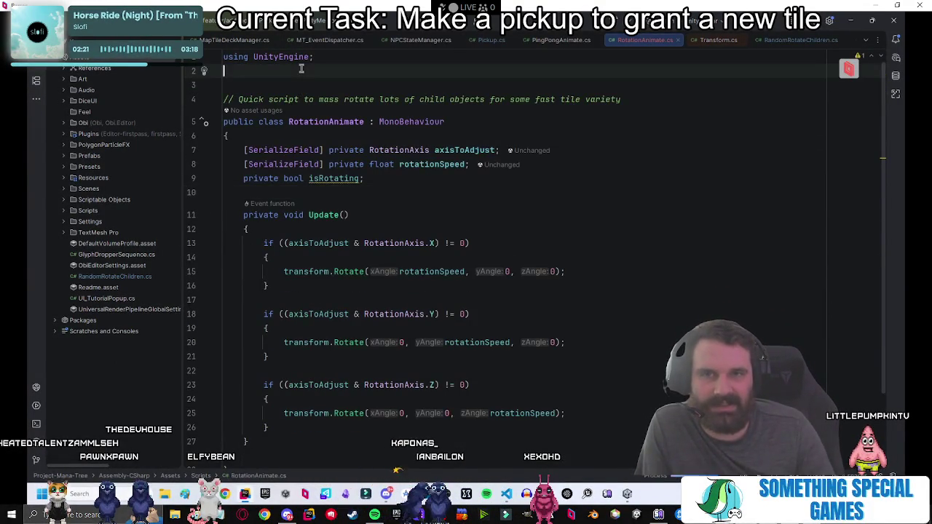
{"action": "key", "text": "BackSpace"}
Remove a stray character after Update() and select RotationAxis to view its usages.
{"action": "left_click", "coordinate": [482, 199]}
{"action": "type", "text": "s"}
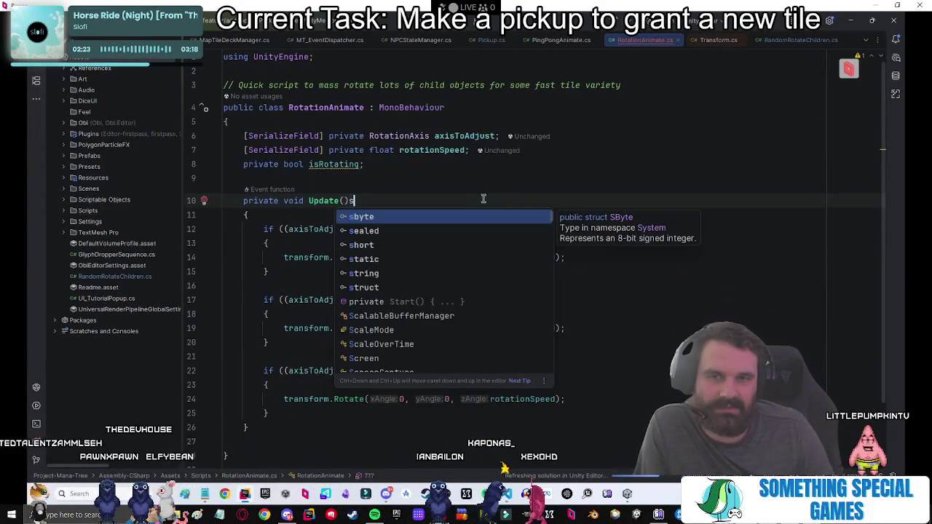
{"action": "key", "text": "BackSpace"}
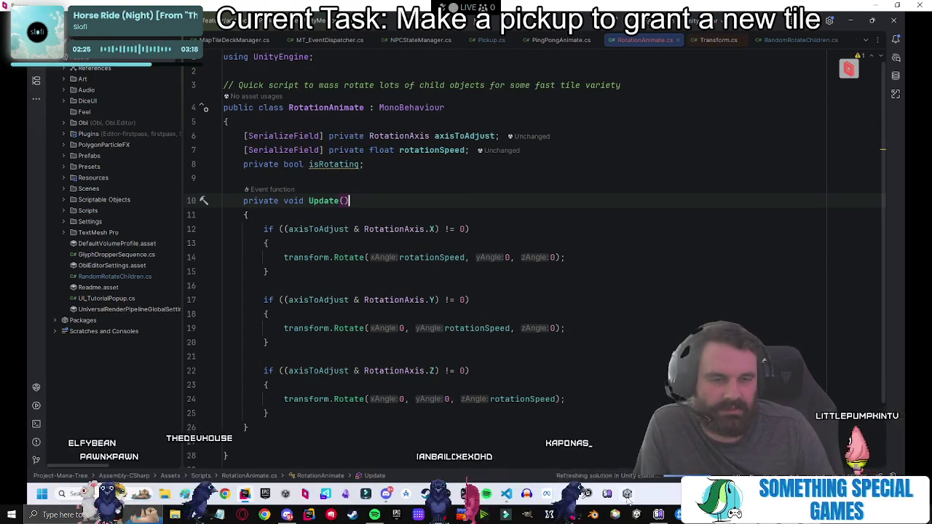
{"action": "mouse_move", "coordinate": [542, 429]}
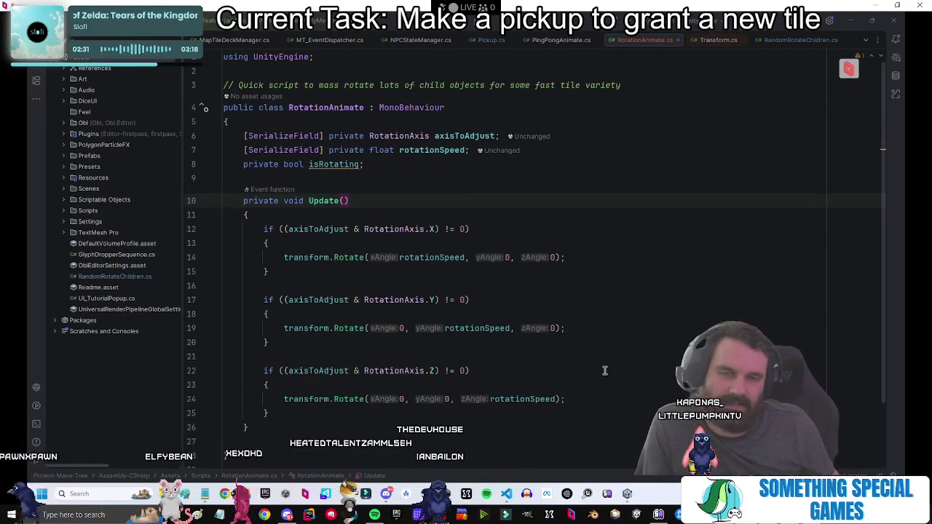
{"action": "double_click", "coordinate": [394, 230]}
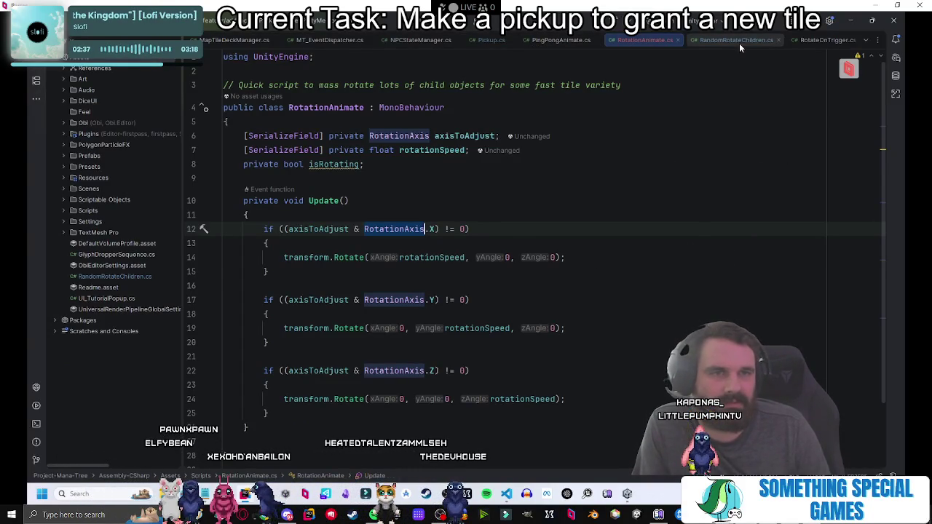
In RandomRotateChildren, check where the children field is used, including inside Awake.
{"action": "left_click", "coordinate": [736, 42]}
{"action": "scroll", "coordinate": [532, 299], "scroll_direction": "down", "scroll_amount": 6}
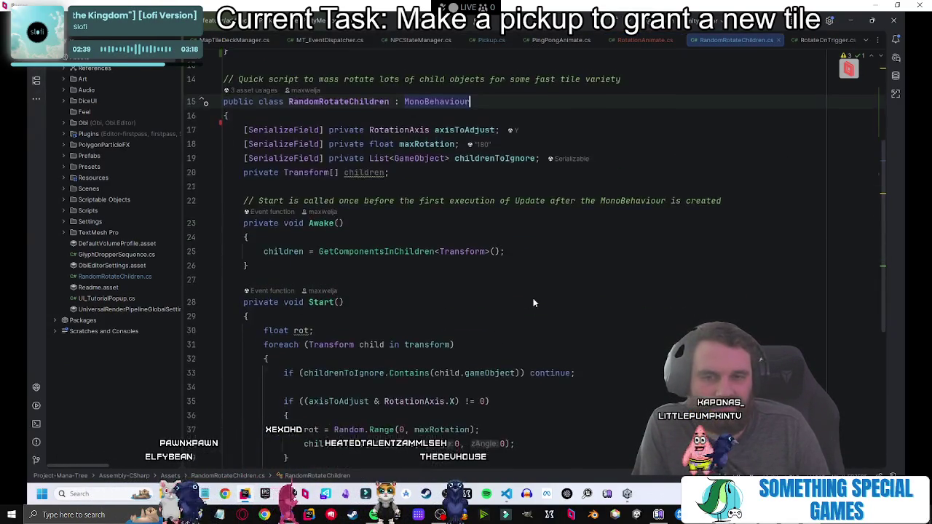
{"action": "scroll", "coordinate": [532, 303], "scroll_direction": "down", "scroll_amount": 1}
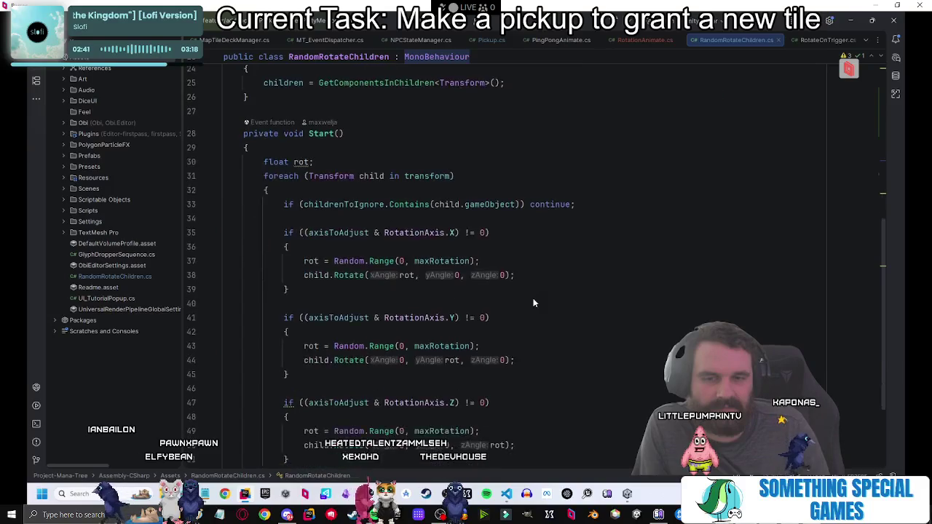
{"action": "scroll", "coordinate": [533, 303], "scroll_direction": "up", "scroll_amount": 2}
{"action": "double_click", "coordinate": [367, 129]}
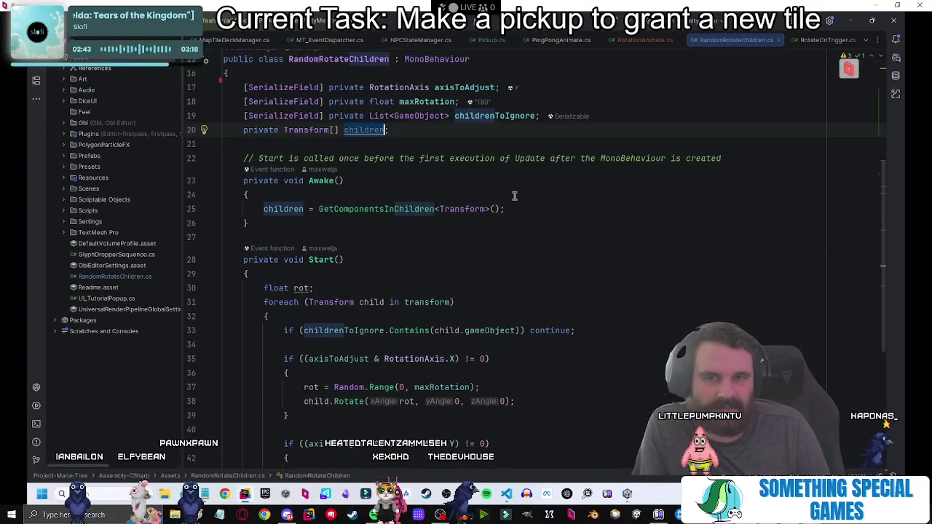
{"action": "double_click", "coordinate": [286, 208]}
{"action": "scroll", "coordinate": [665, 268], "scroll_direction": "down", "scroll_amount": 2}
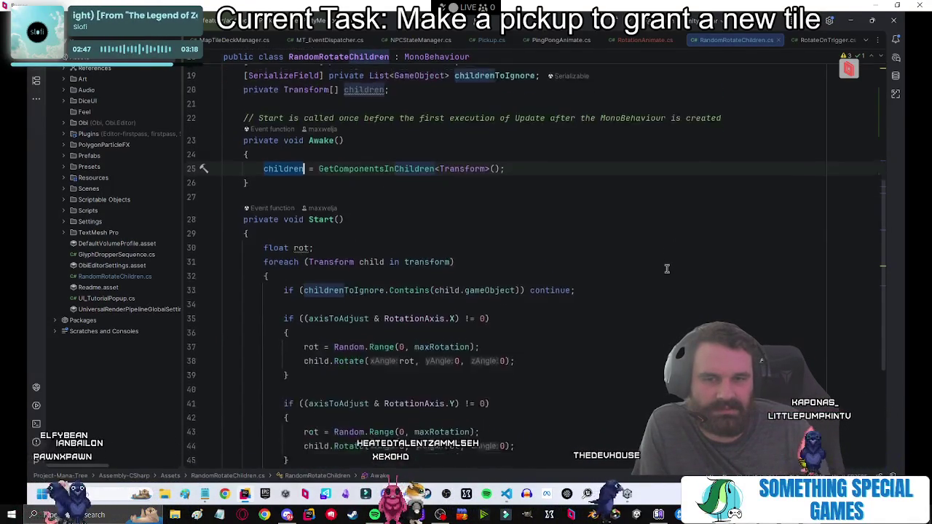
{"action": "scroll", "coordinate": [626, 266], "scroll_direction": "up", "scroll_amount": 3}
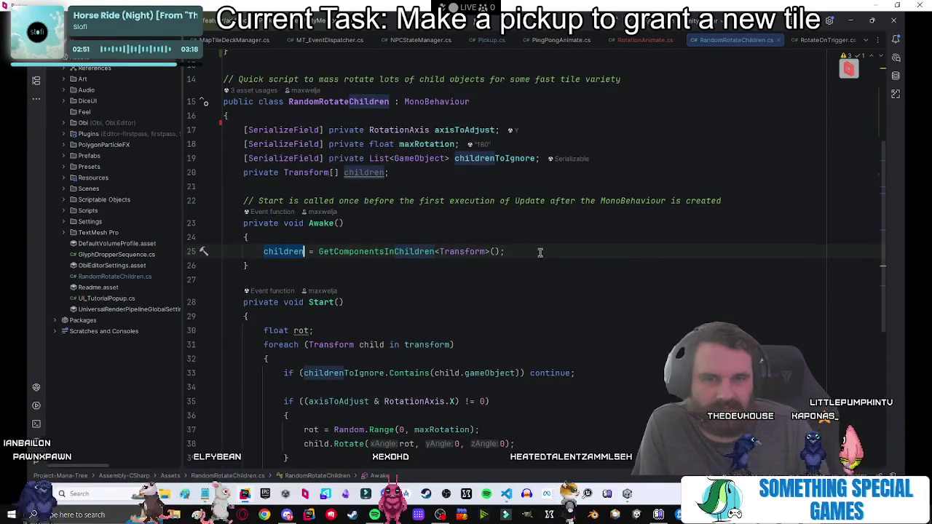
Delete the children field and Awake method, then review the foreach over transform.
{"action": "left_click_drag", "start_coordinate": [329, 261], "coordinate": [645, 155]}
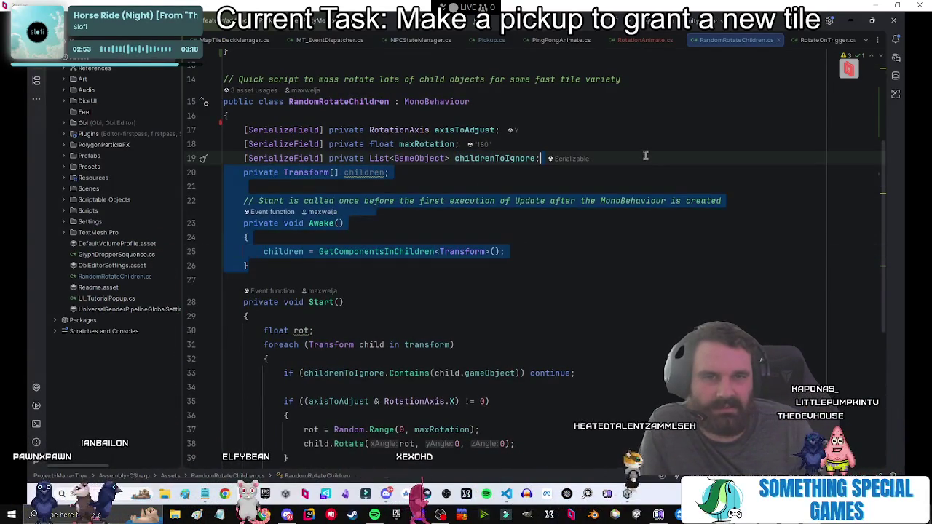
{"action": "key", "text": "BackSpace"}
{"action": "left_click", "coordinate": [870, 294]}
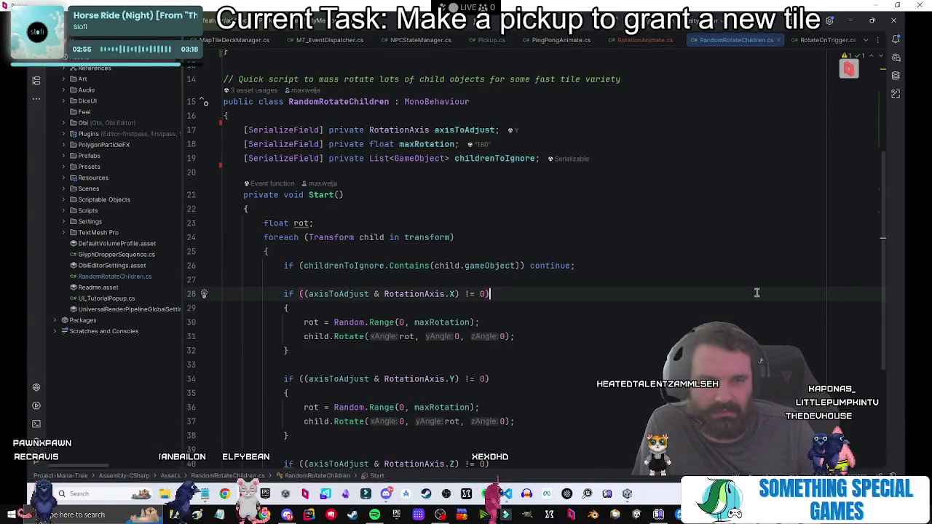
{"action": "scroll", "coordinate": [756, 293], "scroll_direction": "down", "scroll_amount": 5}
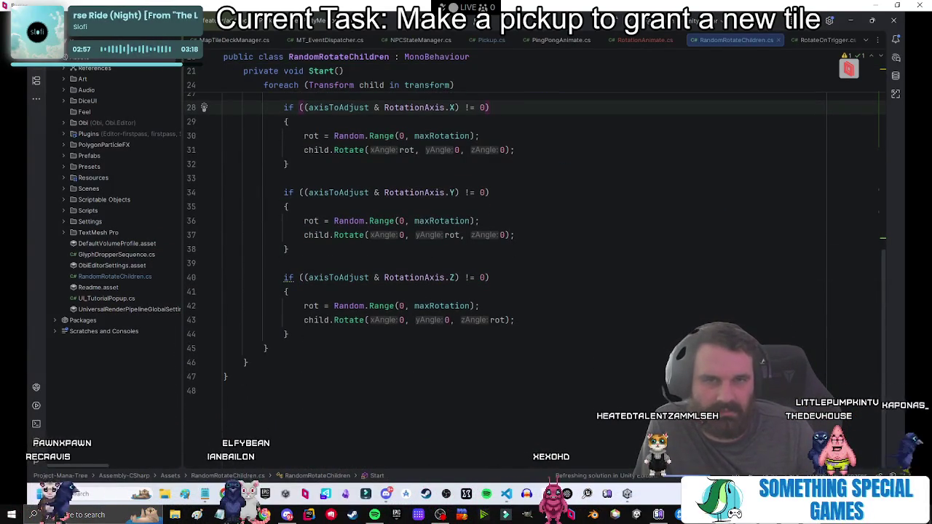
{"action": "scroll", "coordinate": [568, 297], "scroll_direction": "up", "scroll_amount": 5}
{"action": "left_click", "coordinate": [384, 221]}
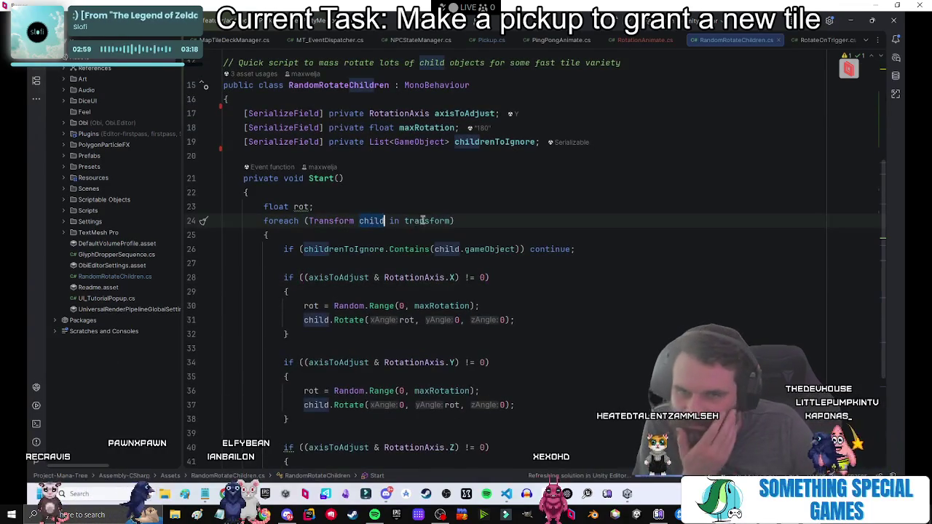
{"action": "left_click", "coordinate": [450, 220]}
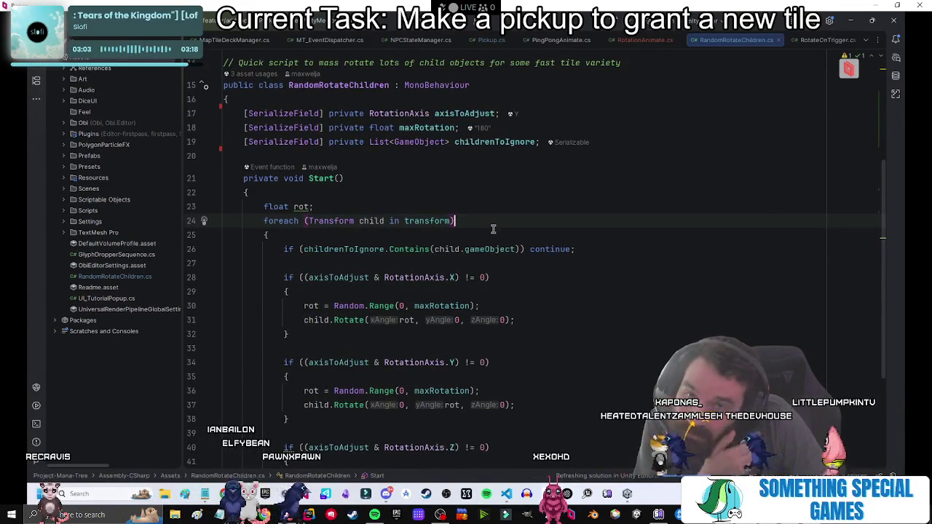
{"action": "scroll", "coordinate": [509, 230], "scroll_direction": "up", "scroll_amount": 4}
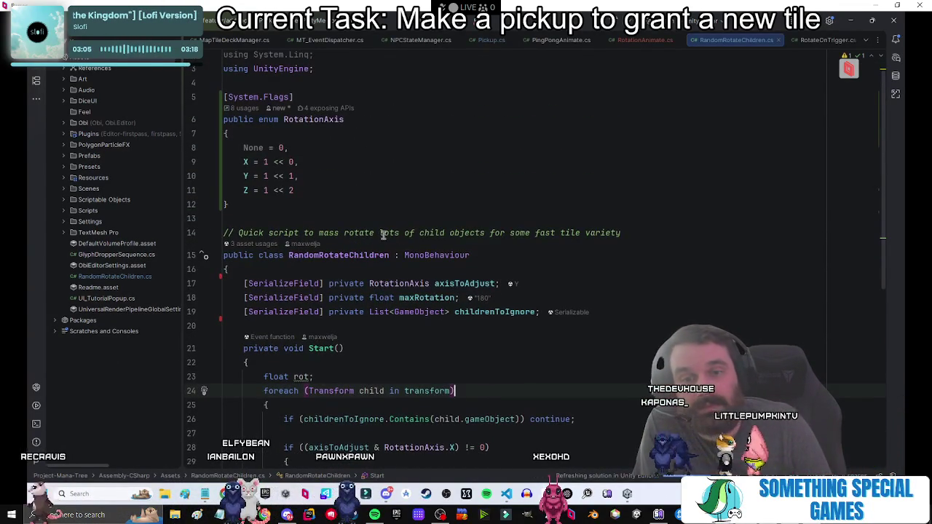
Insert '(not grandchildren)' before 'objects' in the class comment, then switch back to Unity.
{"action": "left_click", "coordinate": [418, 232]}
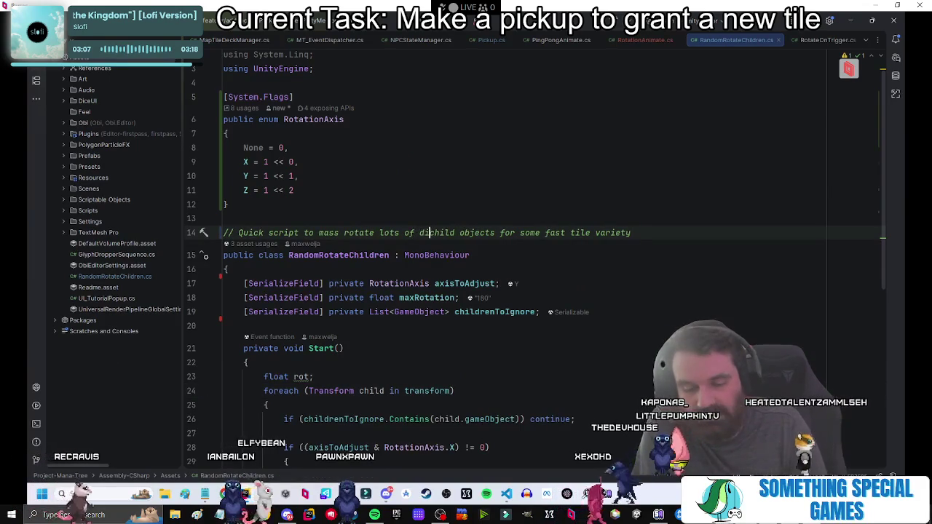
{"action": "key", "text": "Down"}
{"action": "key", "text": "Down"}
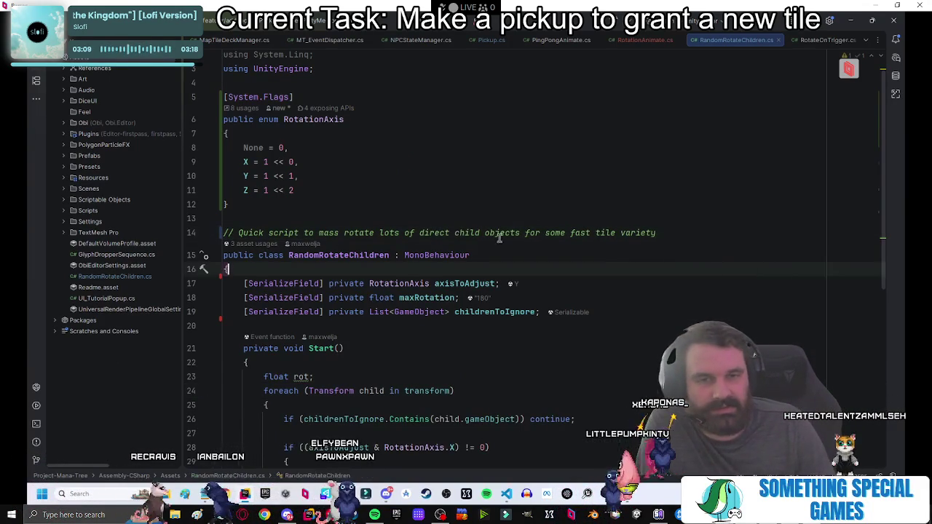
{"action": "left_click", "coordinate": [486, 232]}
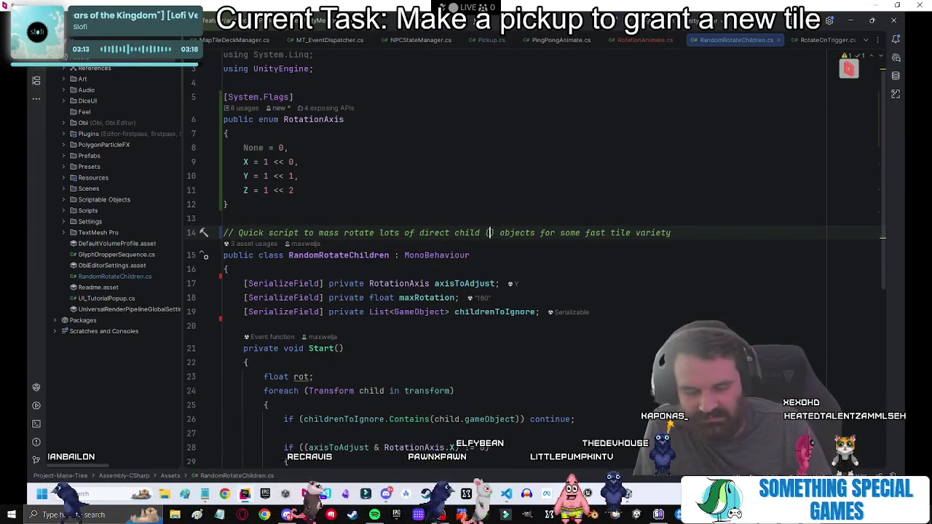
{"action": "type", "text": "(not "}
{"action": "type", "text": "grandchildren"}
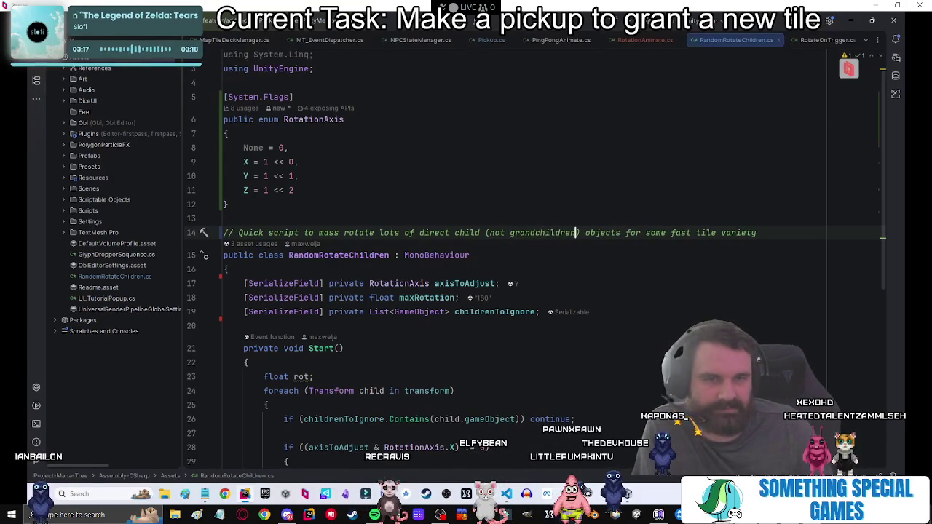
{"action": "left_click", "coordinate": [638, 283]}
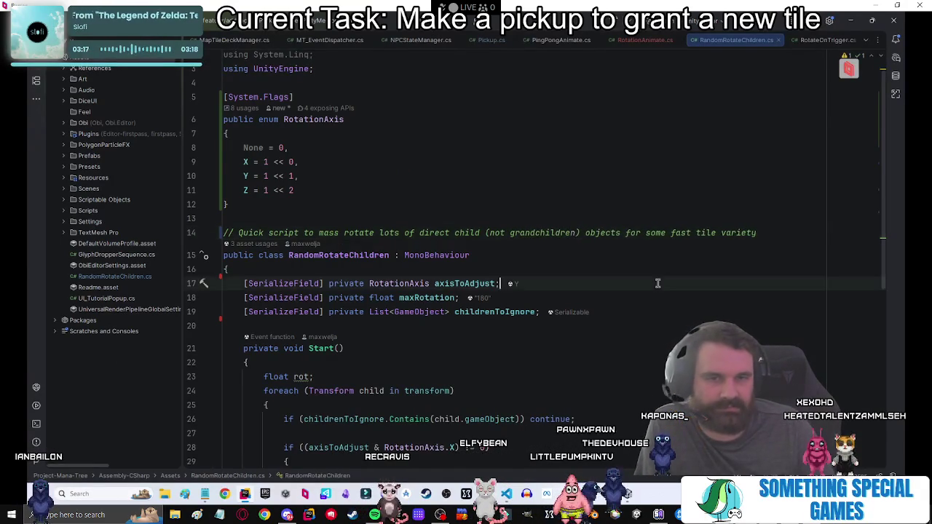
{"action": "scroll", "coordinate": [638, 273], "scroll_direction": "down", "scroll_amount": 5}
{"action": "left_click", "coordinate": [638, 249]}
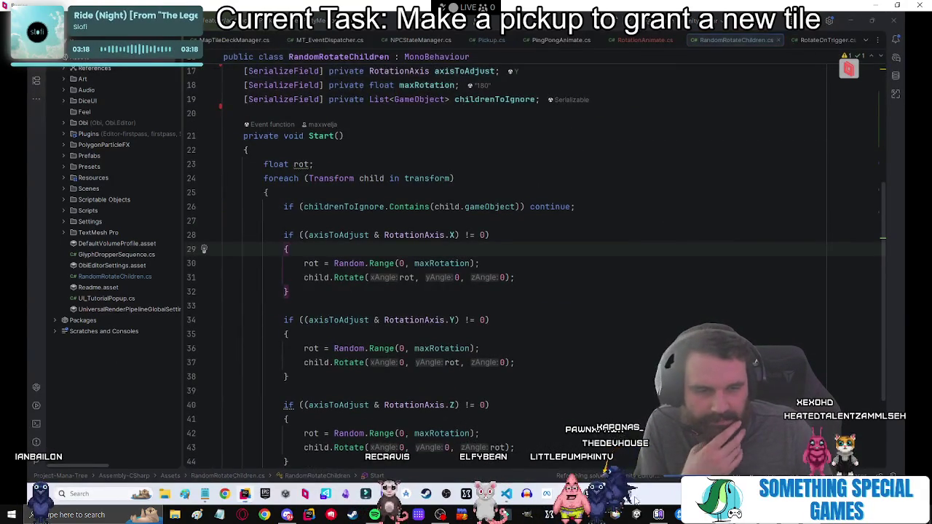
{"action": "left_click", "coordinate": [630, 498]}
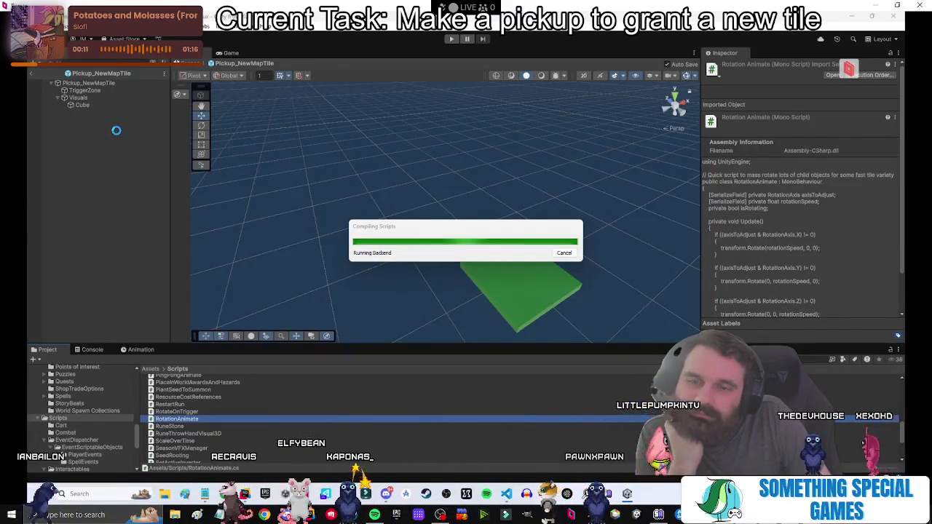
Add a Rotation Animate component to the pickup's Visuals object.
{"action": "left_click", "coordinate": [79, 105]}
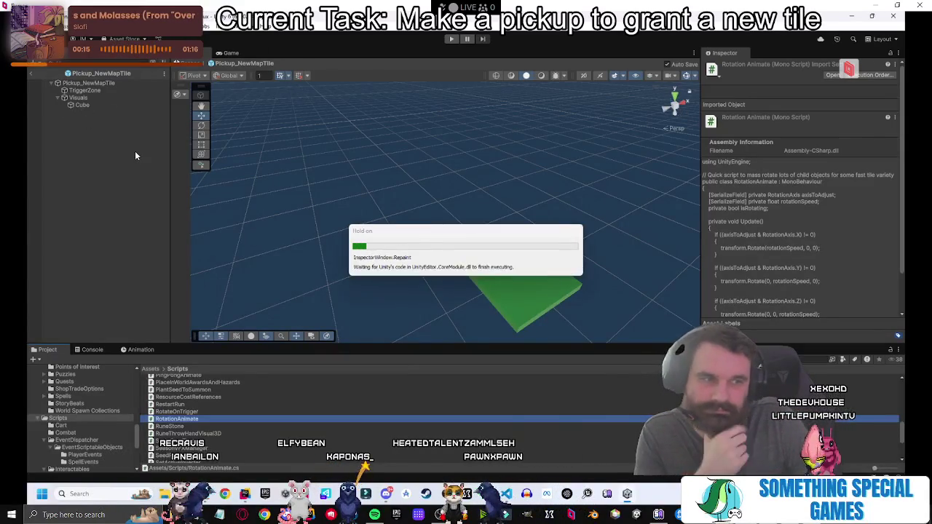
{"action": "left_click", "coordinate": [78, 98]}
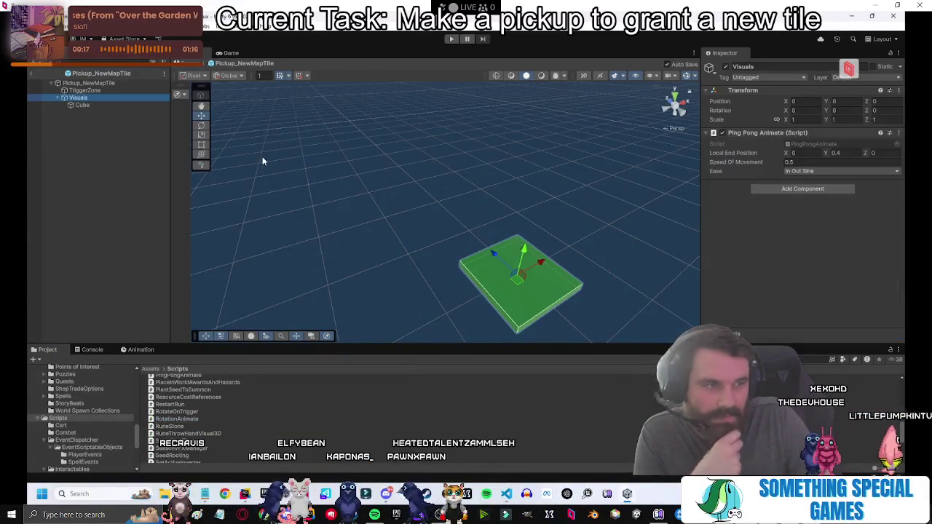
{"action": "left_click", "coordinate": [782, 243]}
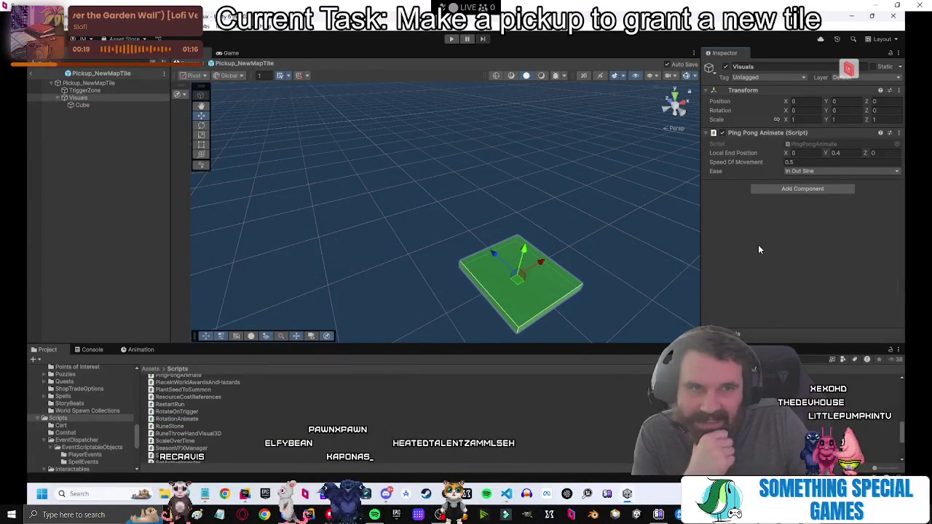
{"action": "left_click", "coordinate": [802, 188]}
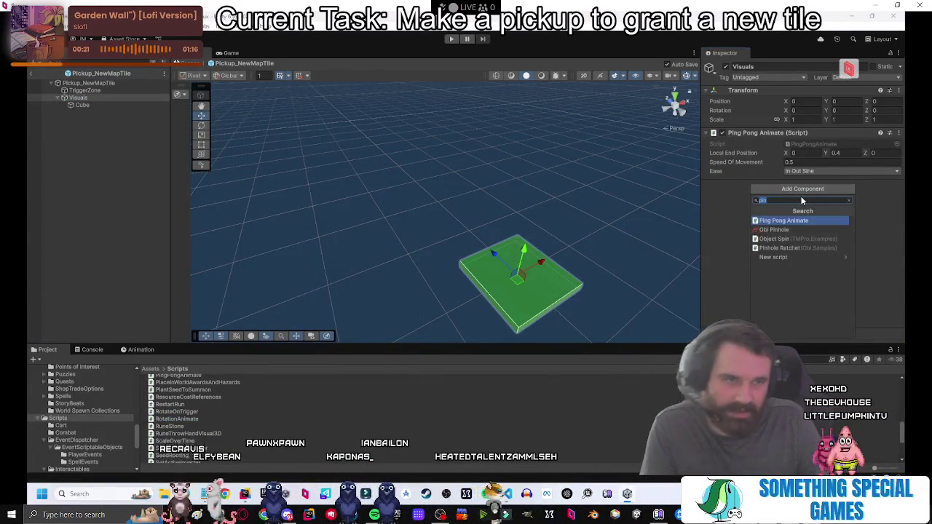
{"action": "type", "text": "rjotat"}
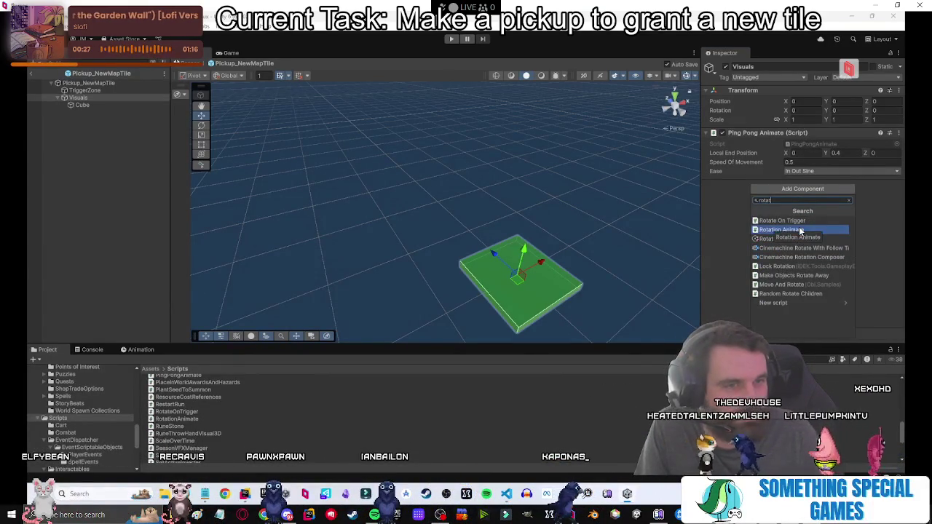
{"action": "left_click", "coordinate": [800, 231]}
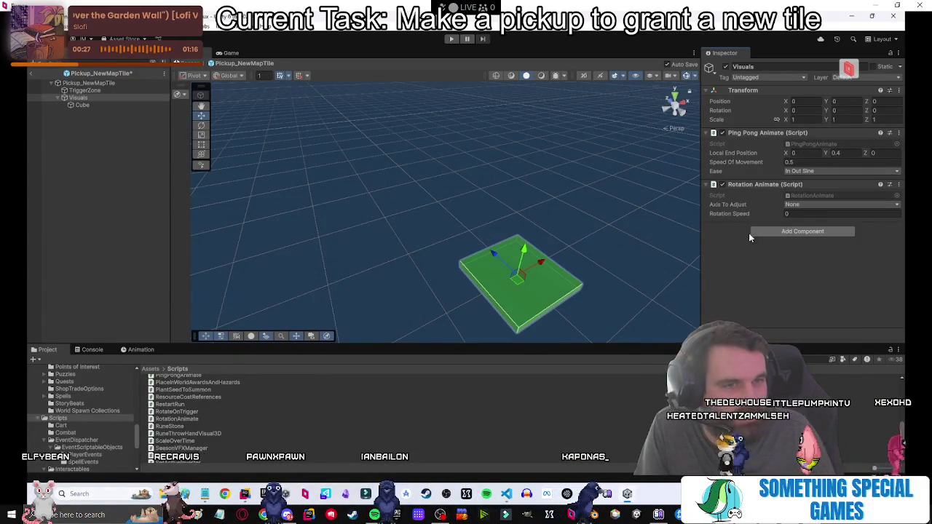
Set its axis to Y and rotation speed to 1, then exit prefab mode.
{"action": "left_click", "coordinate": [802, 203]}
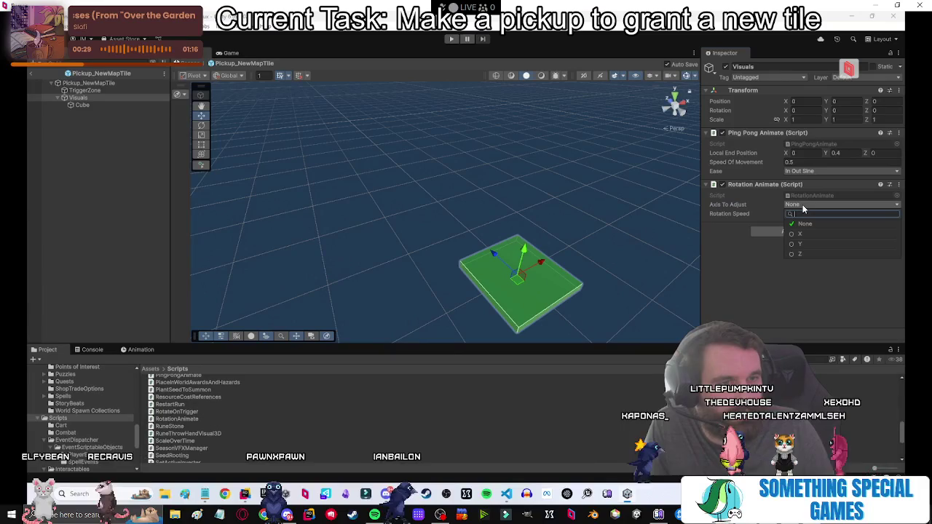
{"action": "left_click", "coordinate": [781, 250]}
{"action": "type", "text": "1"}
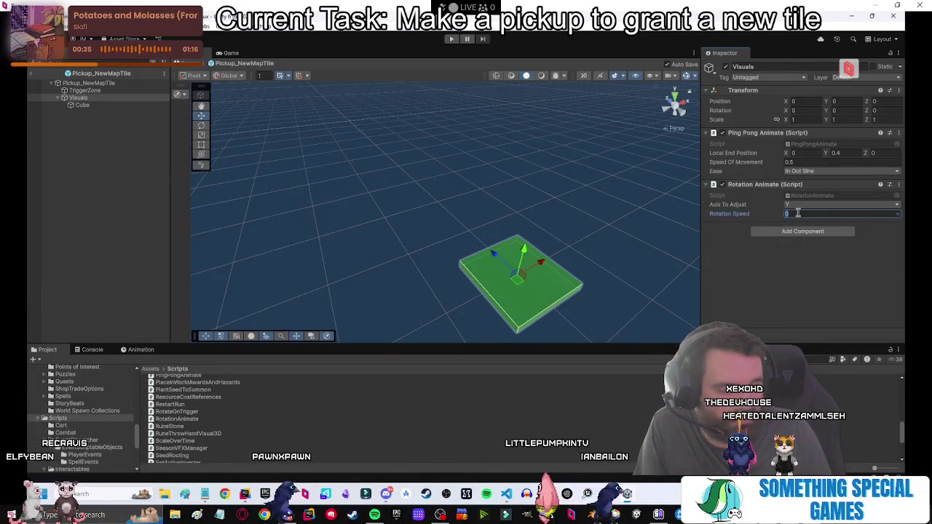
{"action": "key", "text": "Return"}
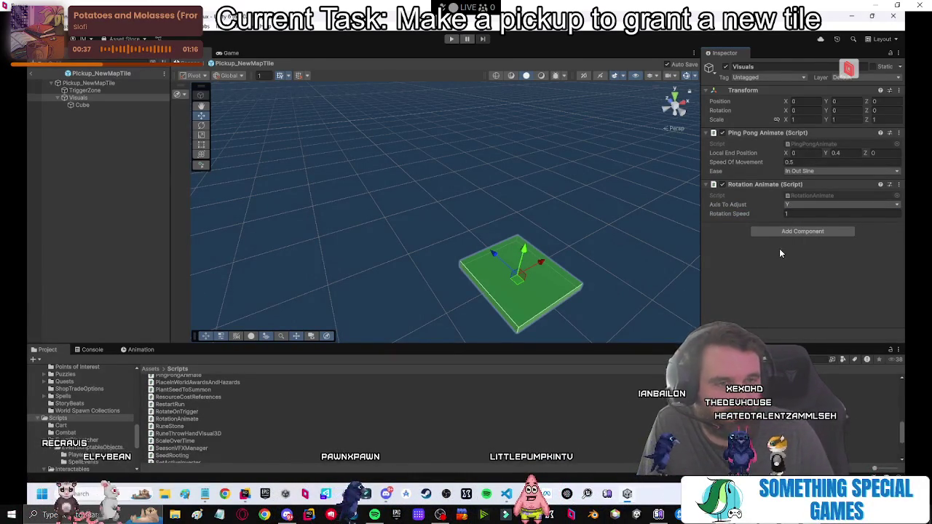
{"action": "left_click", "coordinate": [32, 73]}
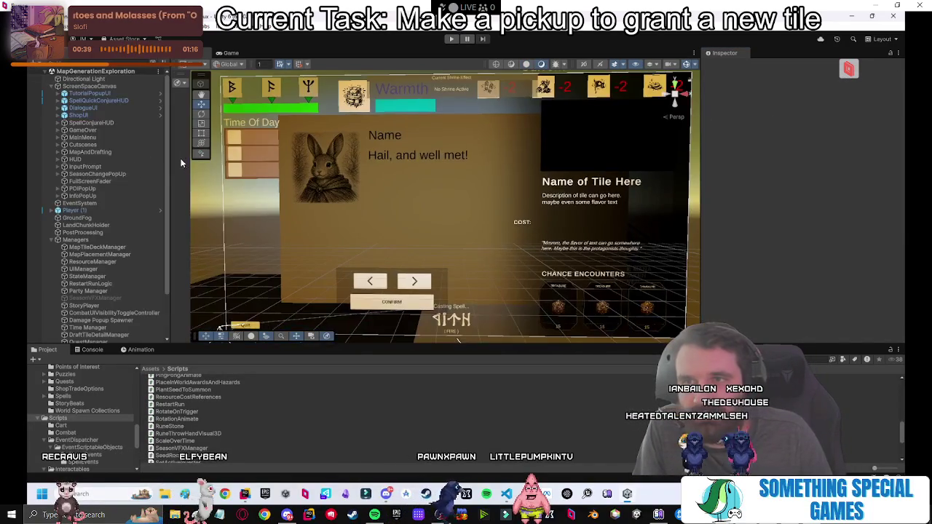
Open the Prefabs folder and frame a top-down scene view over the orange buildings.
{"action": "left_click", "coordinate": [231, 53]}
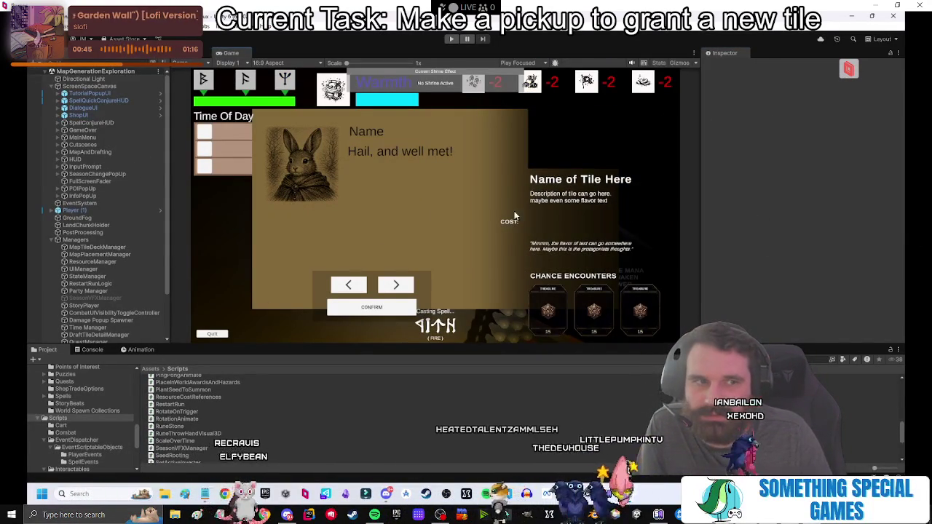
{"action": "left_click", "coordinate": [151, 369]}
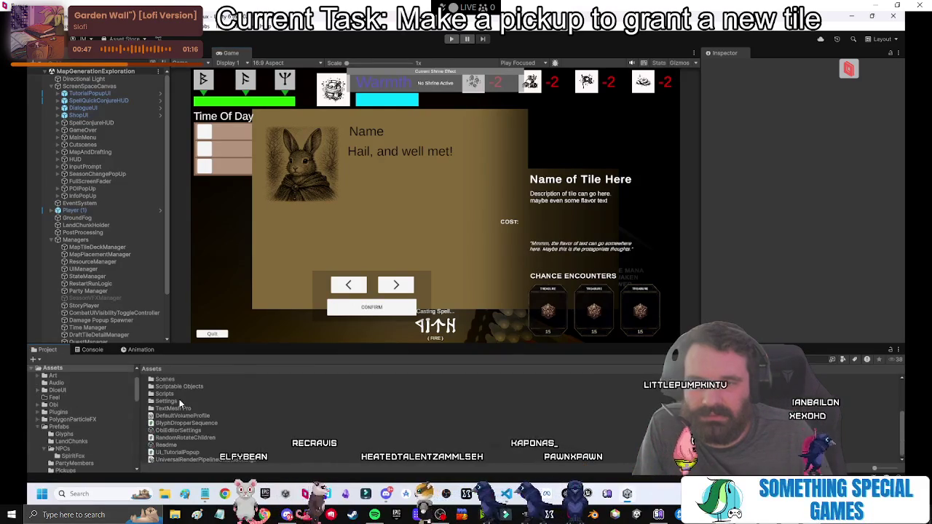
{"action": "double_click", "coordinate": [166, 429]}
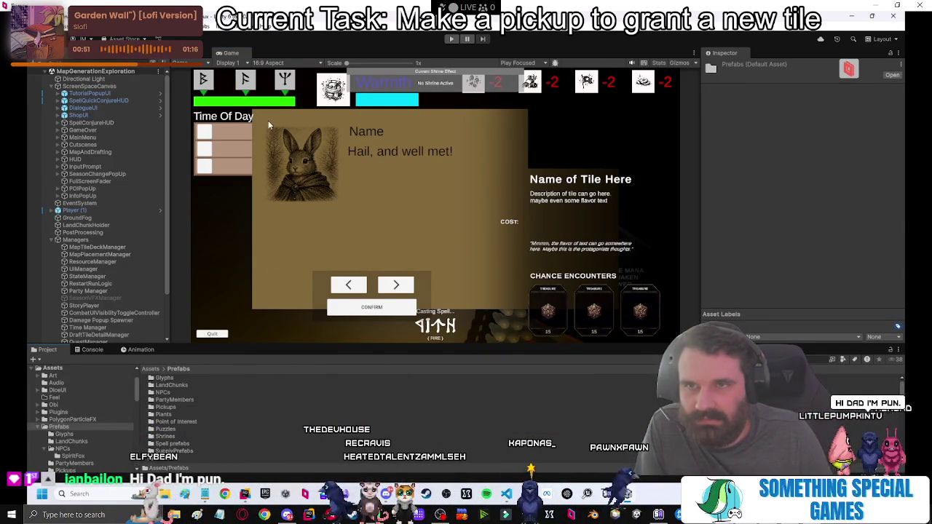
{"action": "key", "text": "ctrl+1"}
{"action": "left_click_drag", "start_coordinate": [458, 340], "coordinate": [364, 197]}
{"action": "left_click", "coordinate": [365, 164]}
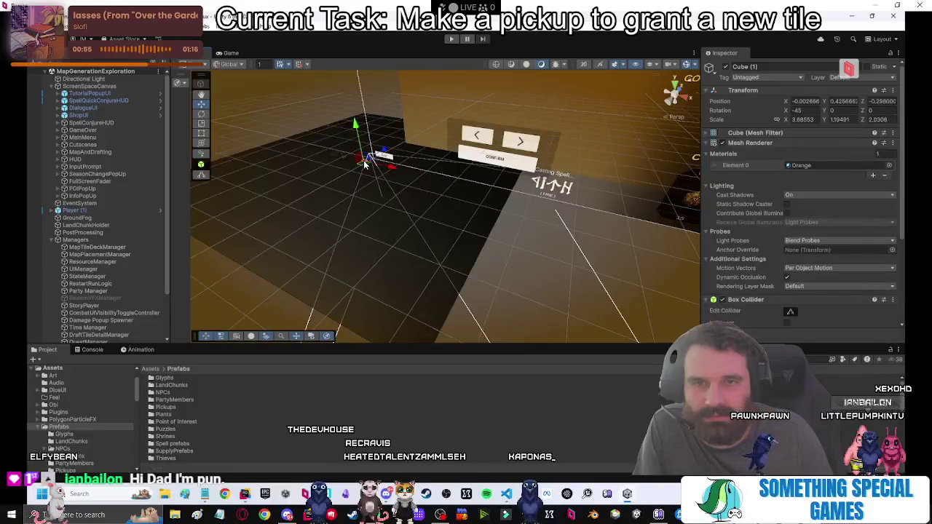
{"action": "key", "text": "f"}
{"action": "left_click_drag", "start_coordinate": [545, 151], "coordinate": [399, 284]}
Drag Pickup_NewMapTile from Pickups onto the crossroads at X -12.31, Y 1.78, Z -25.73.
{"action": "double_click", "coordinate": [169, 406]}
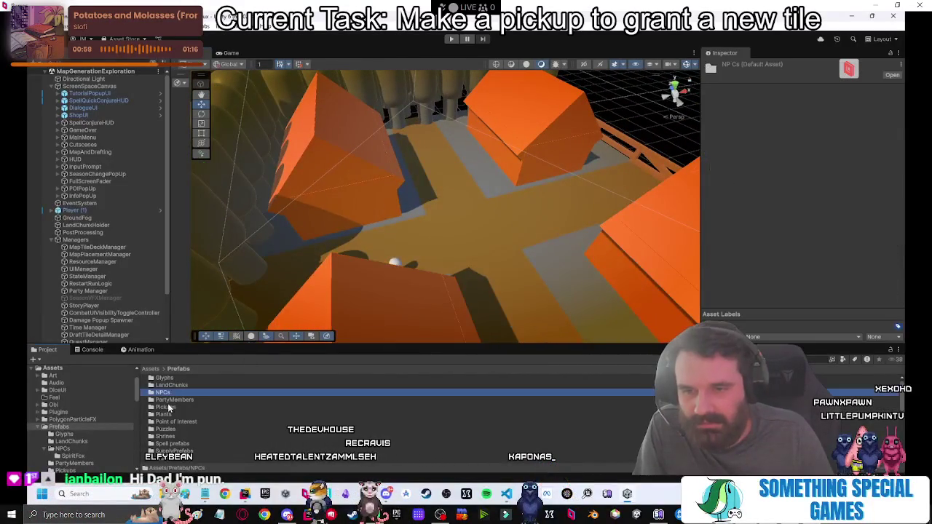
{"action": "mouse_move", "coordinate": [407, 270]}
{"action": "left_mouse_down"}
{"action": "mouse_move", "coordinate": [360, 270]}
{"action": "mouse_move", "coordinate": [545, 264]}
{"action": "mouse_move", "coordinate": [551, 277]}
{"action": "mouse_move", "coordinate": [530, 294]}
{"action": "left_mouse_up"}
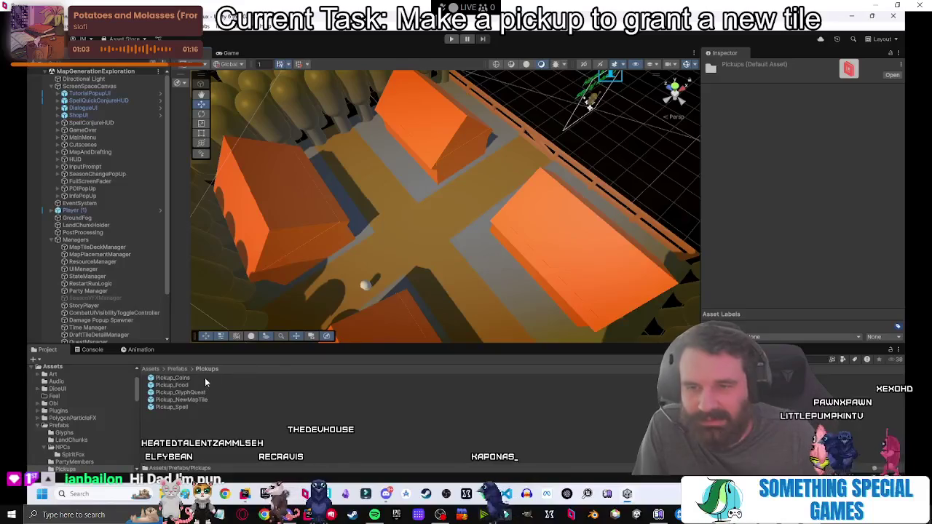
{"action": "left_click", "coordinate": [183, 385]}
{"action": "mouse_move", "coordinate": [182, 399]}
{"action": "left_mouse_down"}
{"action": "mouse_move", "coordinate": [306, 342]}
{"action": "mouse_move", "coordinate": [385, 229]}
{"action": "mouse_move", "coordinate": [423, 212]}
{"action": "left_mouse_up"}
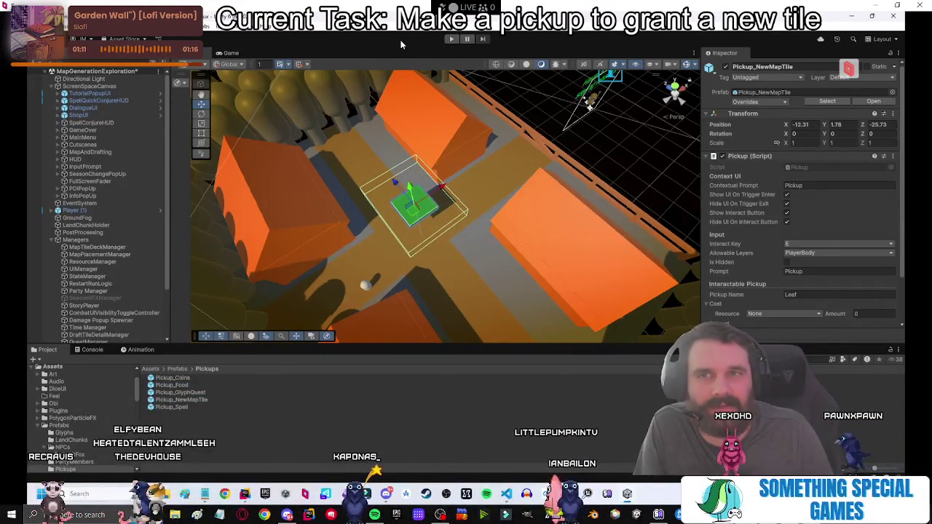
Enter Play mode, click Start Game, walk the character along the road, then show Scene view.
{"action": "left_click", "coordinate": [450, 40]}
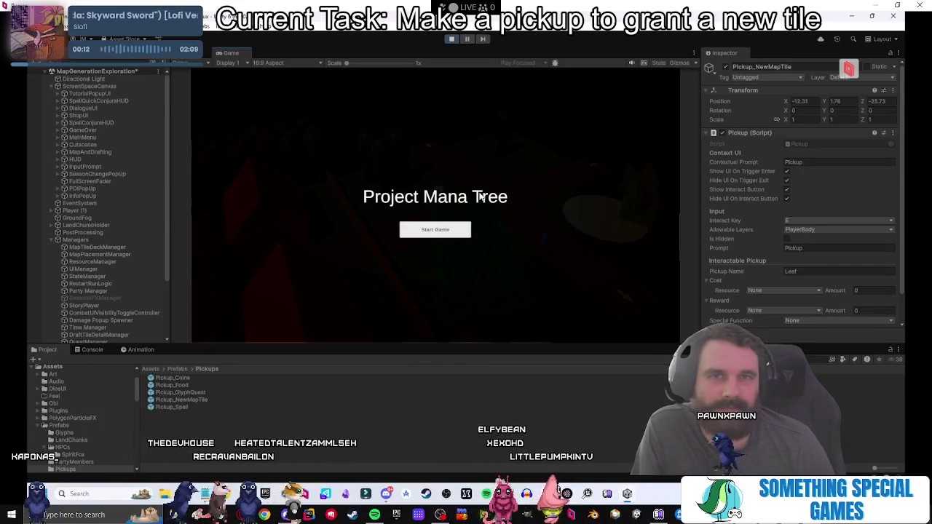
{"action": "left_click", "coordinate": [469, 229]}
{"action": "key", "text": "d"}
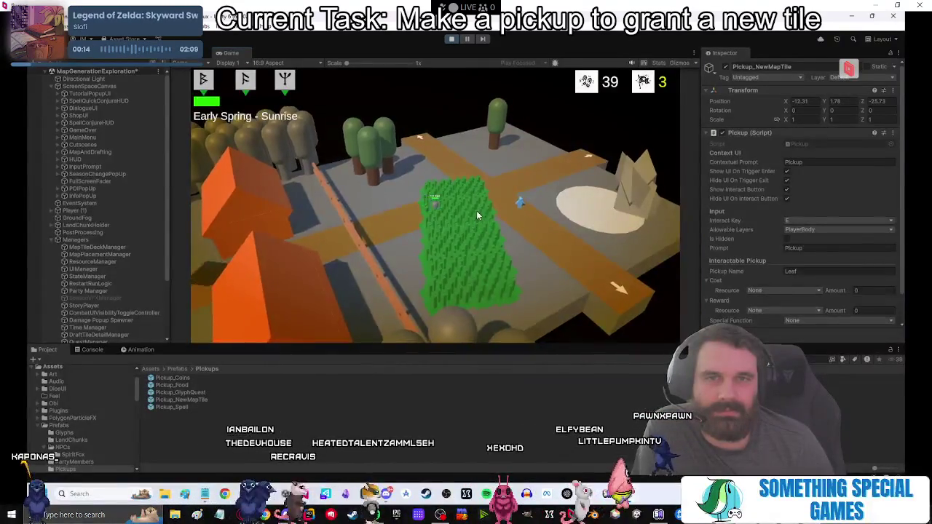
{"action": "mouse_move", "coordinate": [457, 219]}
{"action": "left_mouse_down"}
{"action": "mouse_move", "coordinate": [271, 233]}
{"action": "mouse_move", "coordinate": [283, 238]}
{"action": "left_mouse_up"}
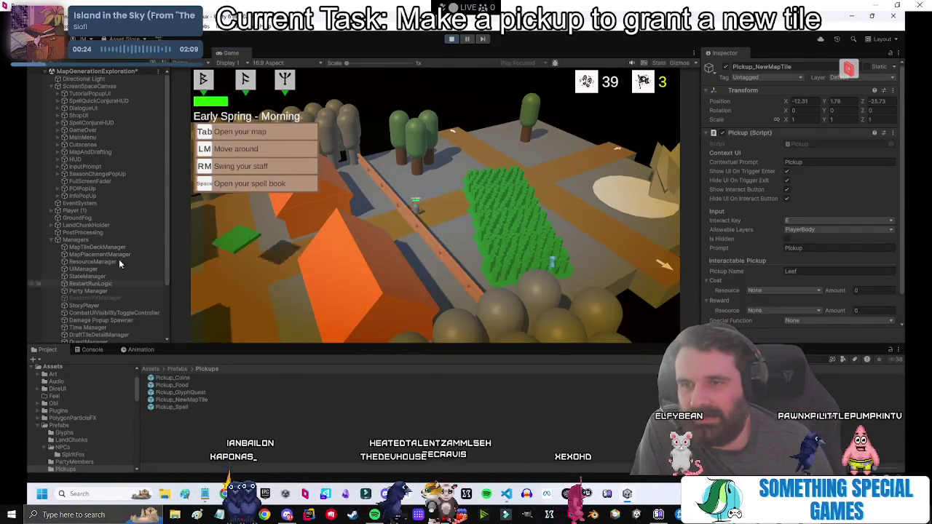
{"action": "key", "text": "ctrl+1"}
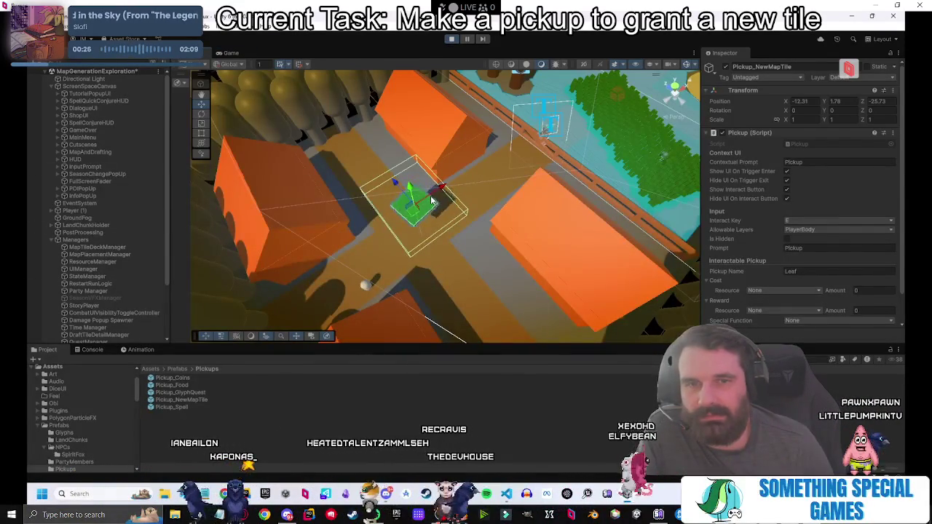
Shift the pickup toward the upper right and check it in the Game view while walking.
{"action": "left_click_drag", "start_coordinate": [413, 198], "coordinate": [532, 129]}
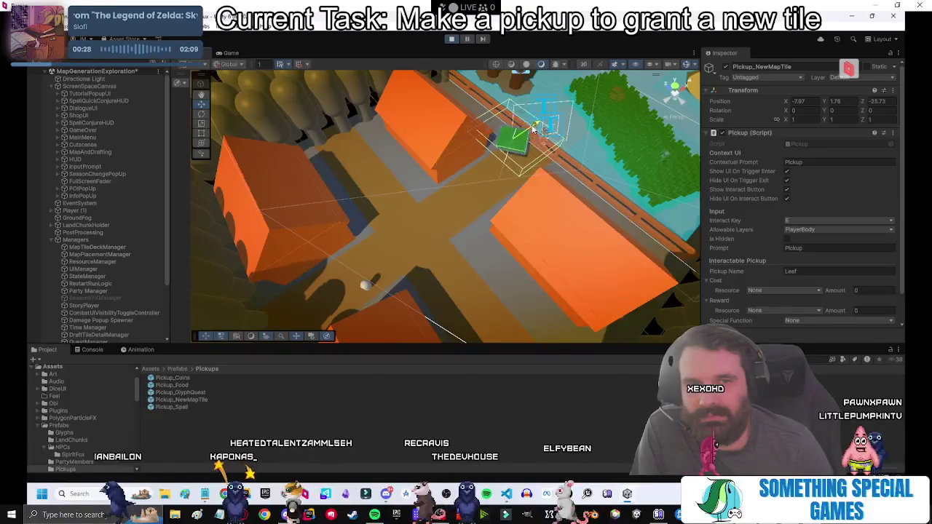
{"action": "left_click", "coordinate": [235, 53]}
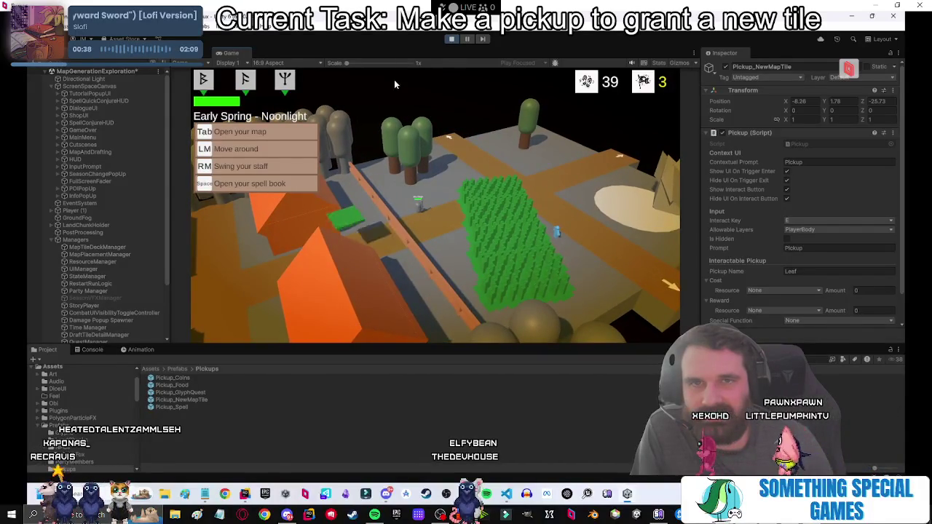
{"action": "left_click", "coordinate": [198, 52]}
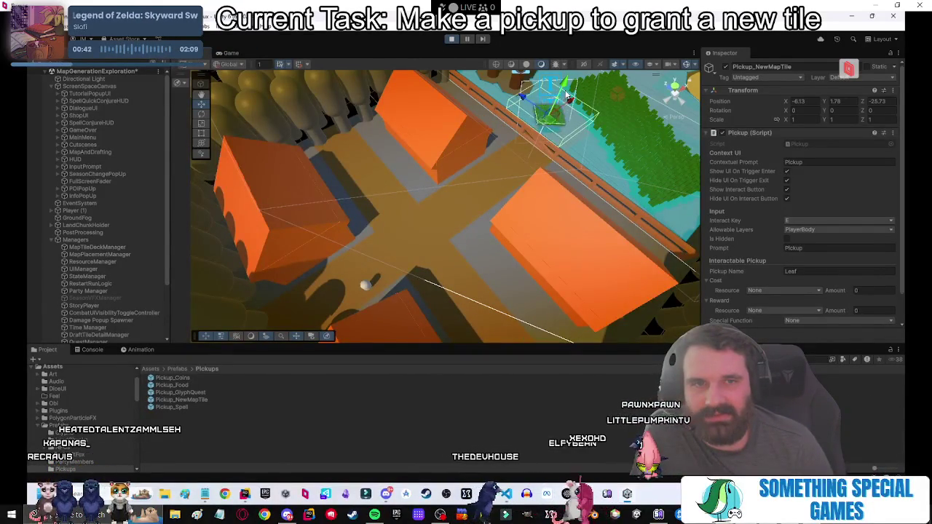
{"action": "left_click", "coordinate": [236, 53]}
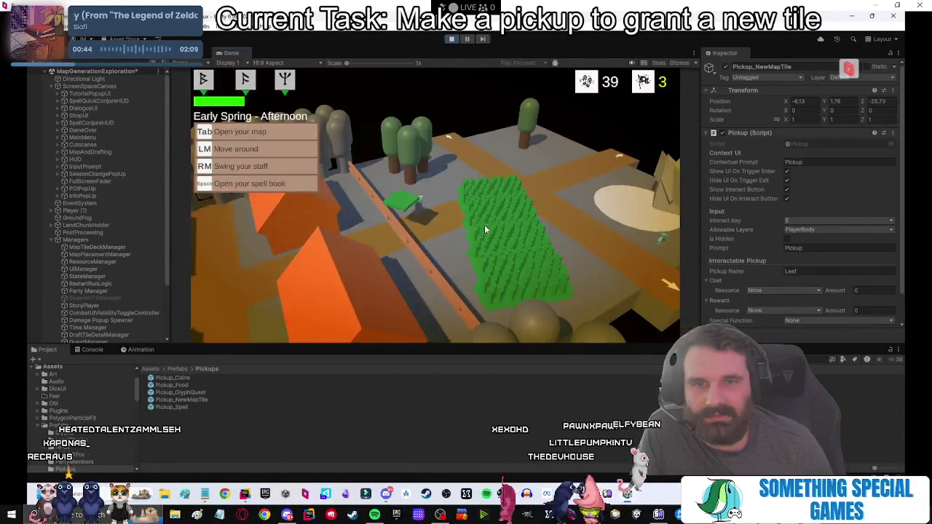
{"action": "left_click", "coordinate": [442, 210]}
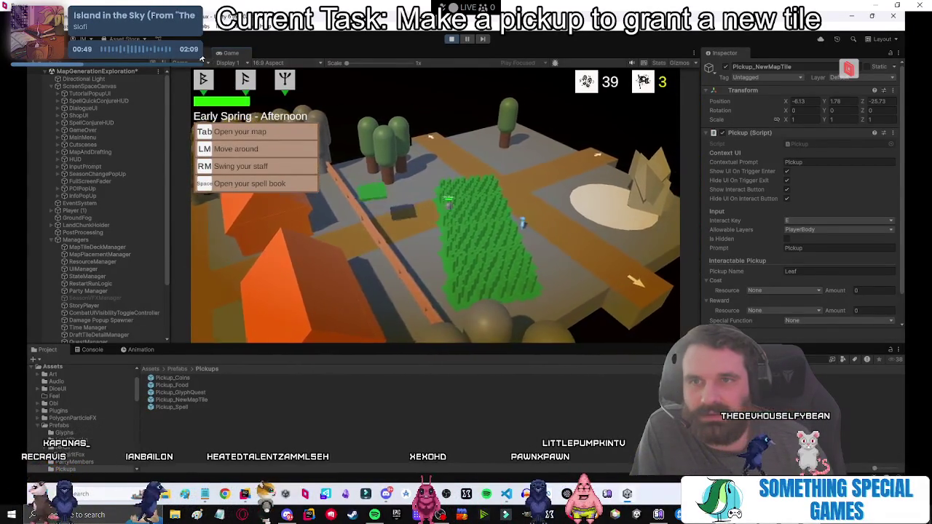
{"action": "left_click", "coordinate": [202, 57]}
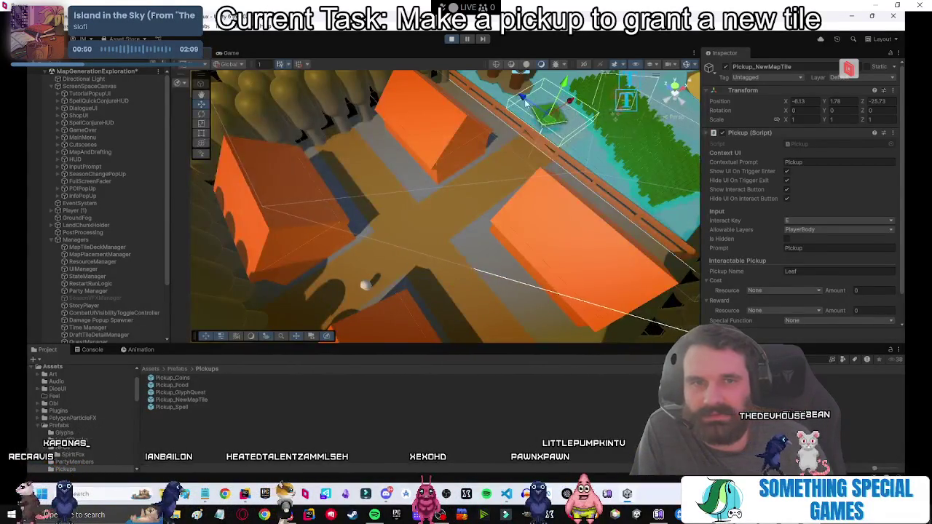
Lower the pickup nearer the ground, walk to it, collect it with E, then stop play.
{"action": "mouse_move", "coordinate": [560, 99]}
{"action": "left_mouse_down"}
{"action": "mouse_move", "coordinate": [556, 116]}
{"action": "mouse_move", "coordinate": [575, 102]}
{"action": "left_mouse_up"}
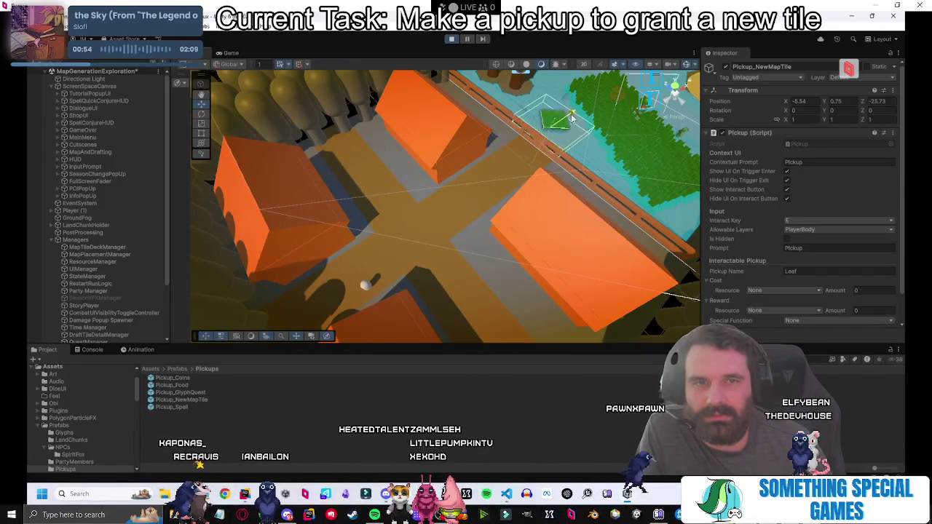
{"action": "left_click", "coordinate": [228, 52]}
{"action": "left_click", "coordinate": [370, 217]}
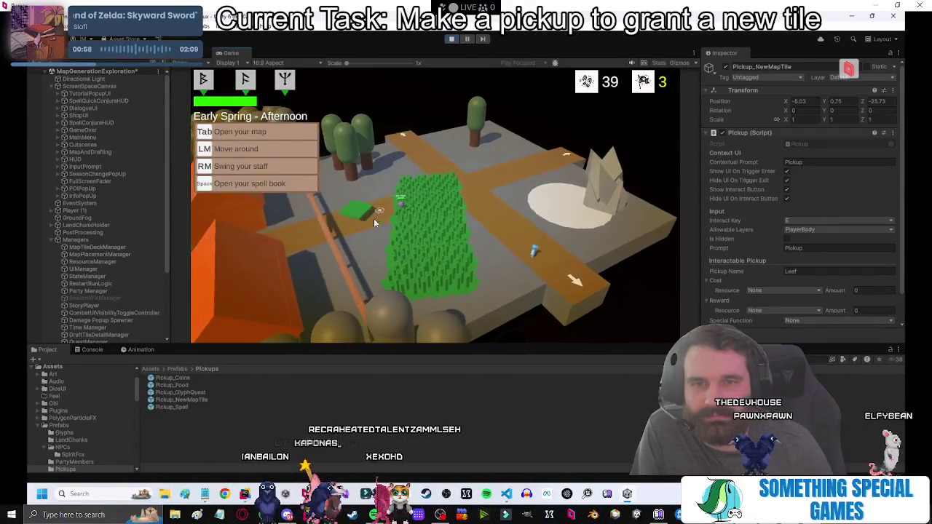
{"action": "key", "text": "e"}
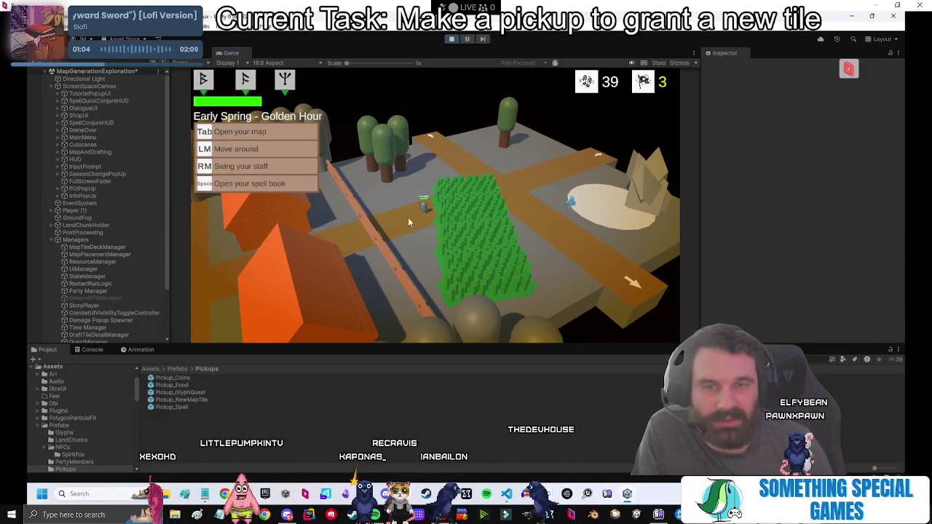
{"action": "left_click", "coordinate": [442, 211]}
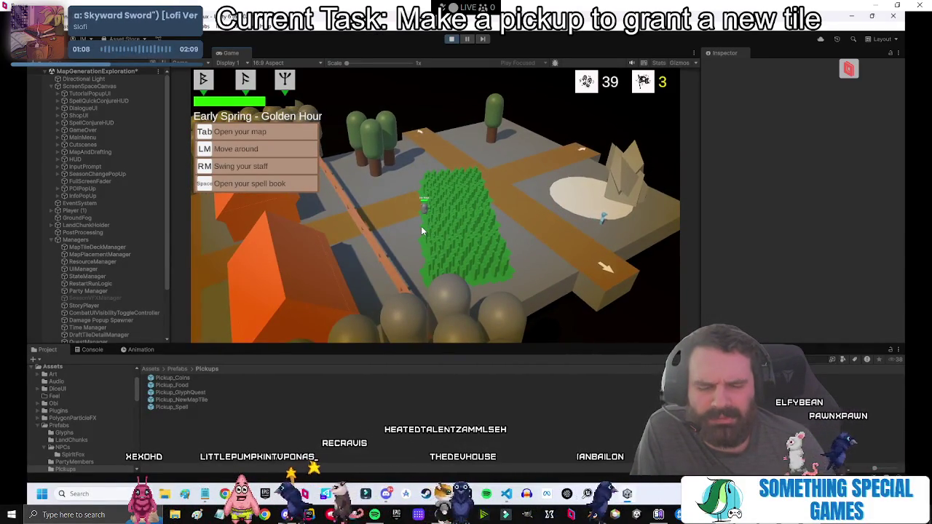
{"action": "left_click", "coordinate": [450, 39]}
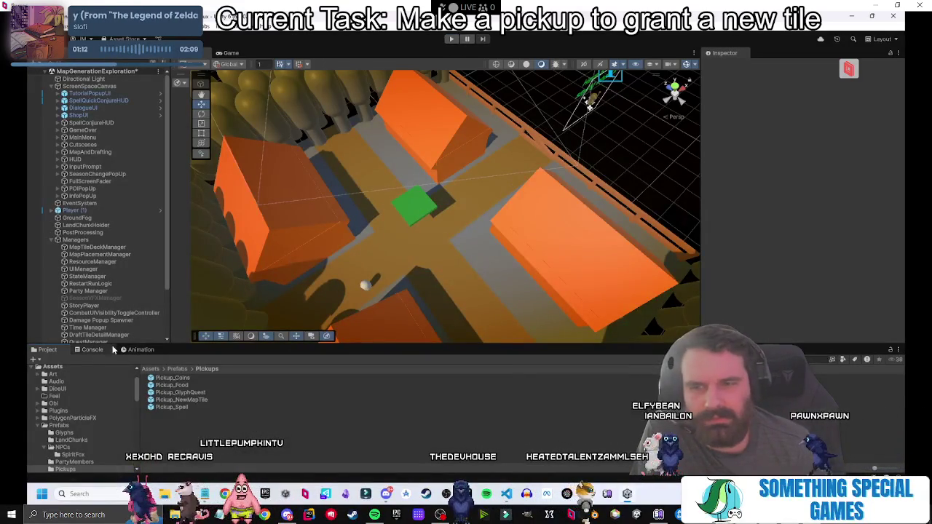
Slide the pickup onto the path at X -5.15, Y 0.87, then play and click Start Game.
{"action": "left_click", "coordinate": [91, 350]}
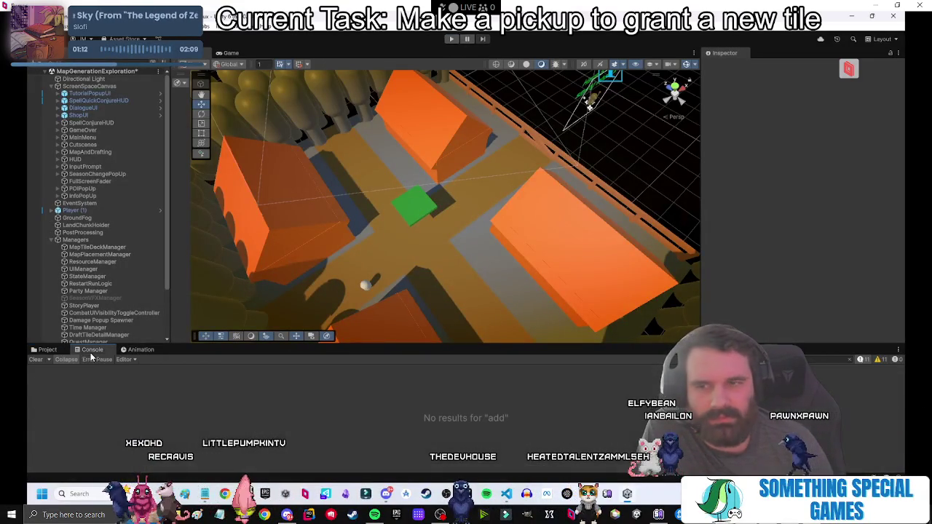
{"action": "left_click", "coordinate": [416, 197]}
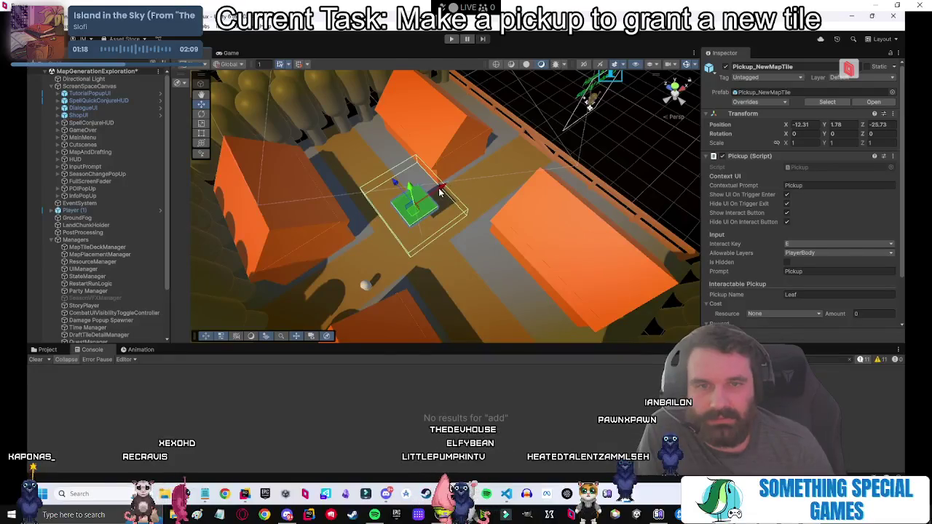
{"action": "mouse_move", "coordinate": [440, 191]}
{"action": "left_mouse_down"}
{"action": "mouse_move", "coordinate": [595, 108]}
{"action": "mouse_move", "coordinate": [580, 130]}
{"action": "left_mouse_up"}
{"action": "mouse_move", "coordinate": [560, 88]}
{"action": "left_mouse_down"}
{"action": "mouse_move", "coordinate": [554, 120]}
{"action": "mouse_move", "coordinate": [564, 123]}
{"action": "mouse_move", "coordinate": [575, 114]}
{"action": "mouse_move", "coordinate": [511, 91]}
{"action": "left_mouse_up"}
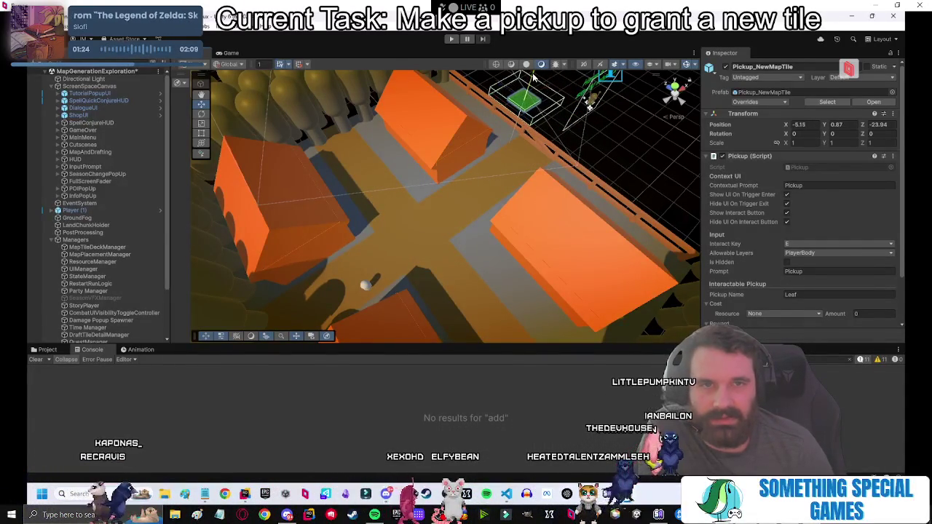
{"action": "left_click", "coordinate": [451, 40]}
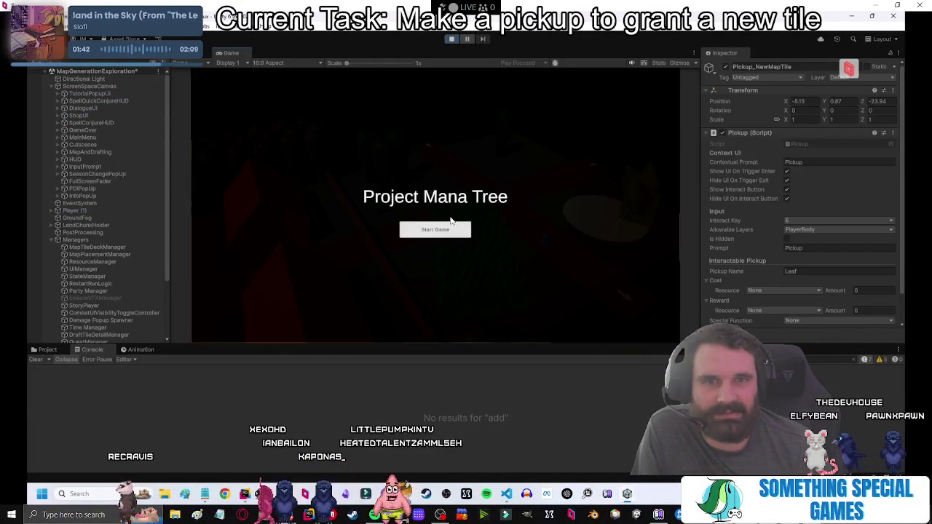
{"action": "left_click", "coordinate": [447, 237]}
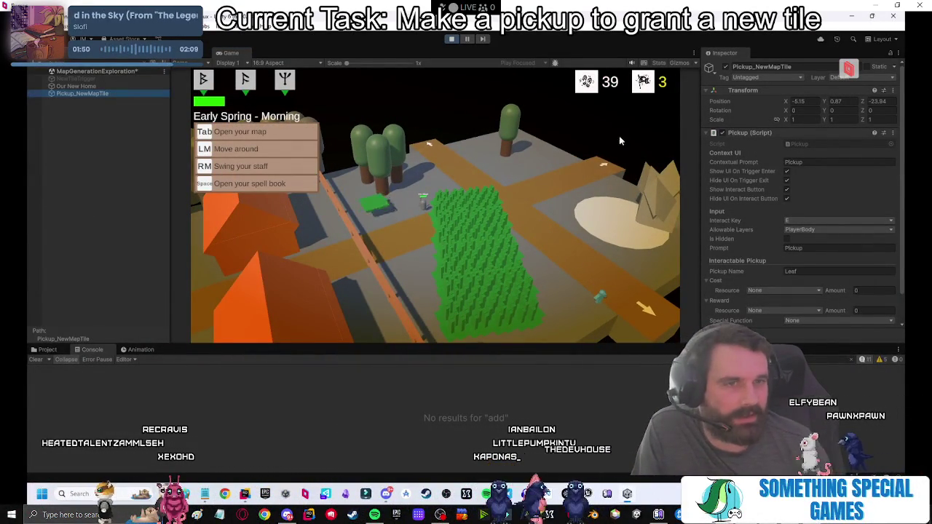
Collapse the Pickup script settings and select the pickup's Visuals child.
{"action": "left_click", "coordinate": [713, 133]}
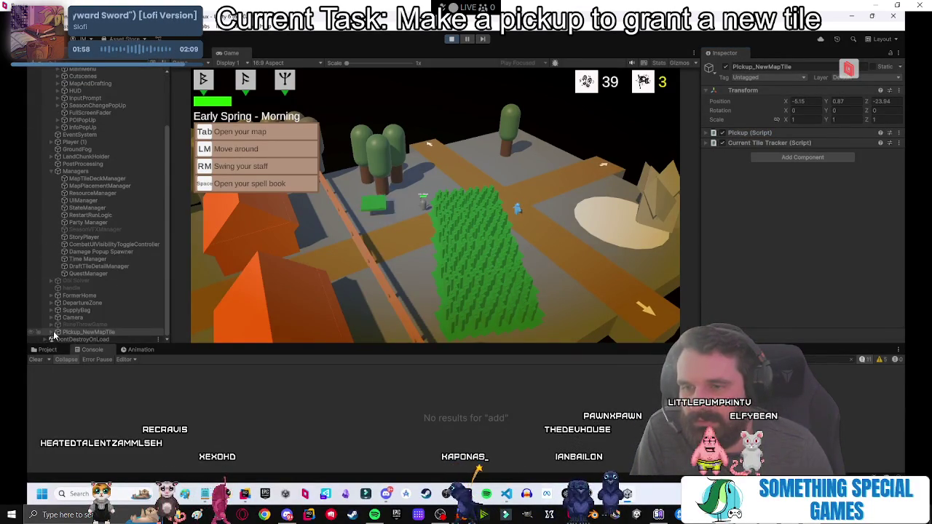
{"action": "left_click", "coordinate": [53, 332]}
{"action": "left_click", "coordinate": [78, 332]}
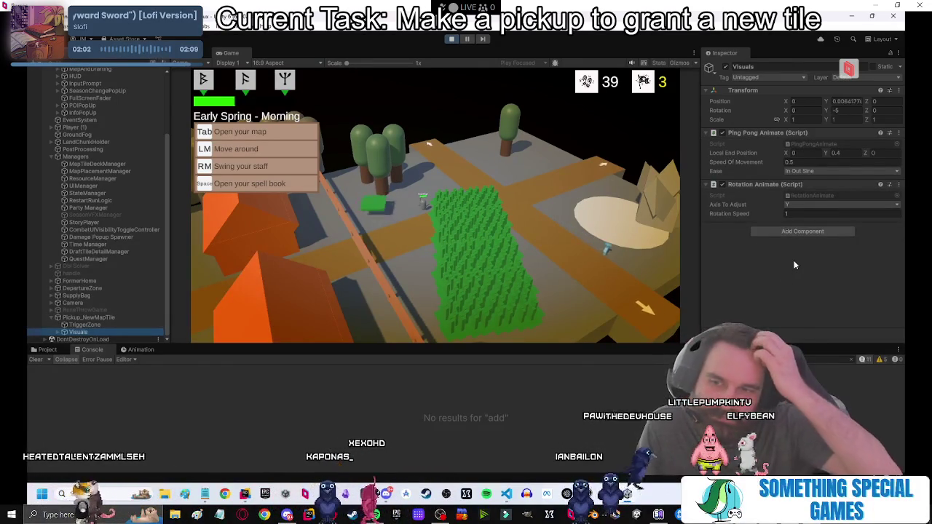
Set Rotation Animate's Axis To Adjust to X, Y and Z, then edit the rotation speed.
{"action": "left_click", "coordinate": [801, 205]}
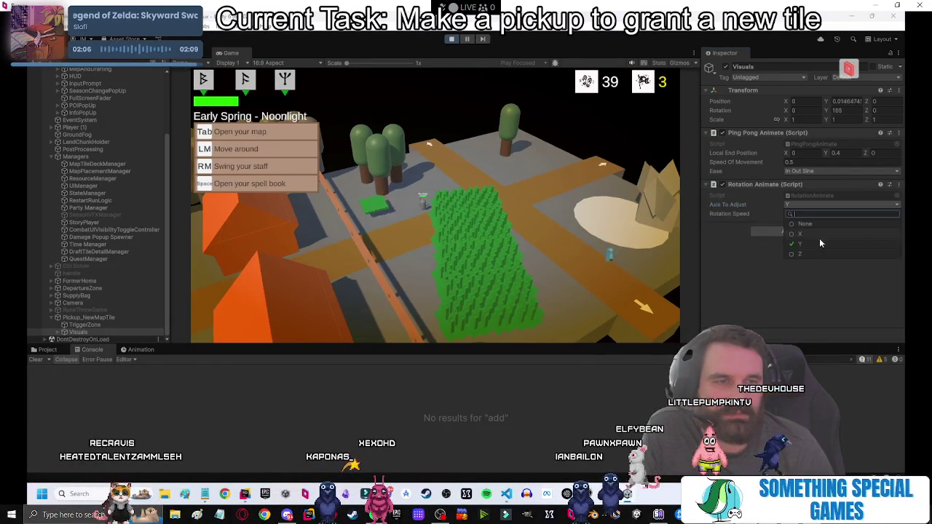
{"action": "left_click", "coordinate": [765, 290]}
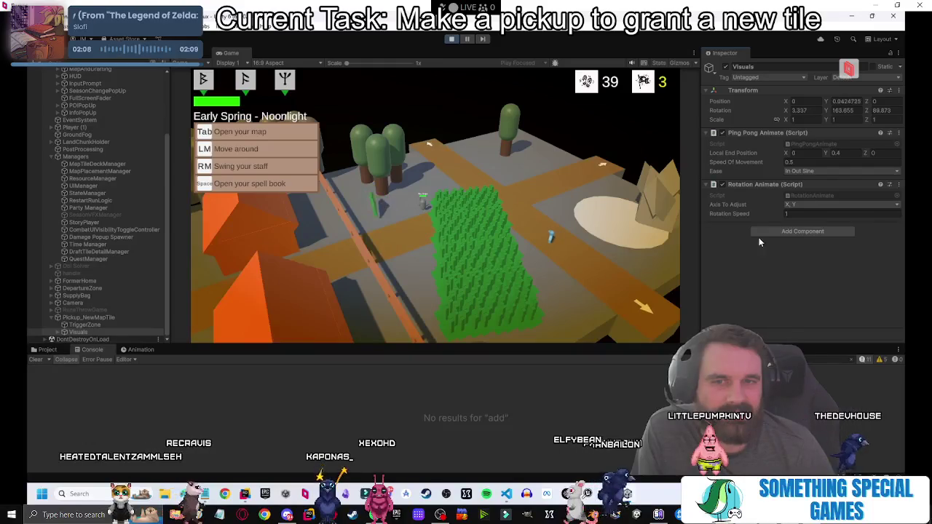
{"action": "left_click", "coordinate": [801, 205]}
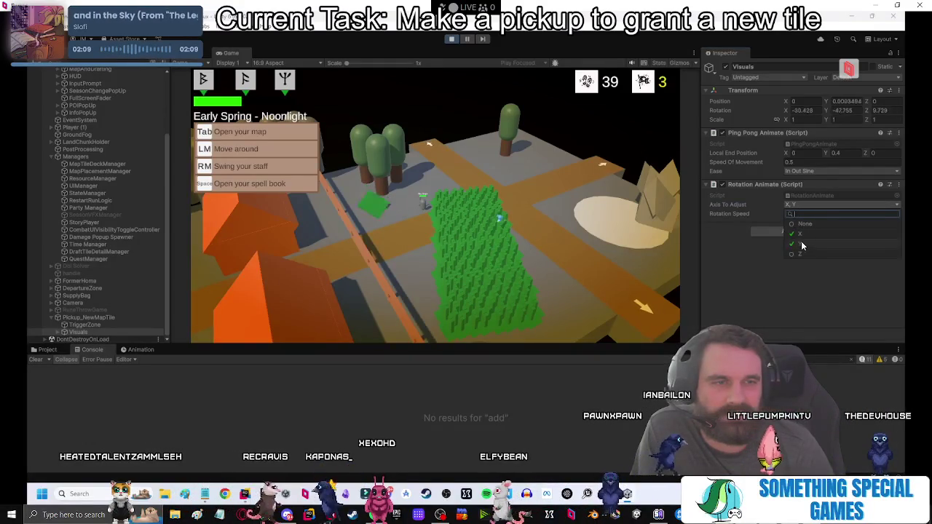
{"action": "left_click", "coordinate": [801, 245]}
{"action": "left_click", "coordinate": [801, 245]}
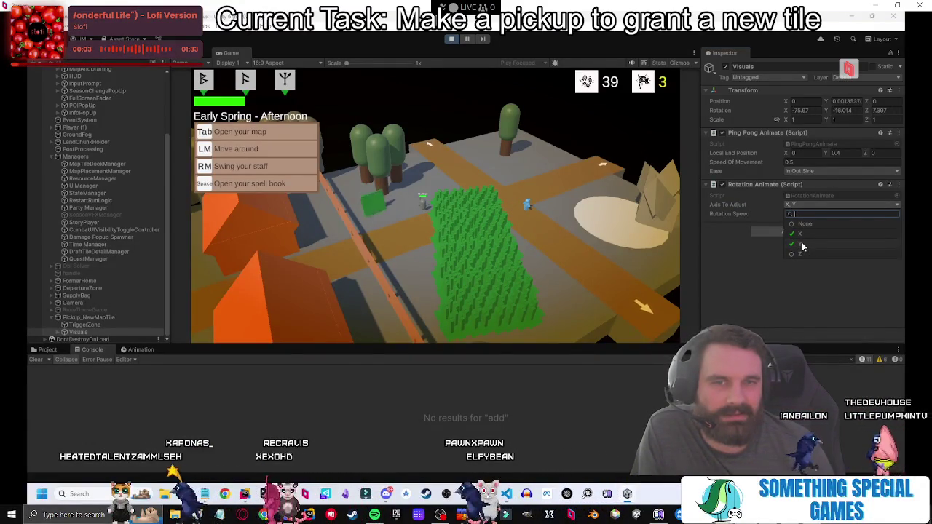
{"action": "left_click", "coordinate": [804, 253]}
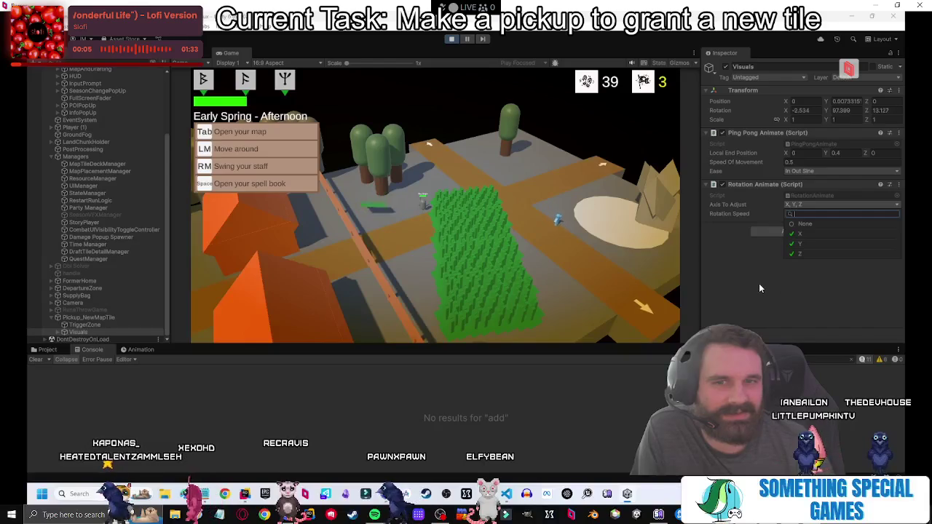
{"action": "left_click", "coordinate": [756, 291]}
{"action": "left_click", "coordinate": [792, 216]}
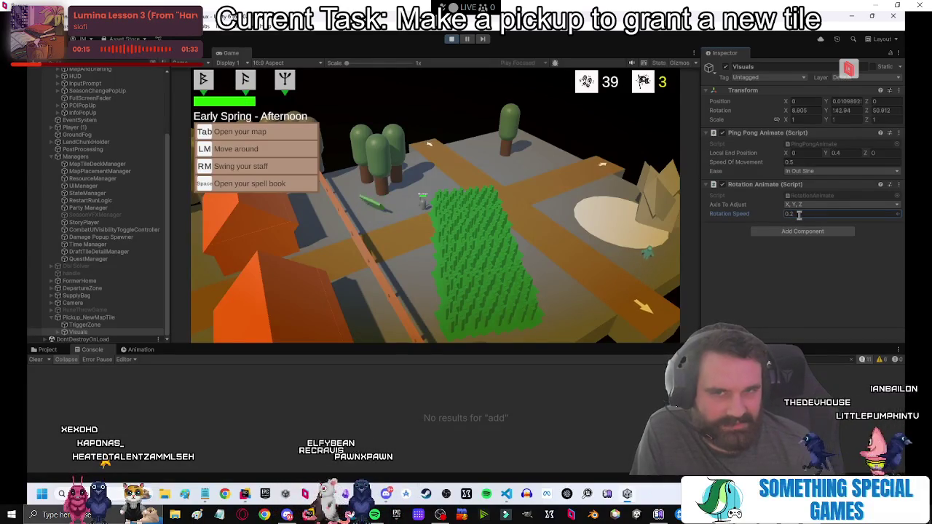
Set spin and bob speeds to 0.2 with In Out Quad easing, and open PingPongAnimate.cs.
{"action": "left_click", "coordinate": [790, 162]}
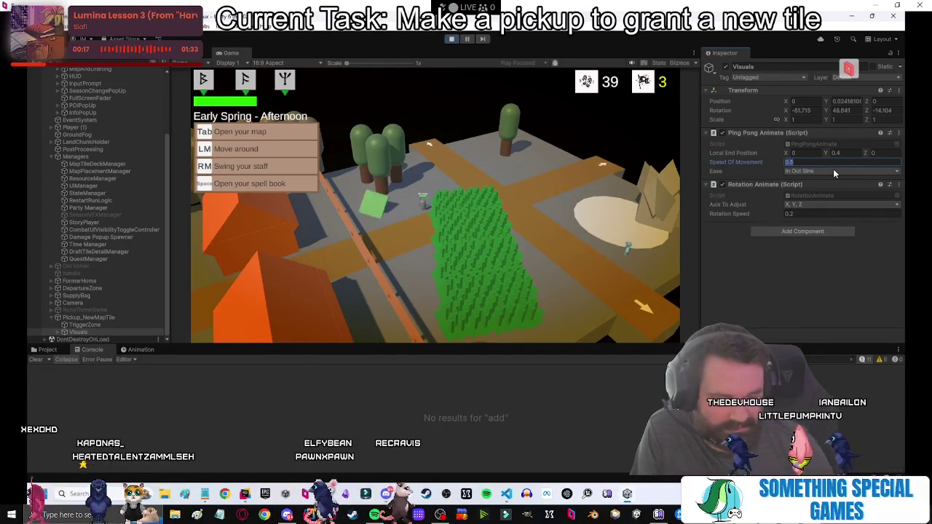
{"action": "type", "text": "0.2"}
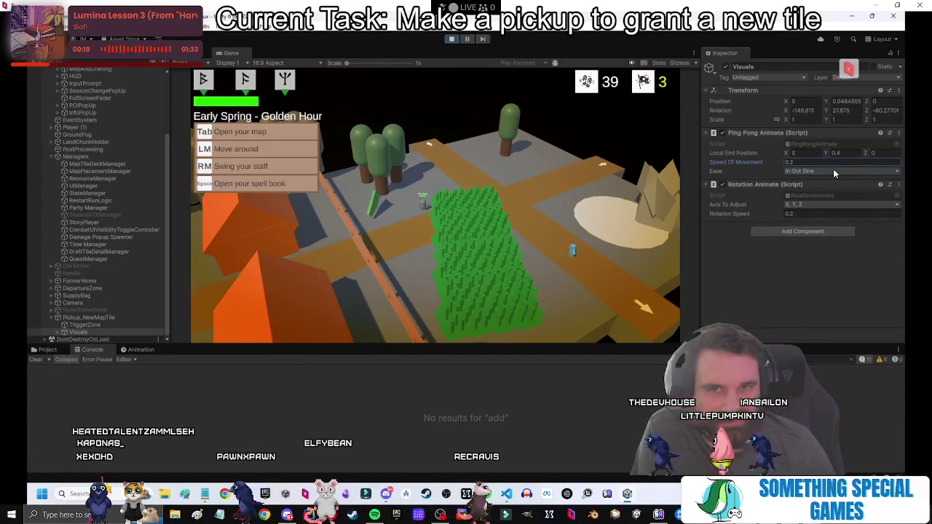
{"action": "left_click", "coordinate": [834, 172]}
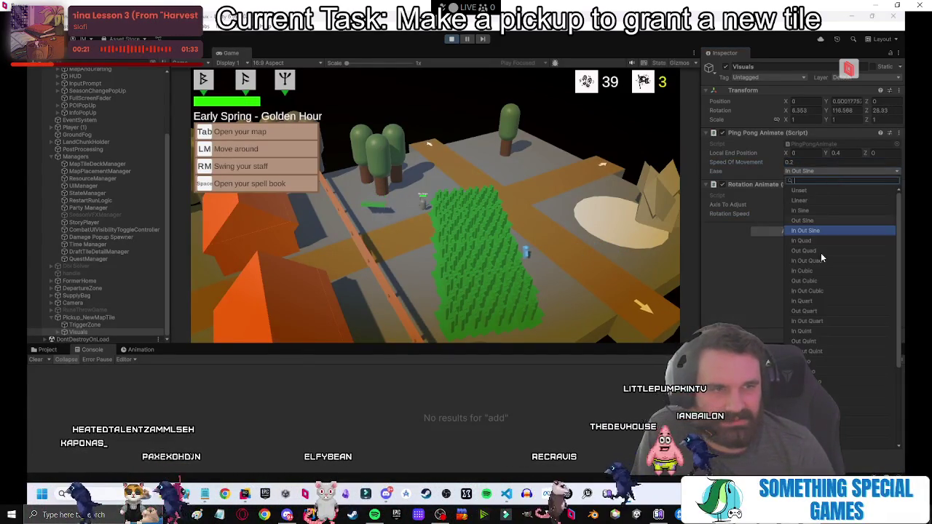
{"action": "left_click", "coordinate": [818, 262]}
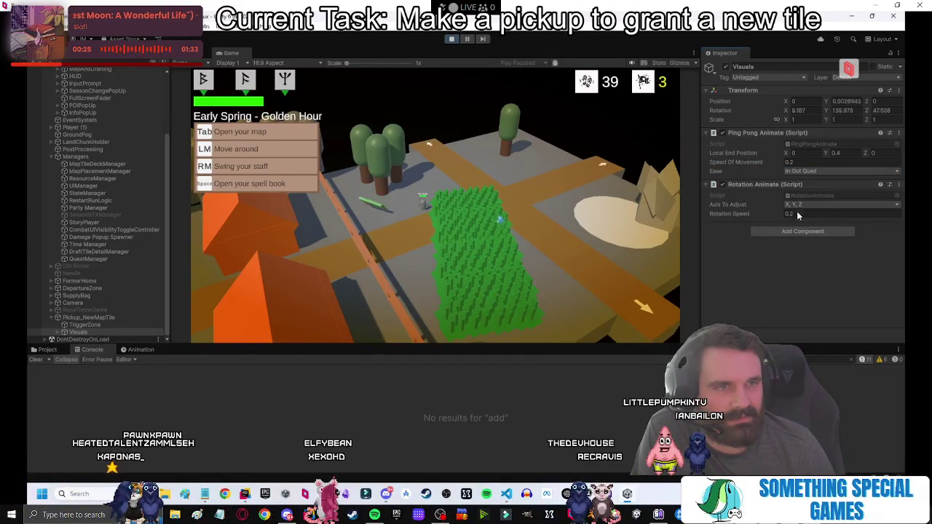
{"action": "double_click", "coordinate": [811, 145]}
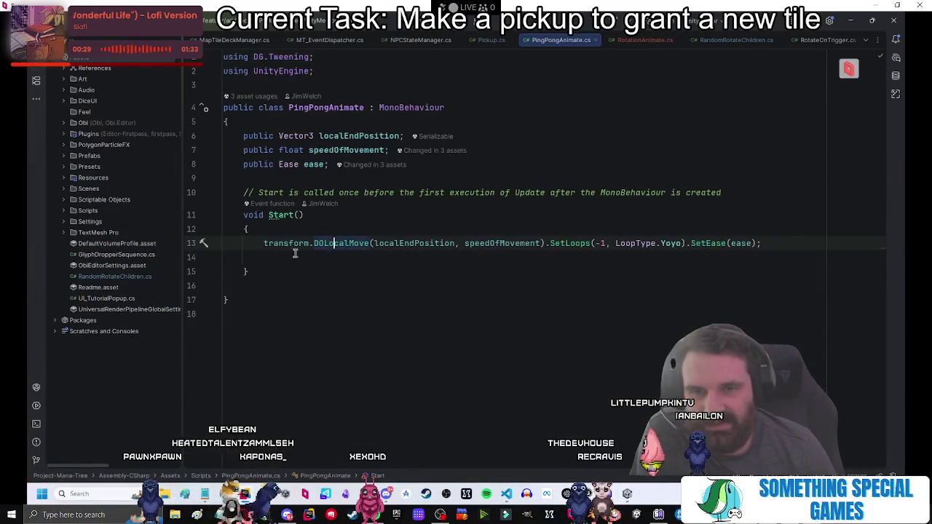
Inspect the line 13 DOLocalMove/SetLoops tween in PingPongAnimate's Start method, then go back to Unity.
{"action": "left_click", "coordinate": [654, 231]}
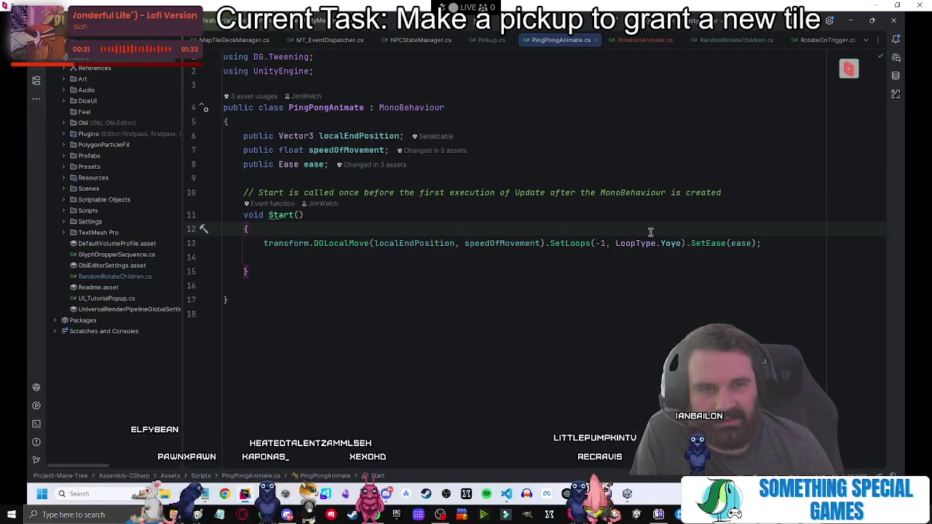
{"action": "left_click", "coordinate": [558, 243]}
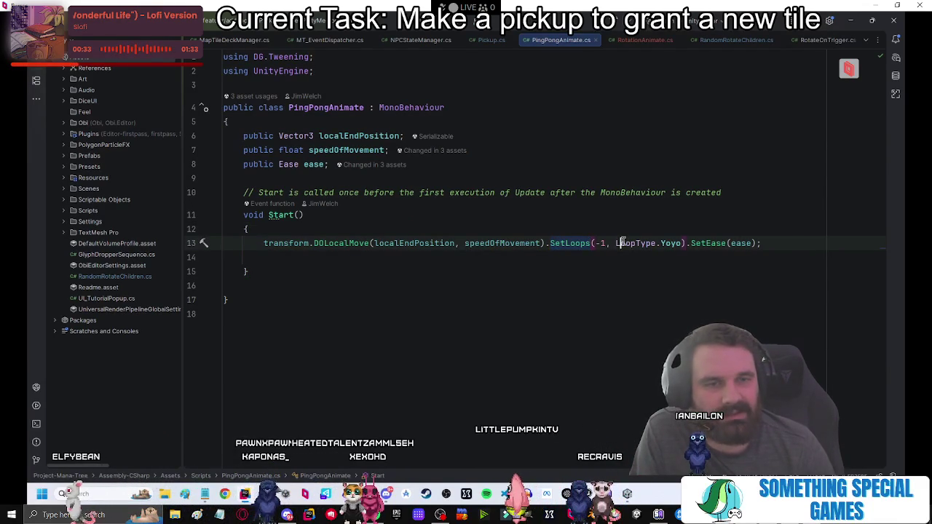
{"action": "left_click_drag", "start_coordinate": [760, 243], "coordinate": [219, 246]}
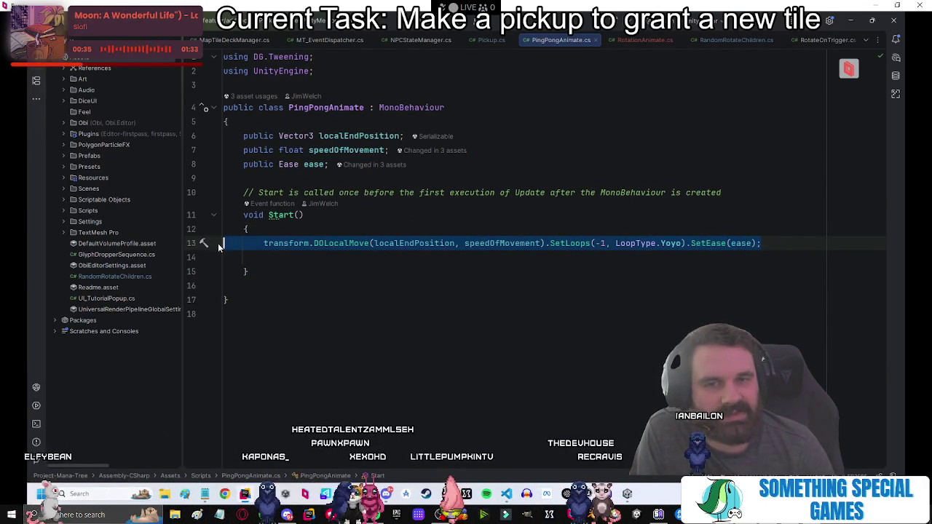
{"action": "left_click", "coordinate": [247, 229]}
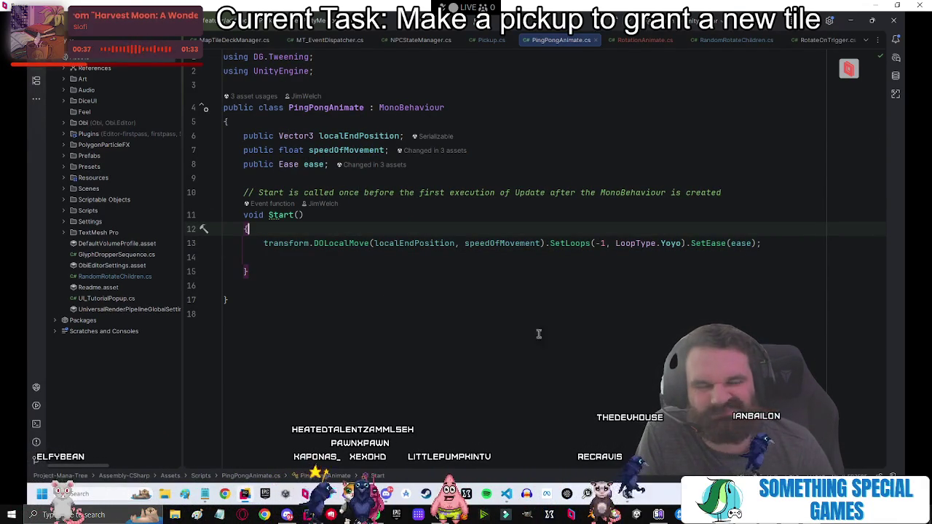
{"action": "left_click", "coordinate": [627, 495]}
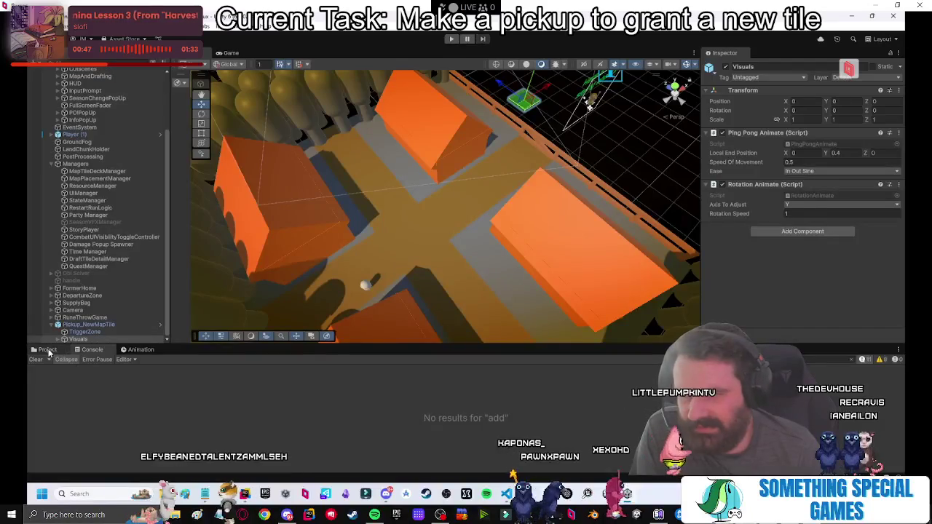
Open the Pickup_NewMapTile prefab from the Pickups folder and select its Visuals child.
{"action": "key", "text": "ctrl+5"}
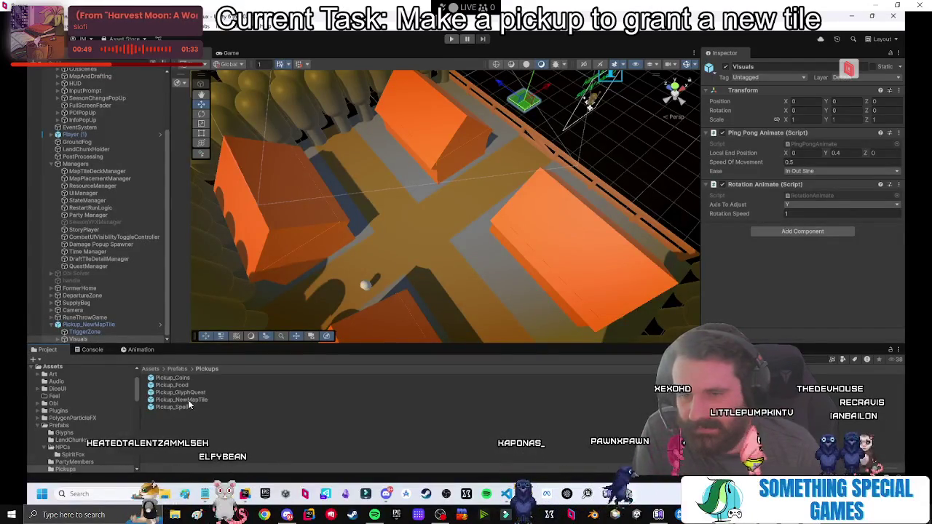
{"action": "double_click", "coordinate": [188, 400]}
{"action": "left_click", "coordinate": [716, 145]}
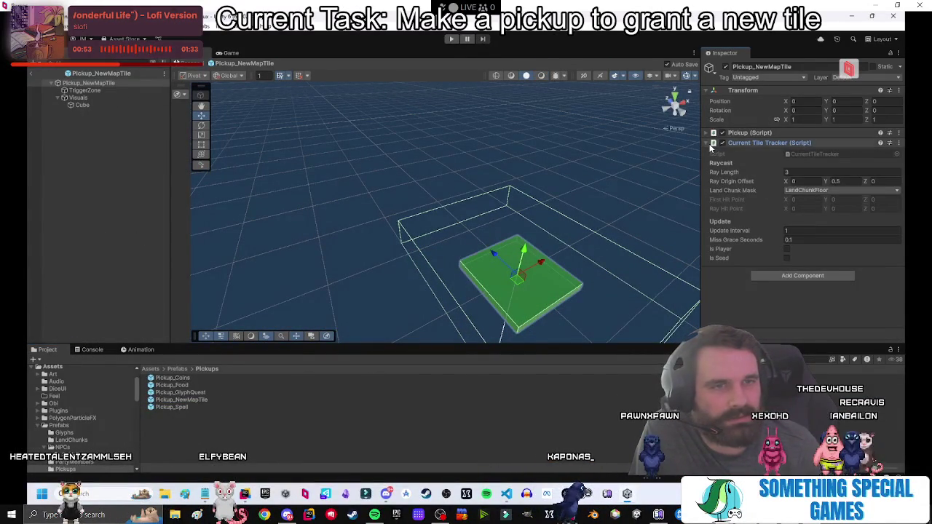
{"action": "left_click", "coordinate": [711, 145]}
{"action": "left_click", "coordinate": [82, 97]}
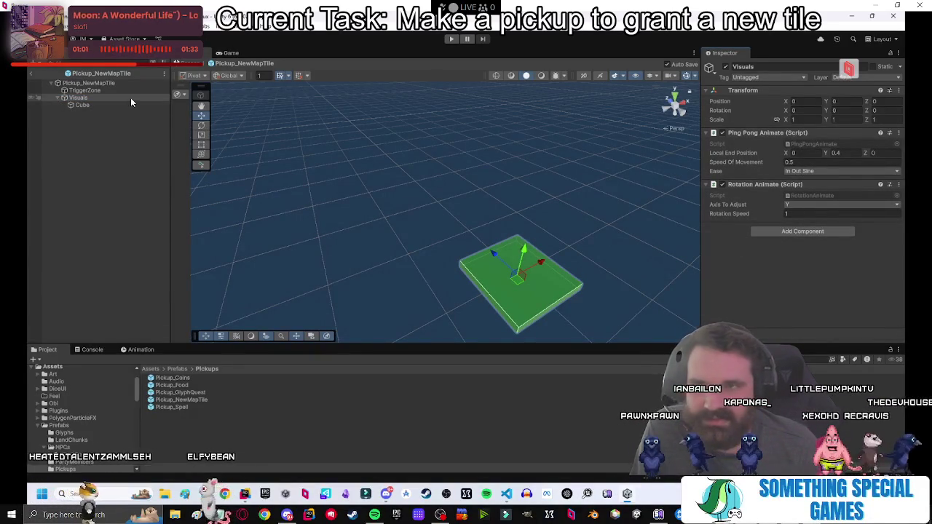
Set the Visuals spin speed to 0.2, bob easing to In Out Quad, and spin axis to Y only.
{"action": "double_click", "coordinate": [804, 214]}
{"action": "type", "text": "2"}
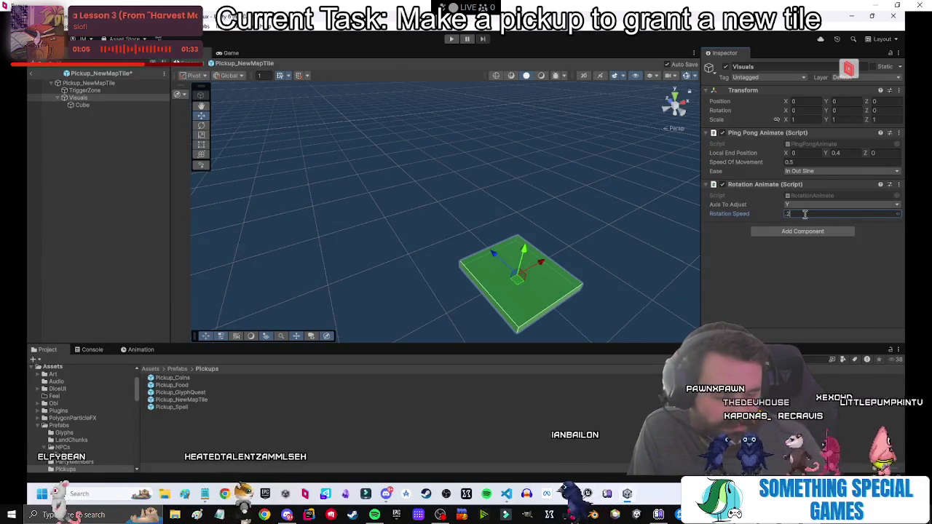
{"action": "type", "text": "0.2"}
{"action": "left_click", "coordinate": [801, 171]}
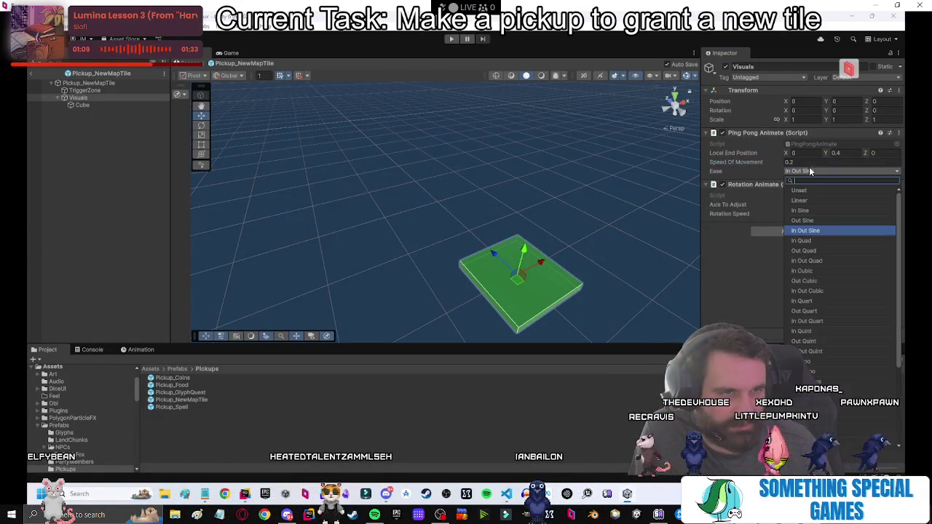
{"action": "left_click", "coordinate": [810, 259]}
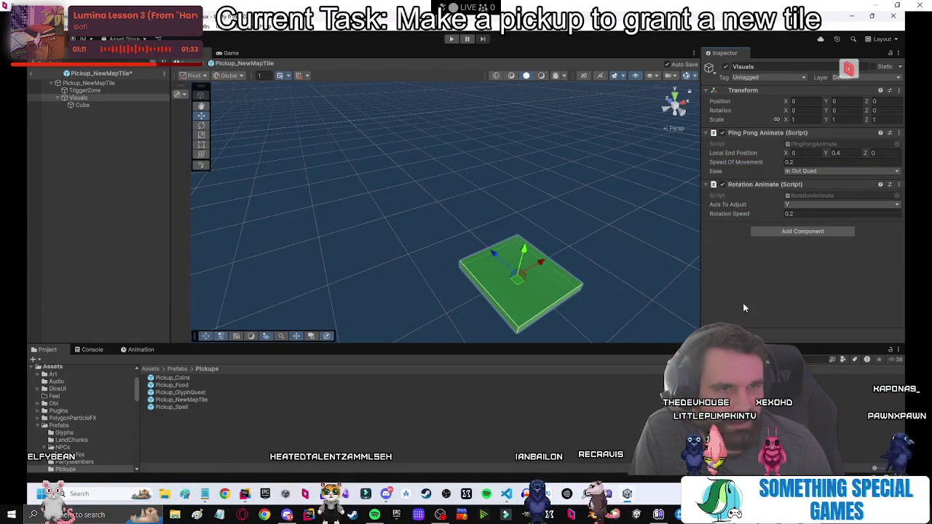
{"action": "left_click", "coordinate": [797, 205]}
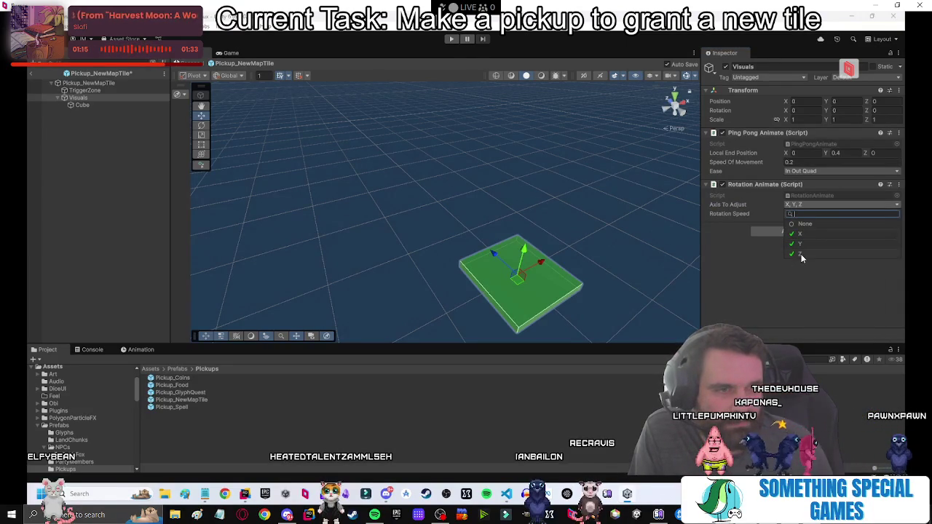
{"action": "left_click", "coordinate": [801, 254]}
{"action": "mouse_move", "coordinate": [621, 257]}
{"action": "left_mouse_down"}
{"action": "mouse_move", "coordinate": [587, 276]}
{"action": "mouse_move", "coordinate": [492, 260]}
{"action": "mouse_move", "coordinate": [530, 246]}
{"action": "mouse_move", "coordinate": [478, 209]}
{"action": "left_mouse_up"}
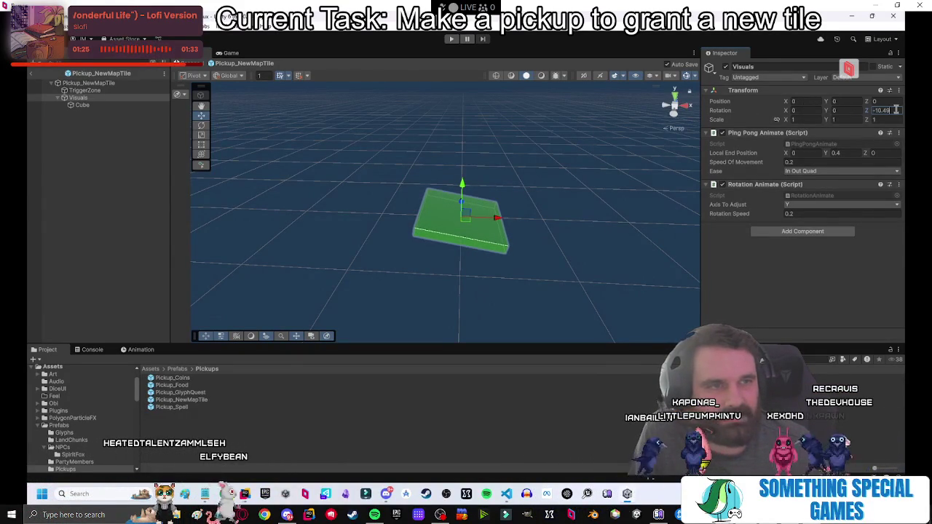
Set the Visuals Transform Rotation Z to 15 and Rotation Y to 0.
{"action": "type", "text": "15"}
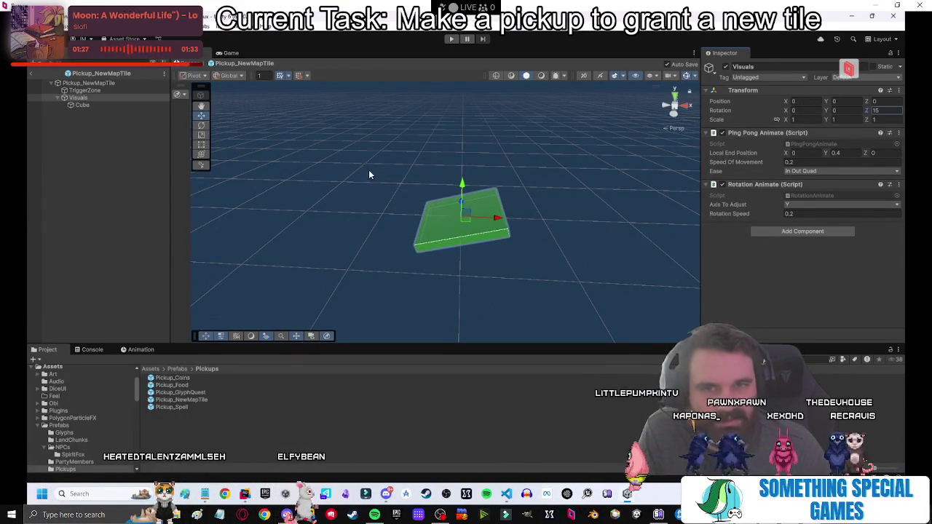
{"action": "left_click", "coordinate": [114, 184]}
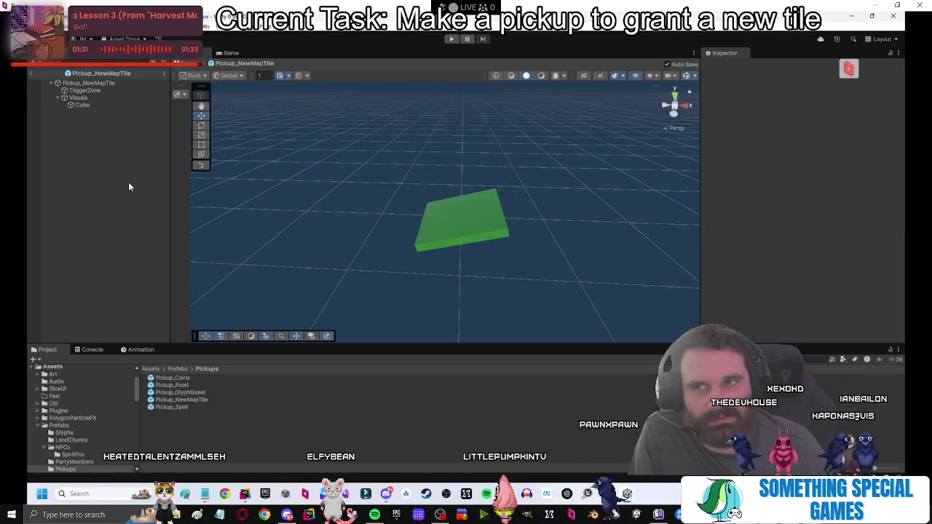
{"action": "left_click", "coordinate": [85, 96]}
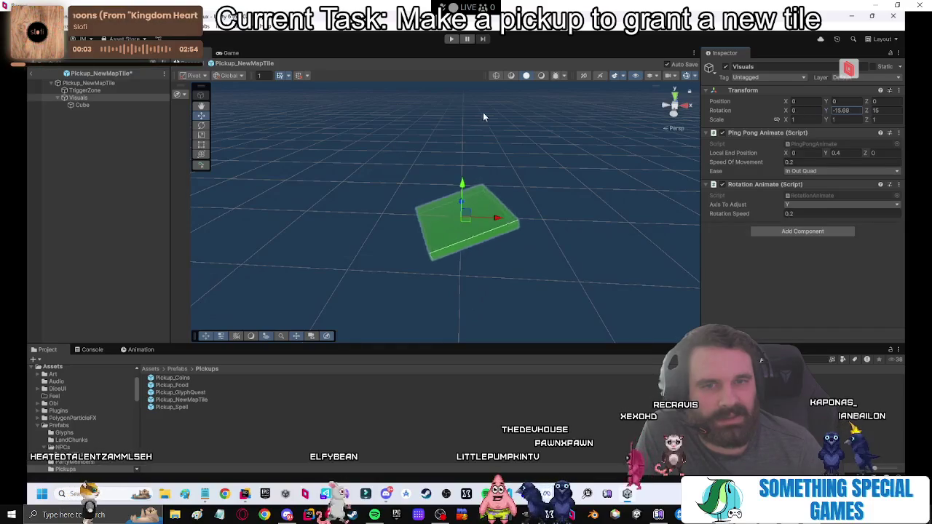
{"action": "left_click_drag", "start_coordinate": [826, 110], "coordinate": [930, 129]}
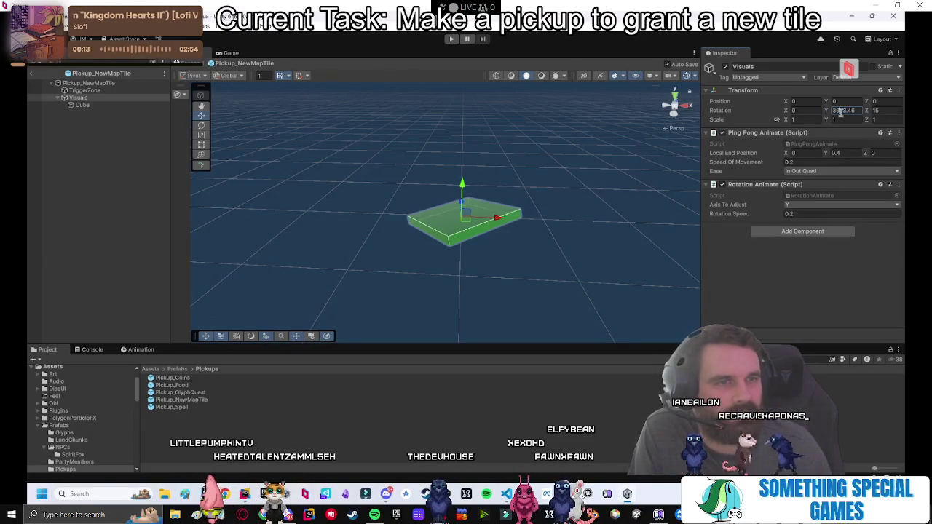
{"action": "type", "text": "0"}
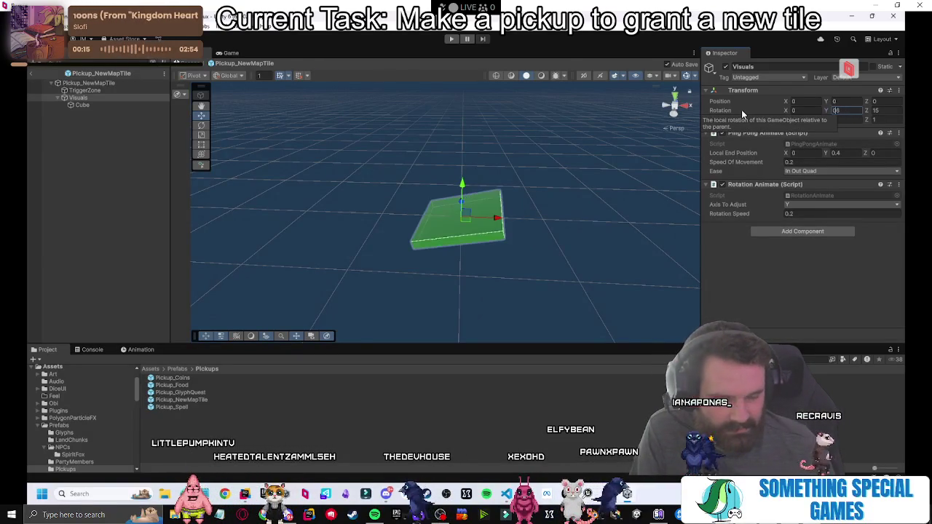
{"action": "left_click", "coordinate": [103, 147]}
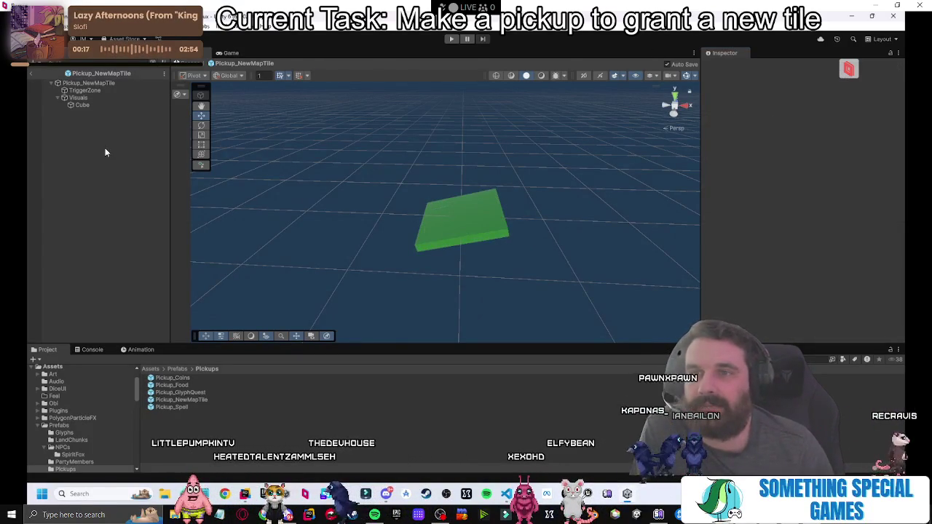
{"action": "left_click", "coordinate": [93, 83]}
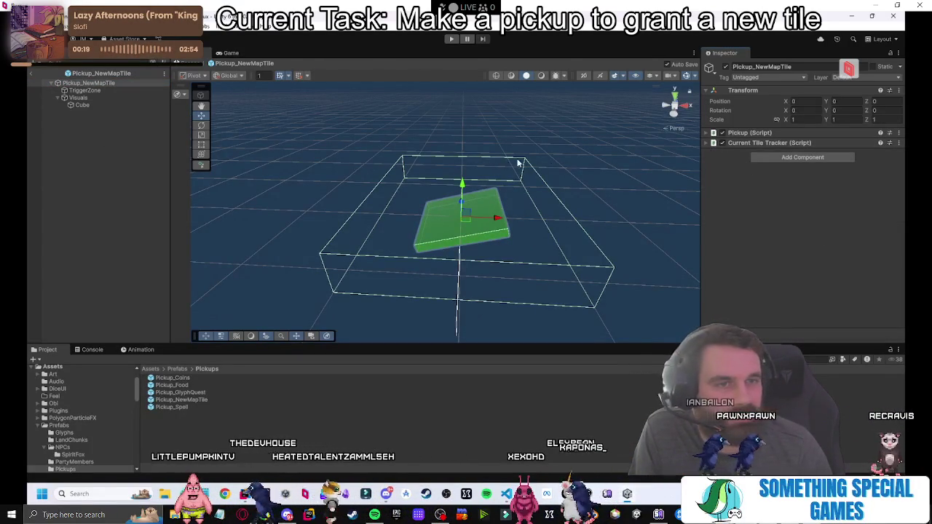
Expand the Pickup (Script) component and set Pickup Name to 'Tile'.
{"action": "left_click", "coordinate": [705, 133]}
{"action": "scroll", "coordinate": [736, 250], "scroll_direction": "down", "scroll_amount": 2}
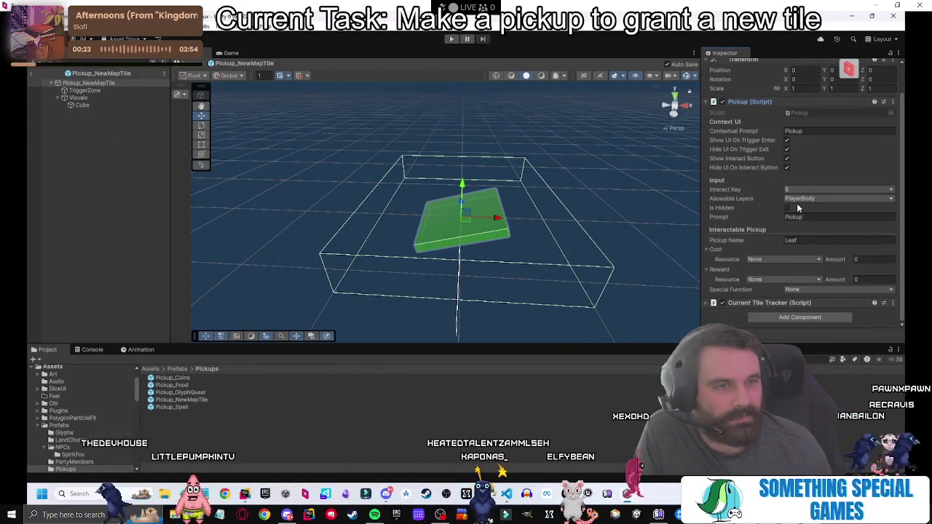
{"action": "left_click", "coordinate": [801, 239]}
{"action": "type", "text": "Tile"}
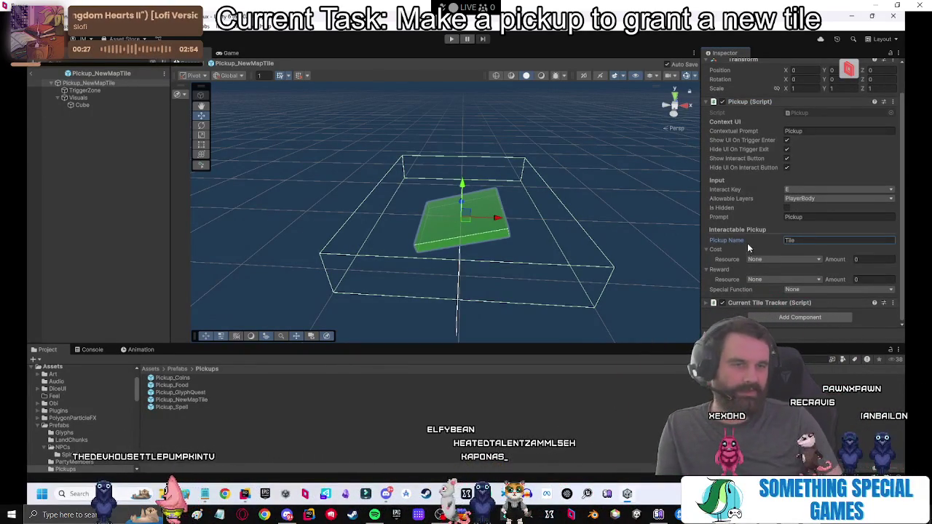
Set Special Function to New Tile and choose MT_StoneGarden as New Tile To Add.
{"action": "left_click", "coordinate": [807, 290]}
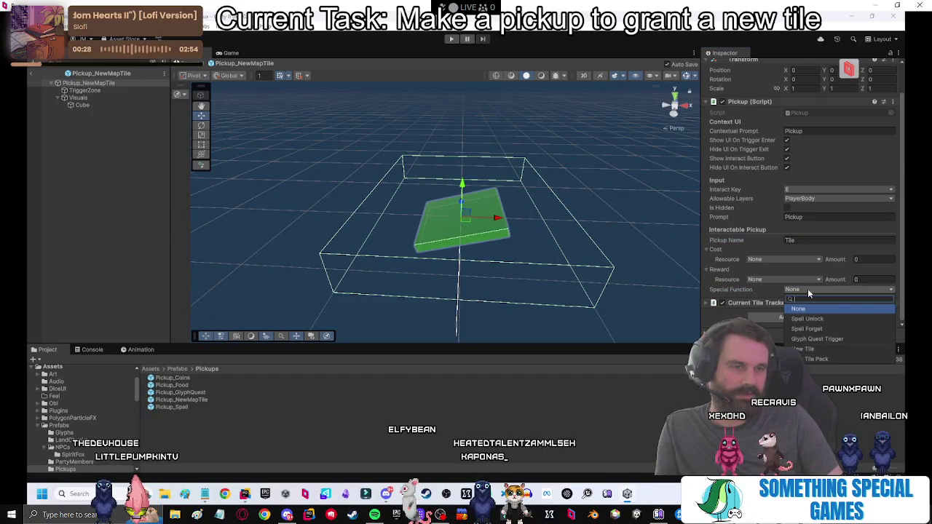
{"action": "left_click", "coordinate": [805, 347]}
{"action": "left_click", "coordinate": [891, 299]}
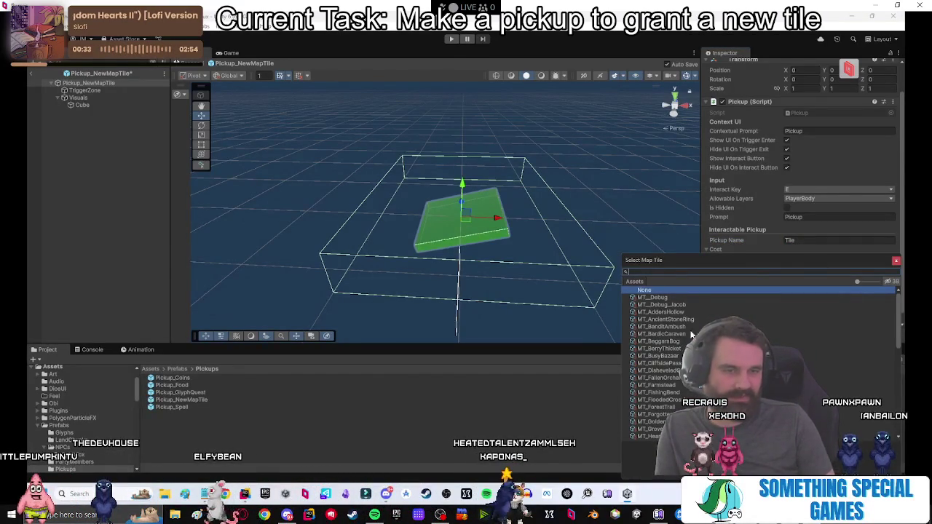
{"action": "scroll", "coordinate": [681, 333], "scroll_direction": "down", "scroll_amount": 15}
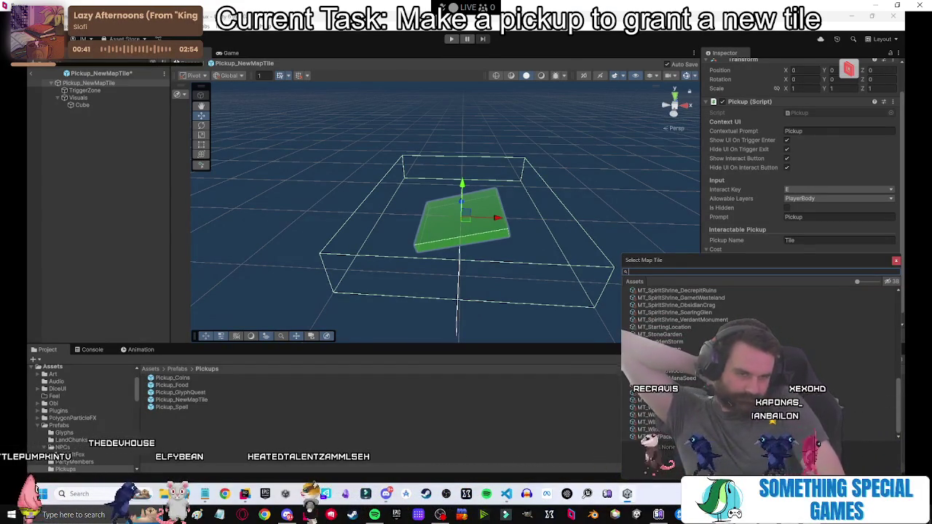
{"action": "scroll", "coordinate": [728, 343], "scroll_direction": "up", "scroll_amount": 10}
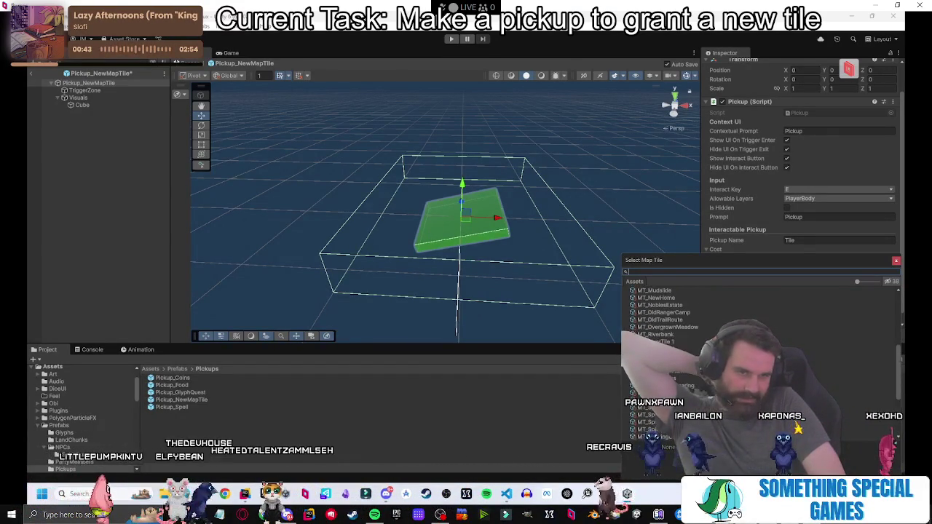
{"action": "scroll", "coordinate": [704, 398], "scroll_direction": "up", "scroll_amount": 7}
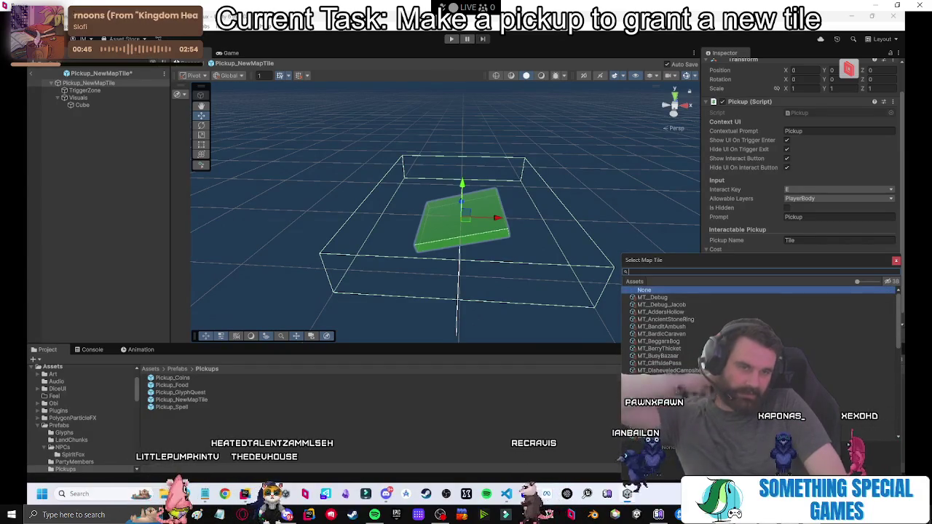
{"action": "scroll", "coordinate": [705, 399], "scroll_direction": "down", "scroll_amount": 5}
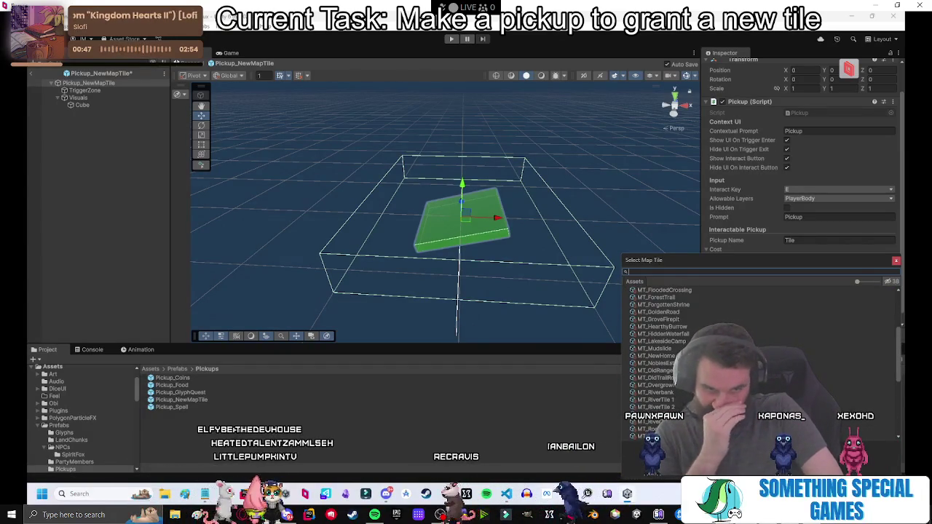
{"action": "scroll", "coordinate": [699, 349], "scroll_direction": "down", "scroll_amount": 6}
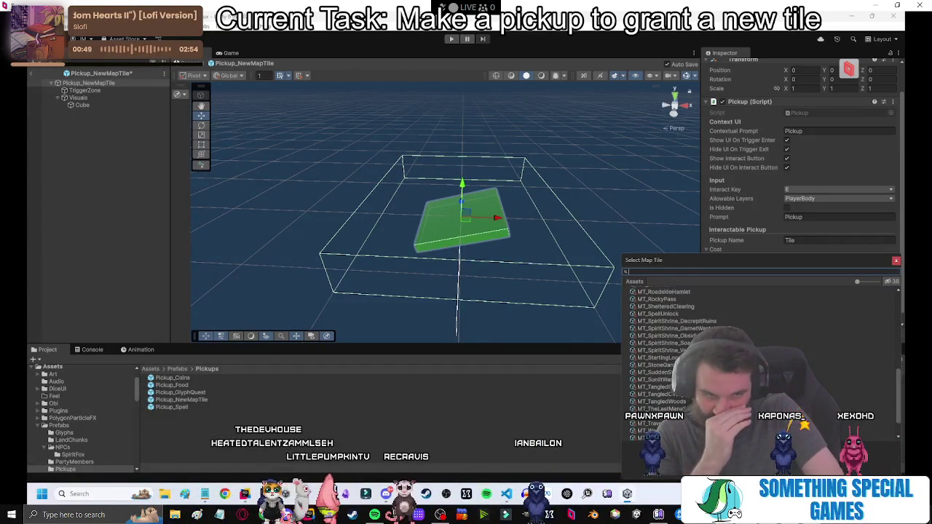
{"action": "double_click", "coordinate": [659, 365]}
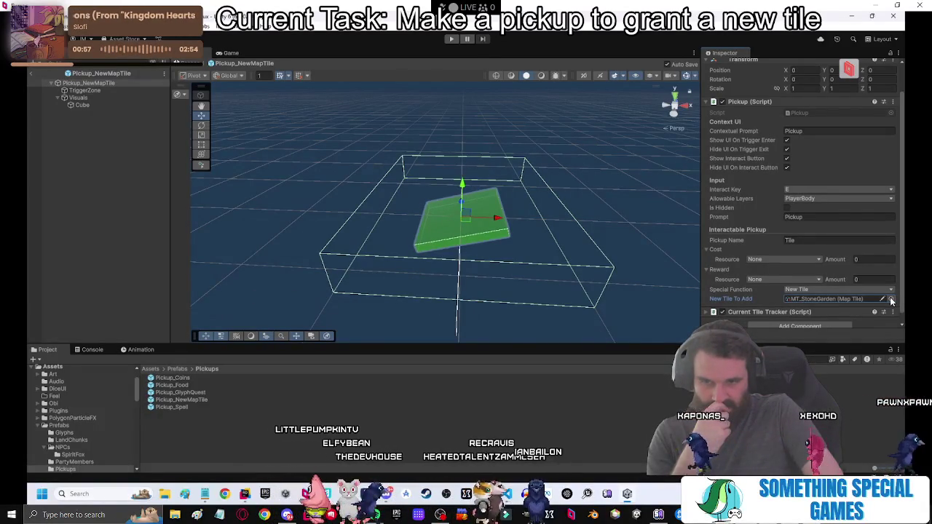
Exit prefab mode, duplicate Pickup_NewMapTile with Ctrl+D, and name the copy Pickup_NewMapTilePack.
{"action": "left_click", "coordinate": [109, 189]}
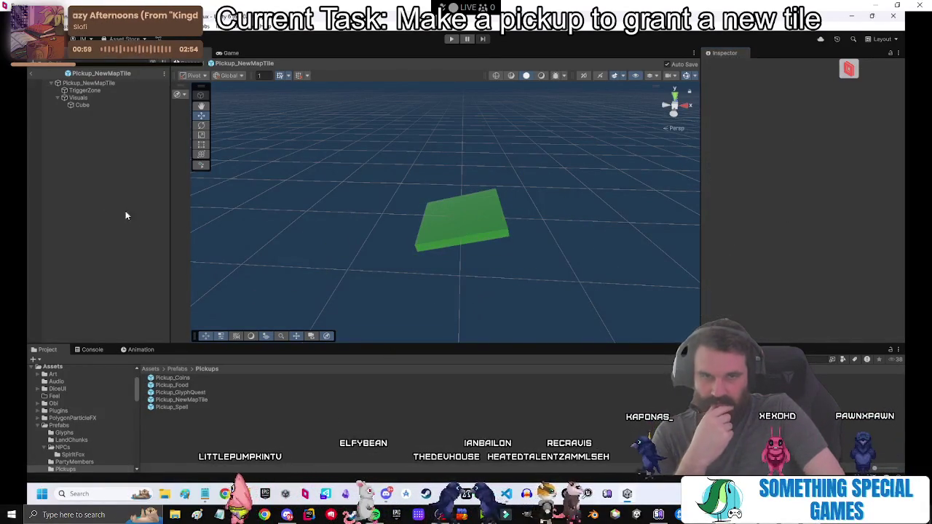
{"action": "left_click", "coordinate": [33, 72]}
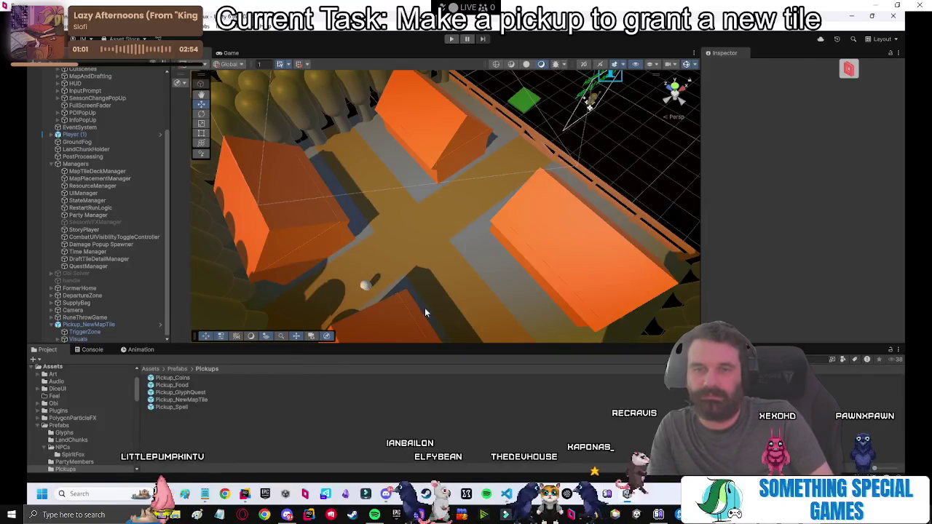
{"action": "left_click", "coordinate": [185, 401]}
{"action": "key", "text": "ctrl+d"}
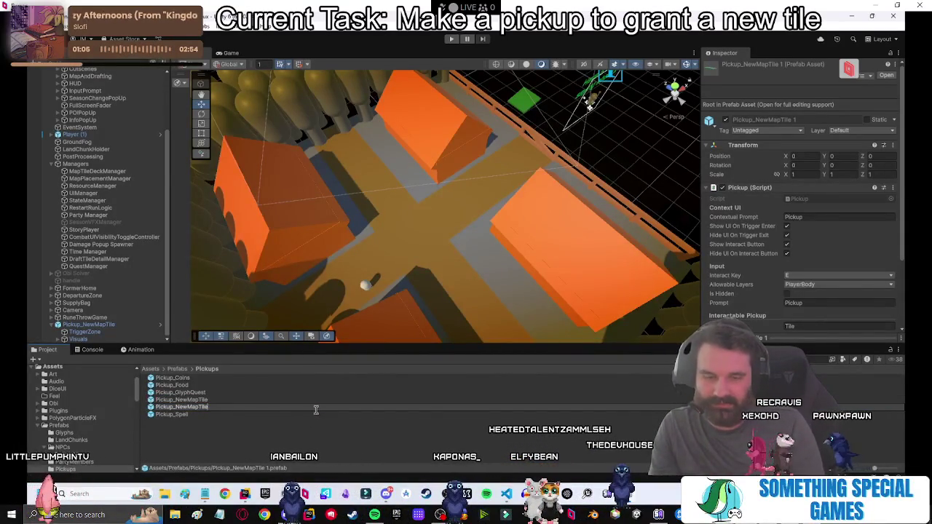
{"action": "type", "text": "Pack"}
{"action": "key", "text": "Return"}
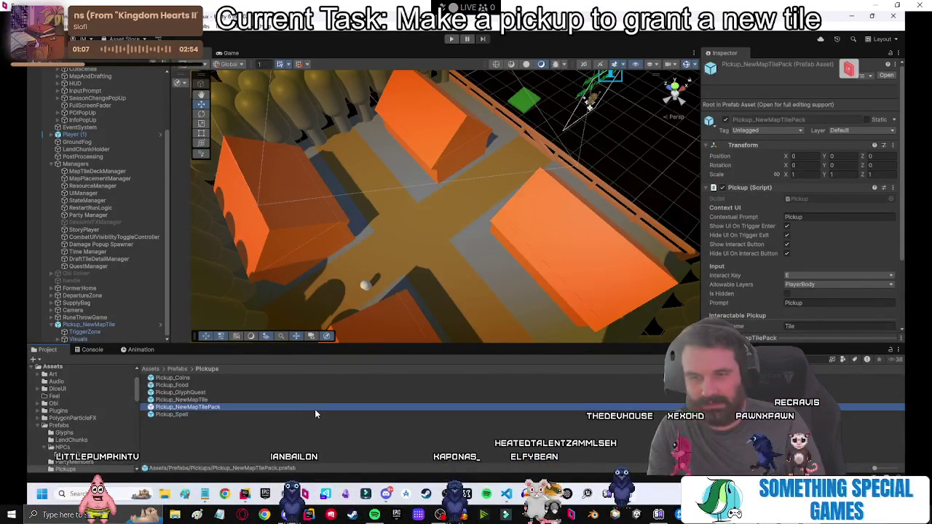
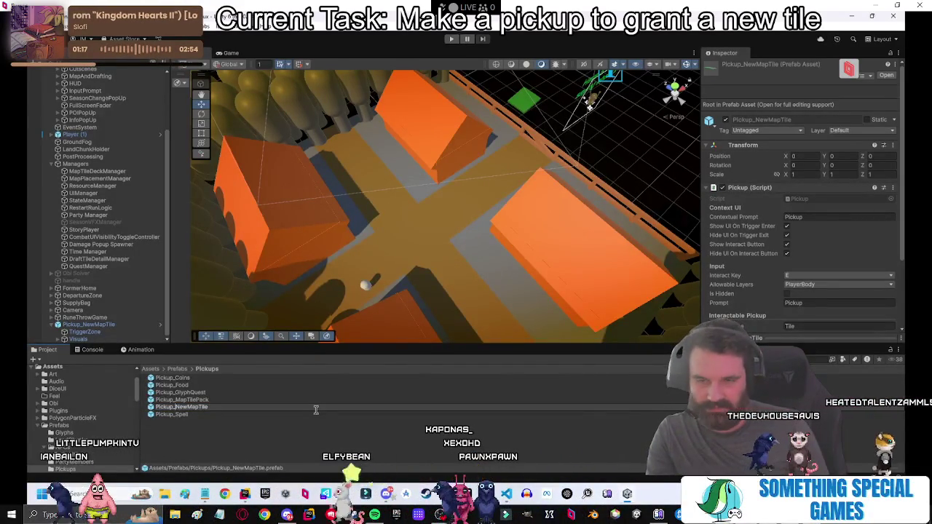
Rename the new pickup to Pickup_MapTile and open the Pickup_MapTilePack prefab.
{"action": "key", "text": "BackSpace"}
{"action": "key", "text": "BackSpace"}
{"action": "key", "text": "BackSpace"}
{"action": "key", "text": "Return"}
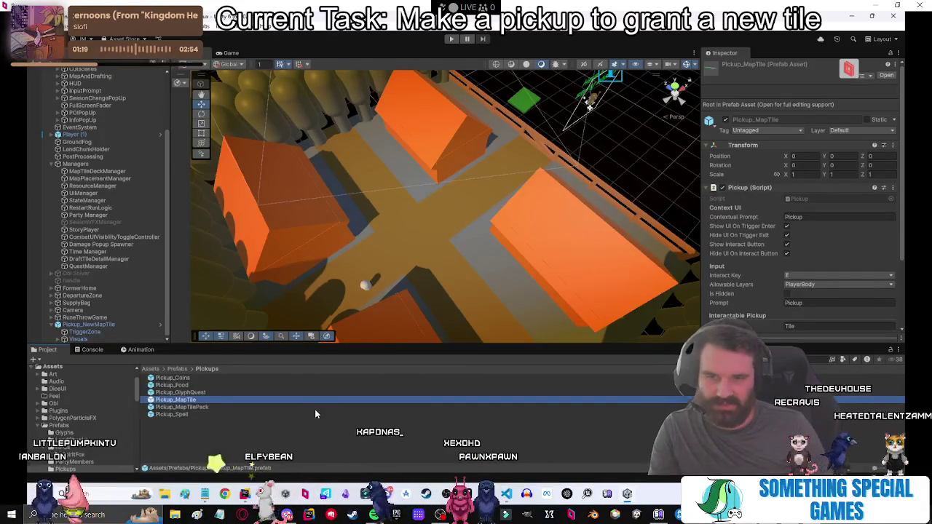
{"action": "double_click", "coordinate": [315, 409]}
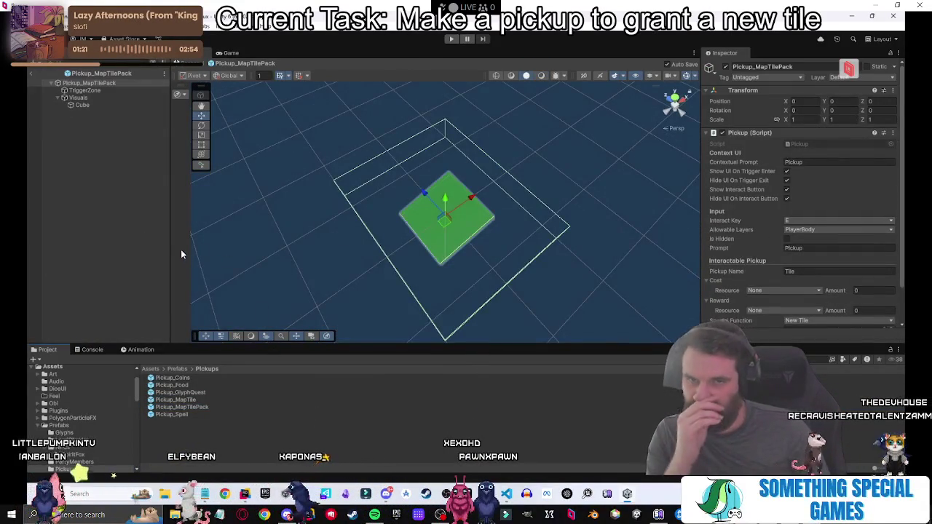
Orbit and frame the tile prefab, then select its Visuals object.
{"action": "mouse_move", "coordinate": [181, 254]}
{"action": "left_mouse_down"}
{"action": "mouse_move", "coordinate": [470, 256]}
{"action": "mouse_move", "coordinate": [606, 146]}
{"action": "left_mouse_up"}
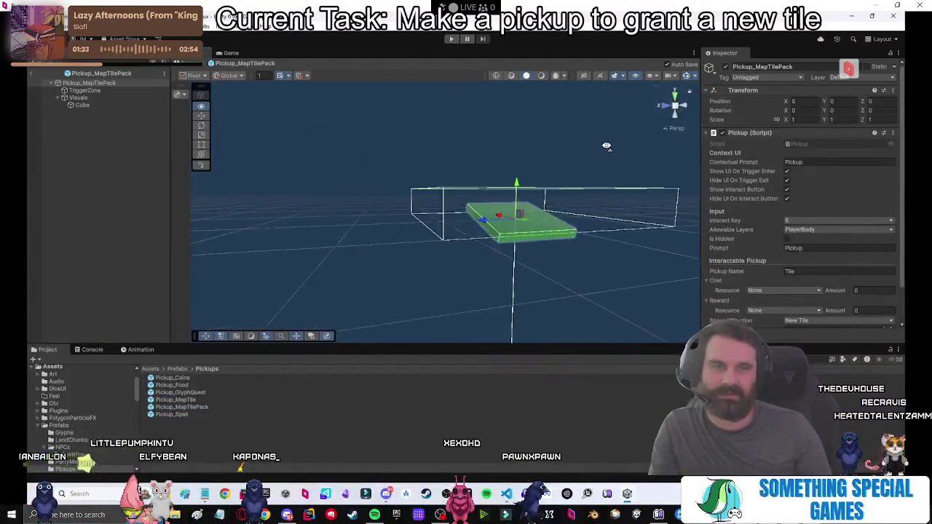
{"action": "key", "text": "f"}
{"action": "scroll", "coordinate": [447, 216], "scroll_direction": "down", "scroll_amount": 5}
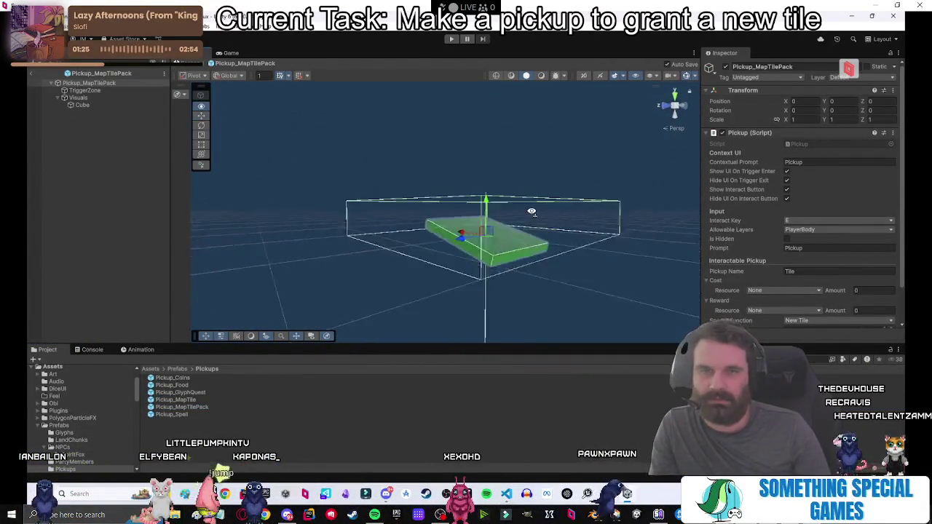
{"action": "scroll", "coordinate": [504, 216], "scroll_direction": "up", "scroll_amount": 2}
{"action": "left_click", "coordinate": [89, 97]}
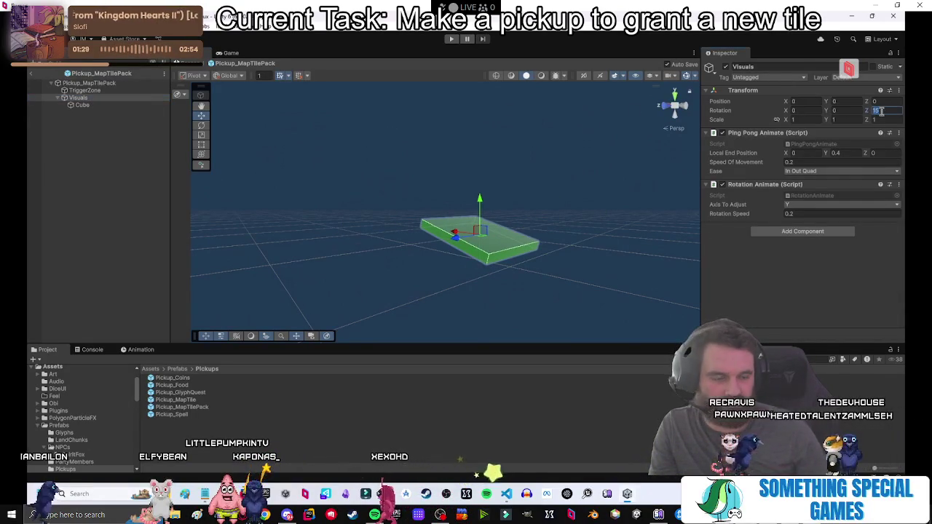
Zero the Visuals Z rotation, duplicate the Cube slab and offset the copy 0.125 on X, Y, Z.
{"action": "type", "text": "0"}
{"action": "left_click", "coordinate": [86, 98]}
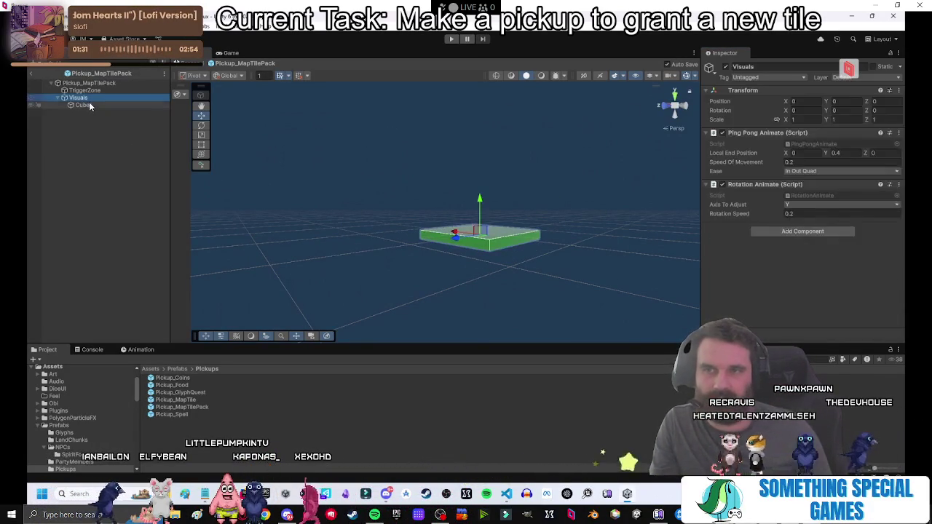
{"action": "key", "text": "ctrl+d"}
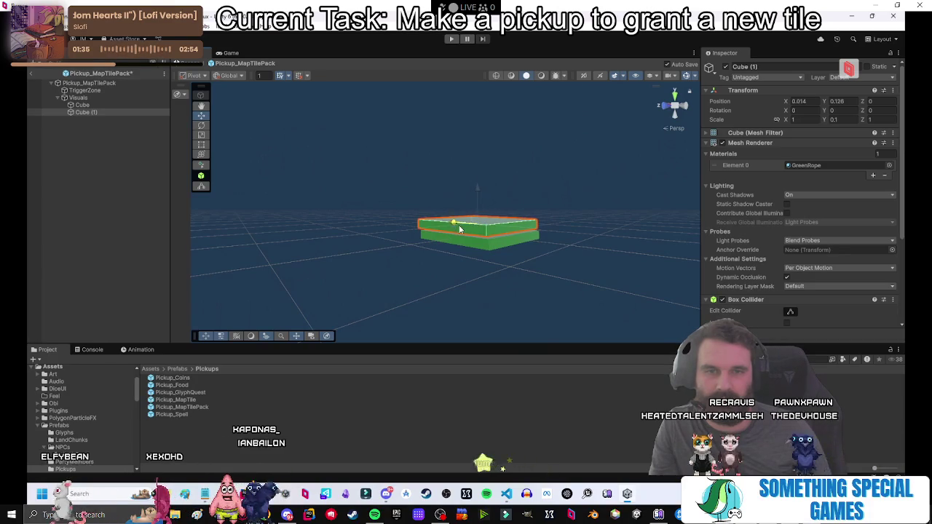
{"action": "mouse_move", "coordinate": [541, 237]}
{"action": "left_mouse_down"}
{"action": "mouse_move", "coordinate": [510, 218]}
{"action": "mouse_move", "coordinate": [495, 241]}
{"action": "mouse_move", "coordinate": [524, 255]}
{"action": "left_mouse_up"}
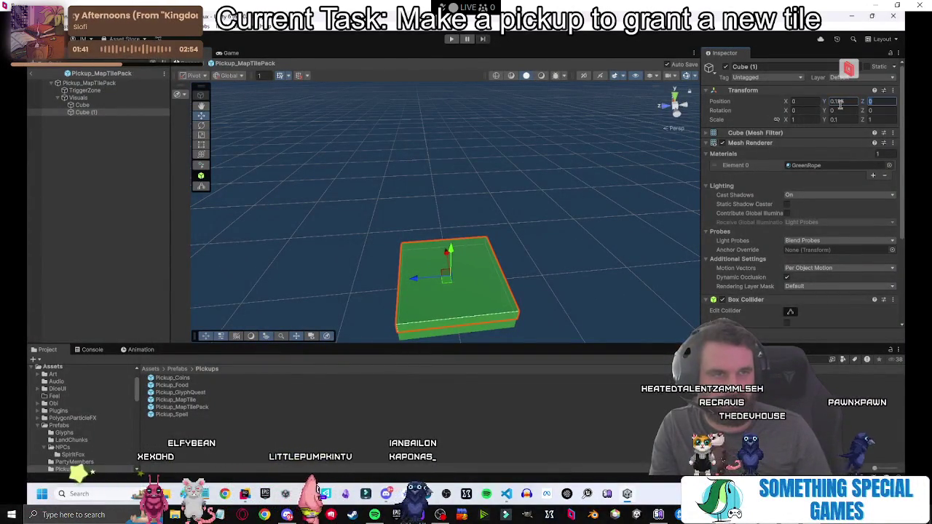
{"action": "type", "text": "0.15"}
{"action": "key", "text": "Tab"}
{"action": "type", "text": "1"}
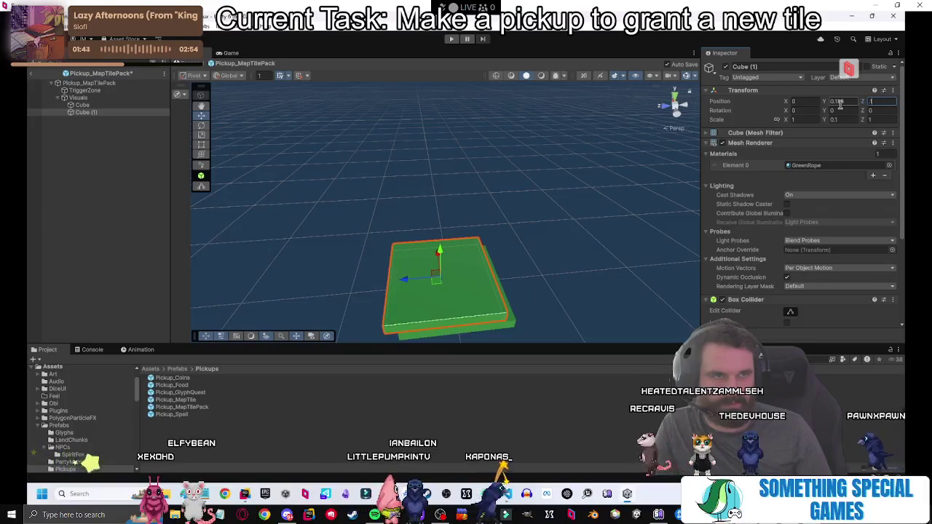
{"action": "type", "text": "25"}
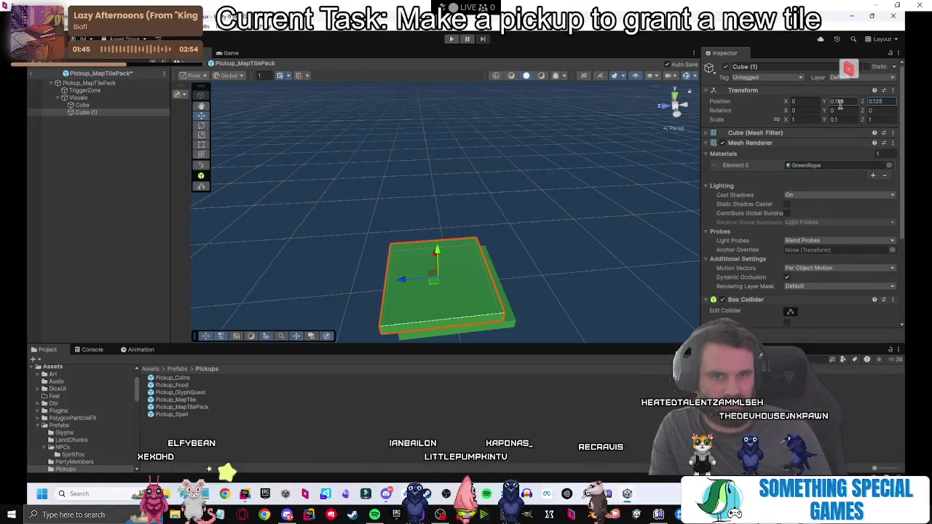
{"action": "key", "text": "Tab"}
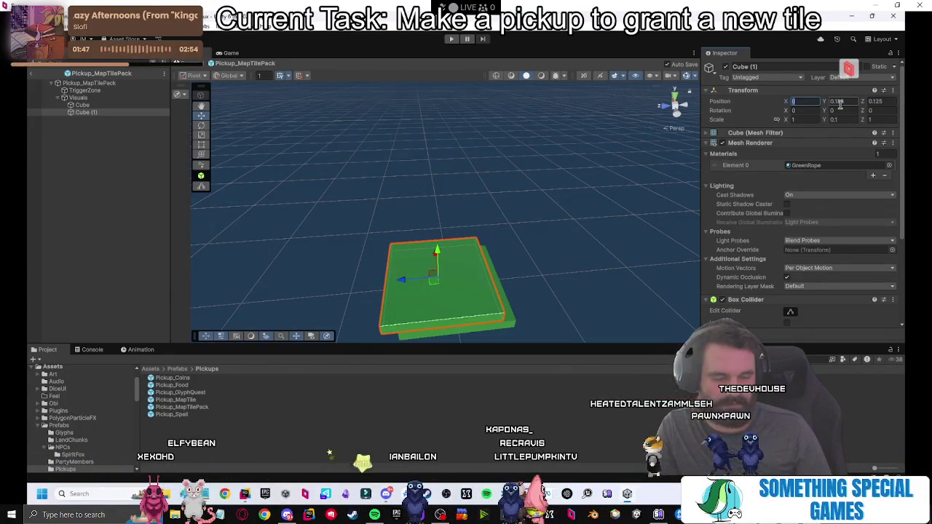
{"action": "type", "text": ".125"}
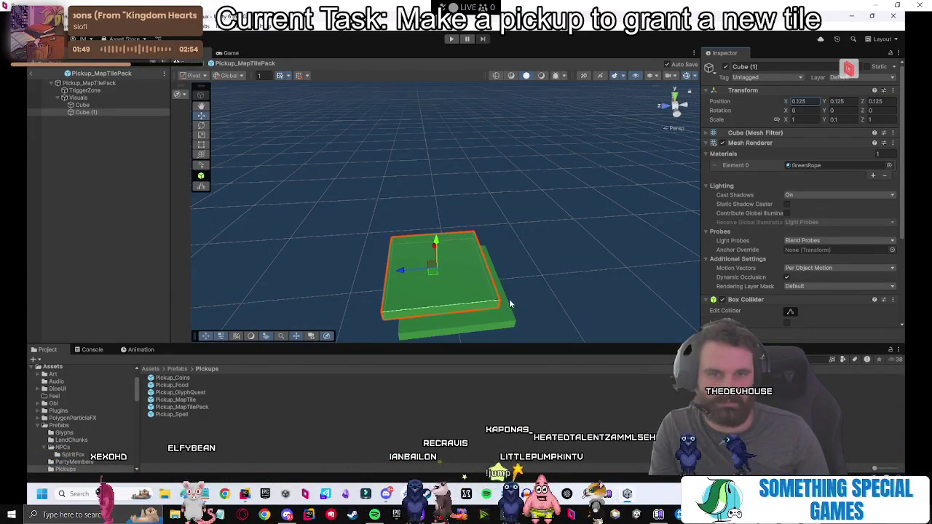
Duplicate the original slab again and offset the copy -0.125 on X, Y and Z.
{"action": "left_click", "coordinate": [507, 324]}
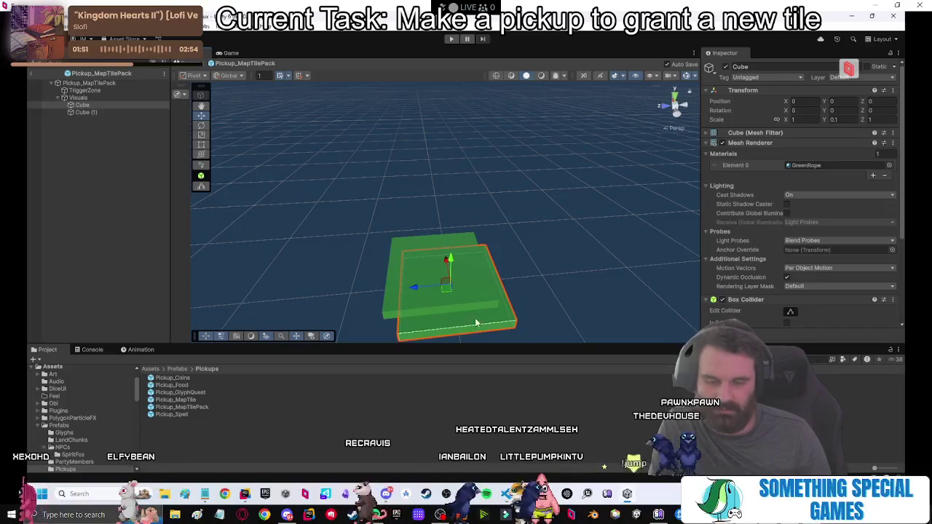
{"action": "key", "text": "ctrl+d"}
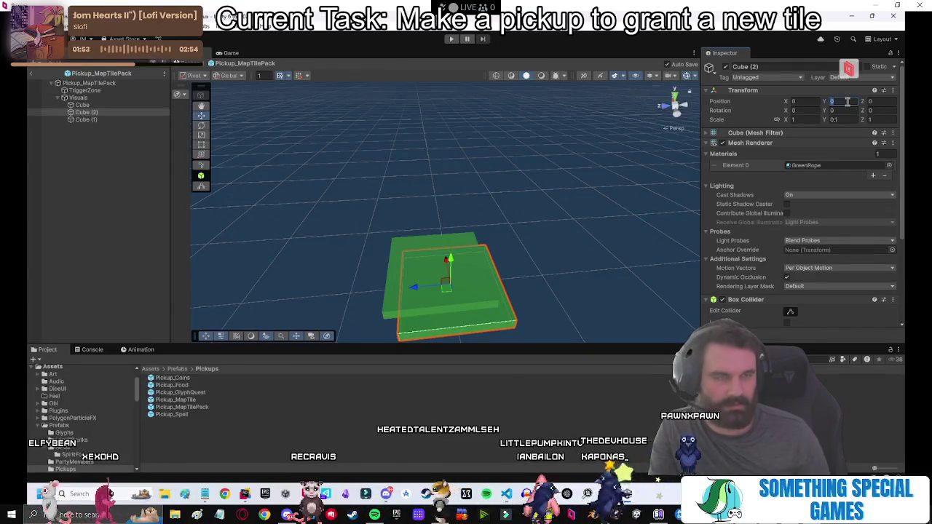
{"action": "type", "text": "-.125"}
{"action": "key", "text": "Return"}
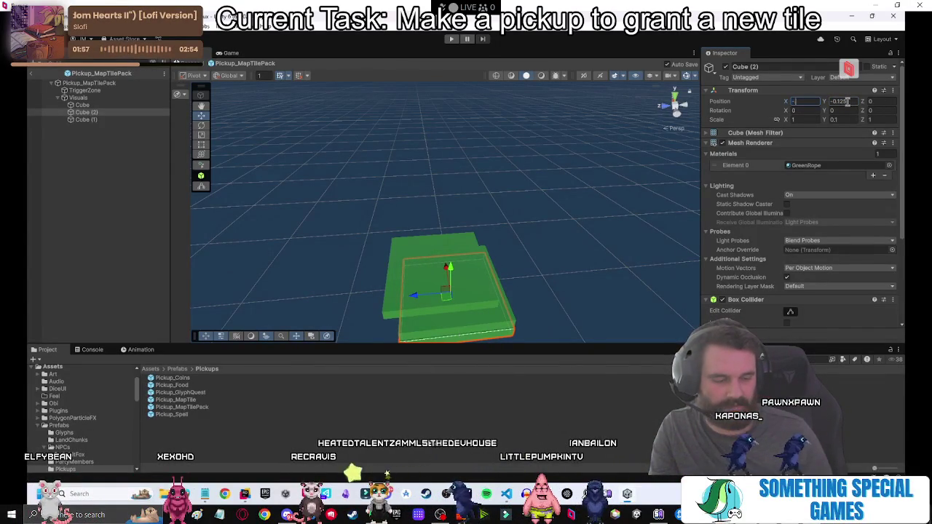
{"action": "type", "text": ".125"}
{"action": "key", "text": "Tab"}
{"action": "key", "text": "Tab"}
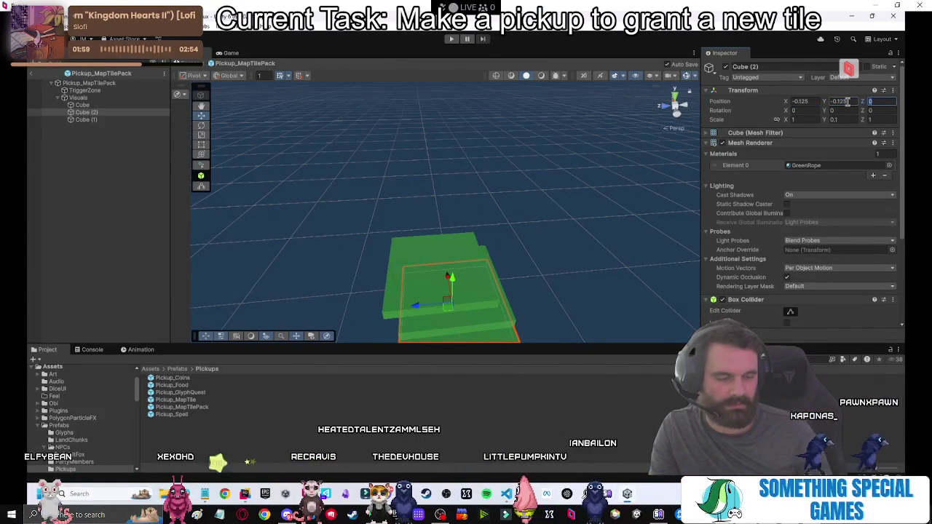
{"action": "type", "text": "-.125"}
{"action": "key", "text": "Return"}
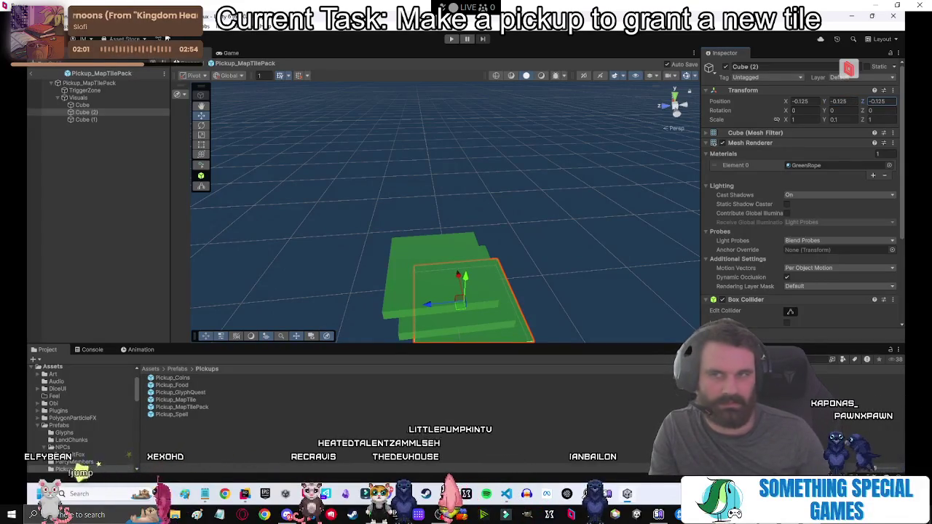
{"action": "left_click", "coordinate": [104, 106]}
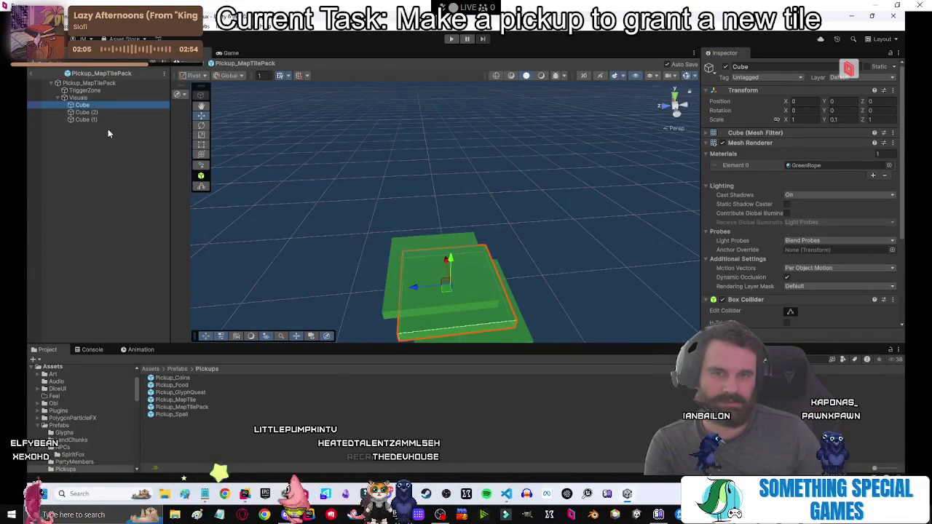
{"action": "left_click", "coordinate": [97, 119]}
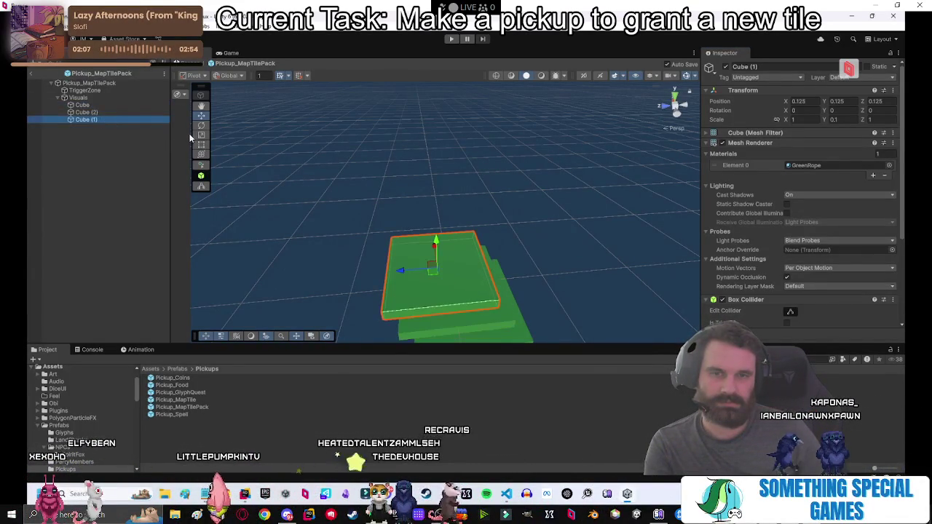
Assign the Blue_Light material to the bottom slab Cube (2).
{"action": "left_click", "coordinate": [129, 113]}
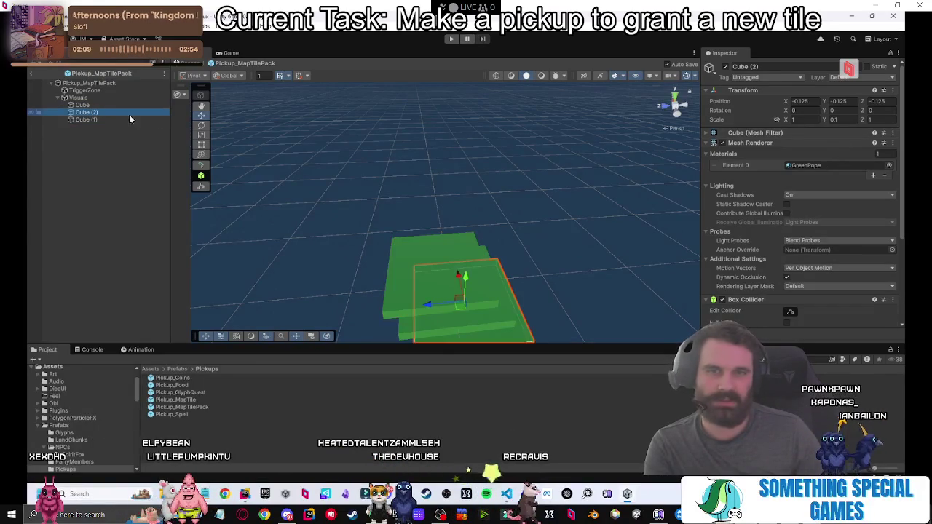
{"action": "left_click", "coordinate": [888, 165]}
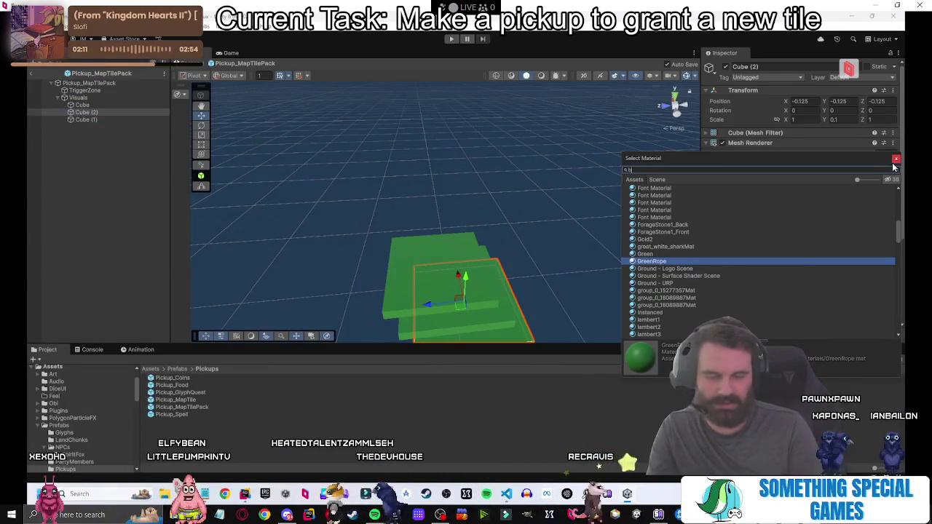
{"action": "type", "text": "lue"}
{"action": "left_click", "coordinate": [640, 196]}
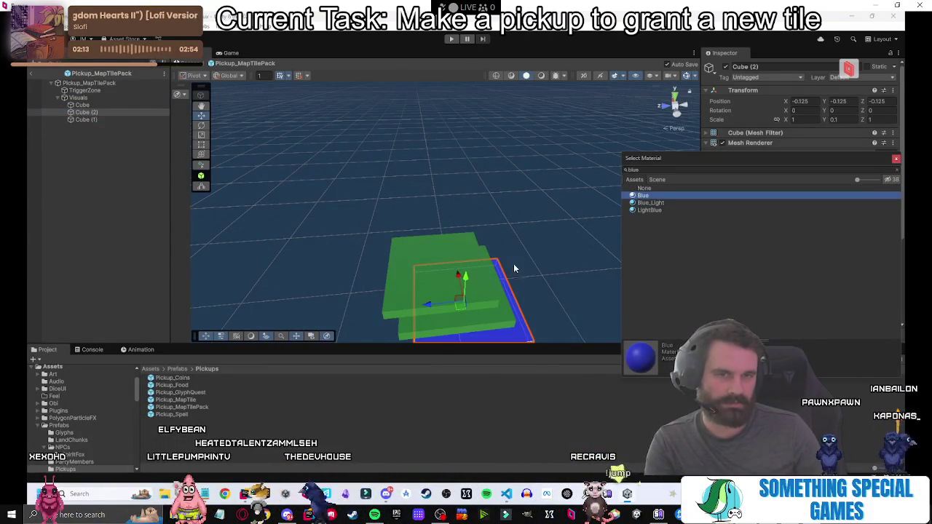
{"action": "left_click", "coordinate": [652, 203]}
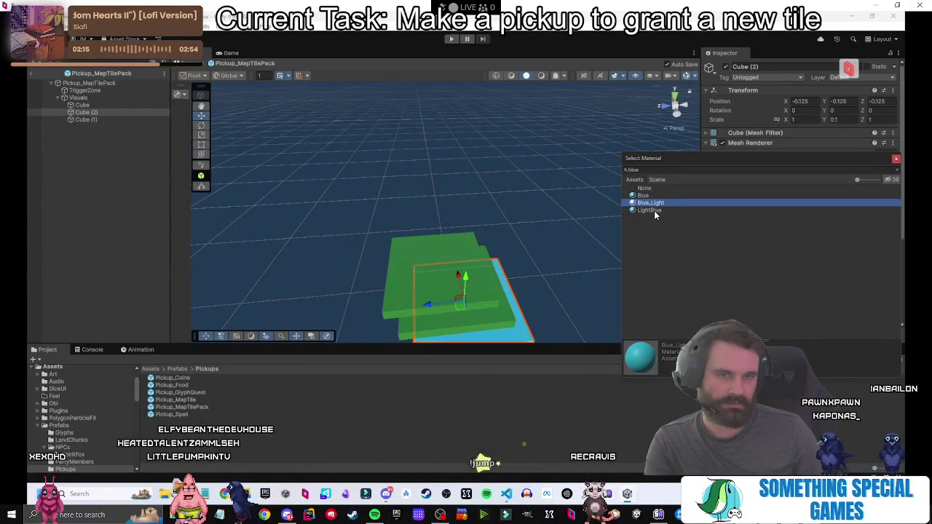
{"action": "left_click", "coordinate": [653, 211]}
{"action": "left_click", "coordinate": [632, 204]}
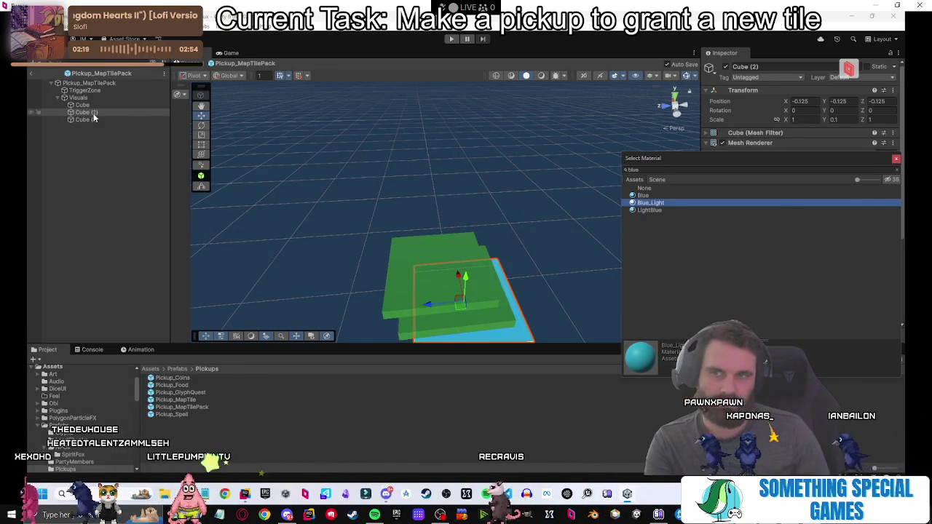
{"action": "double_click", "coordinate": [90, 113]}
Assign the plain Red material to the middle slab Cube.
{"action": "left_click", "coordinate": [82, 105]}
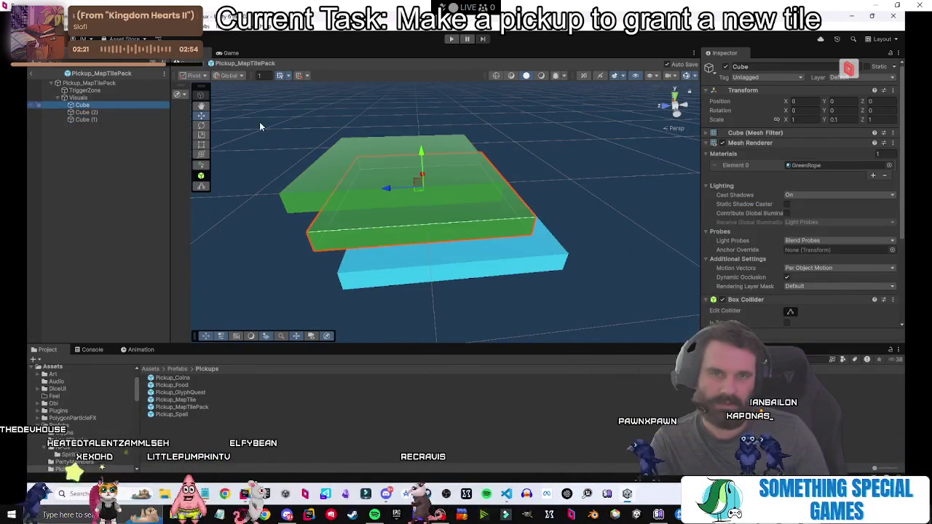
{"action": "left_click", "coordinate": [889, 166]}
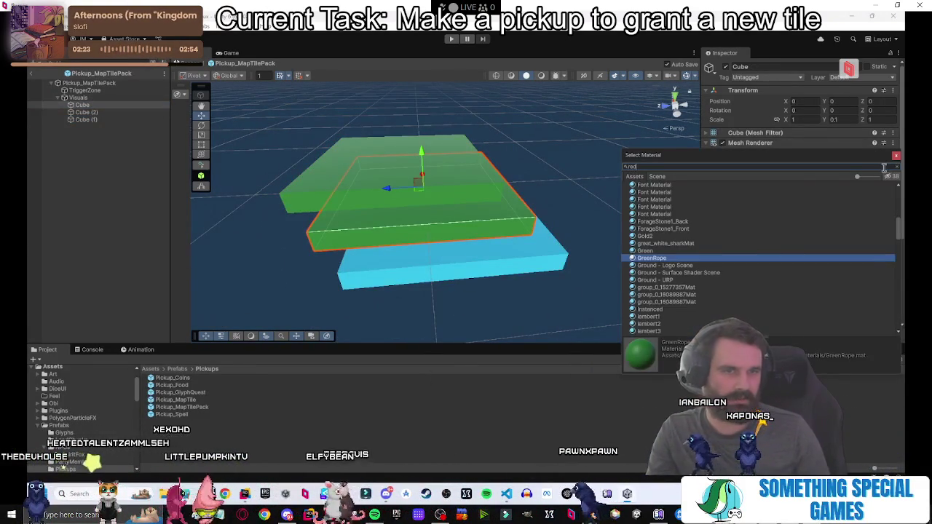
{"action": "type", "text": "red"}
{"action": "left_click", "coordinate": [641, 199]}
{"action": "left_click", "coordinate": [653, 207]}
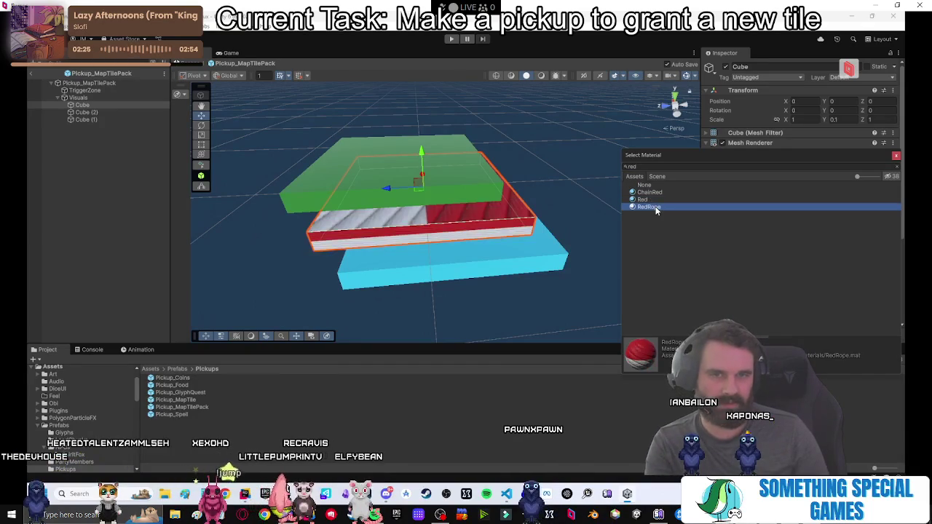
{"action": "left_click", "coordinate": [653, 194]}
{"action": "left_click", "coordinate": [650, 200]}
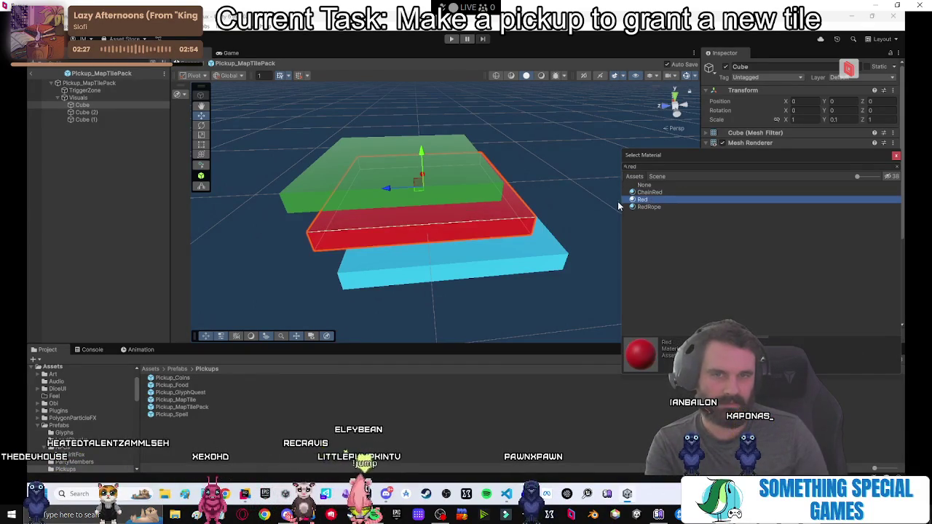
{"action": "left_click", "coordinate": [107, 225]}
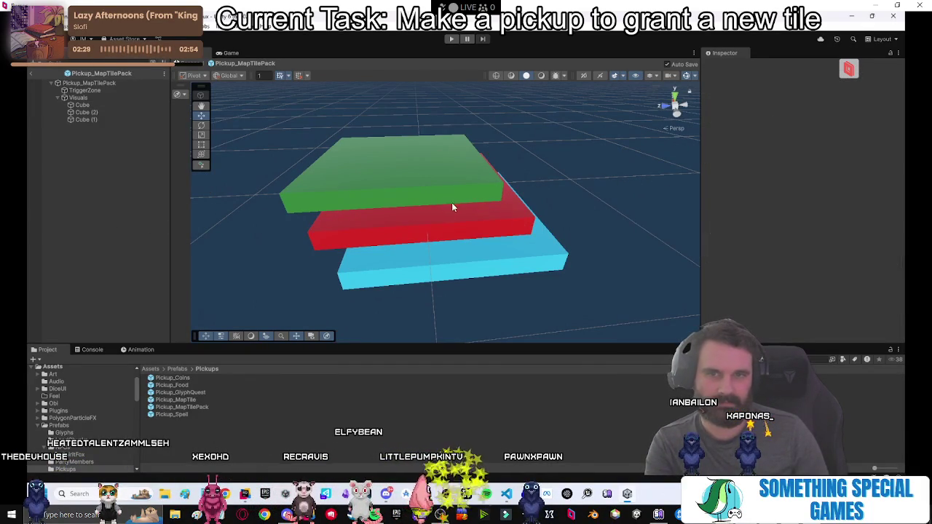
Orbit around the green, red and blue stack and try a 0.8 scale on the Visuals.
{"action": "mouse_move", "coordinate": [451, 206]}
{"action": "left_mouse_down"}
{"action": "mouse_move", "coordinate": [418, 265]}
{"action": "mouse_move", "coordinate": [558, 171]}
{"action": "mouse_move", "coordinate": [519, 181]}
{"action": "mouse_move", "coordinate": [502, 134]}
{"action": "left_mouse_up"}
{"action": "mouse_move", "coordinate": [487, 197]}
{"action": "left_mouse_down"}
{"action": "mouse_move", "coordinate": [478, 229]}
{"action": "mouse_move", "coordinate": [505, 235]}
{"action": "mouse_move", "coordinate": [551, 222]}
{"action": "mouse_move", "coordinate": [539, 232]}
{"action": "left_mouse_up"}
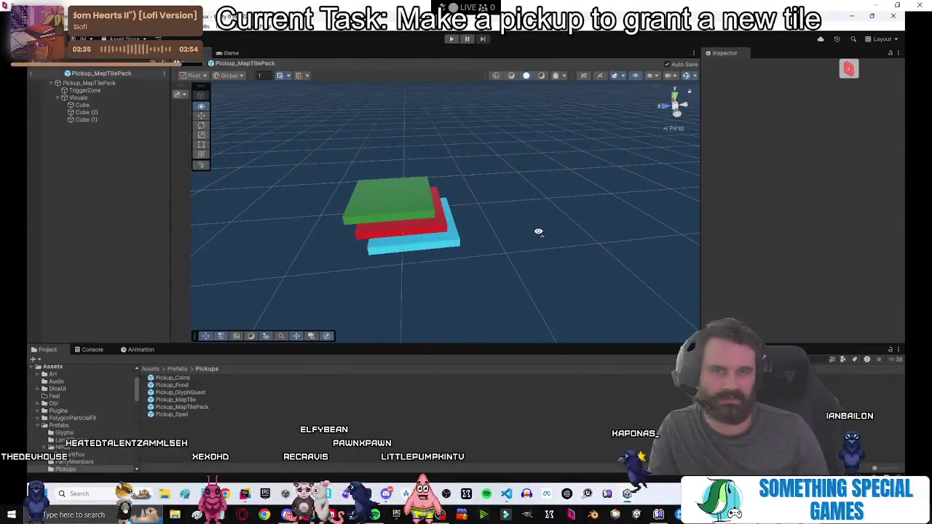
{"action": "left_click", "coordinate": [81, 98]}
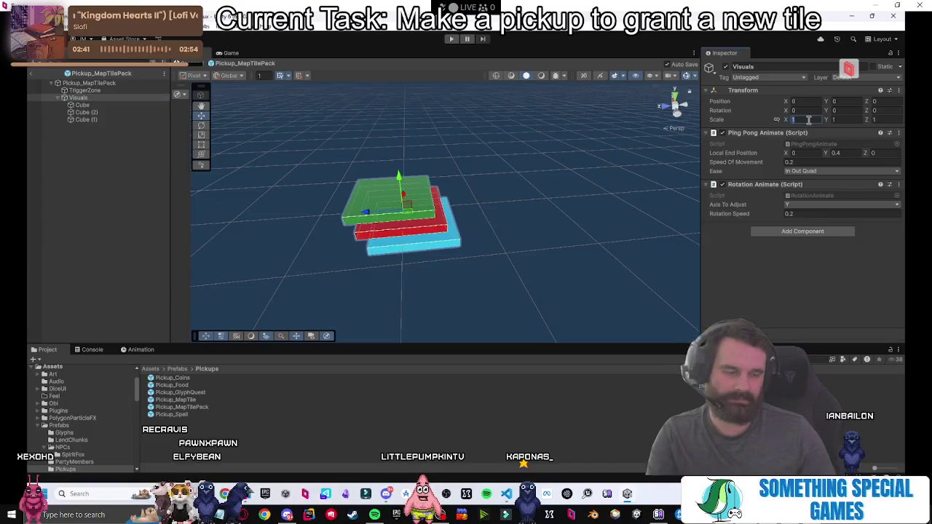
{"action": "type", "text": ".8"}
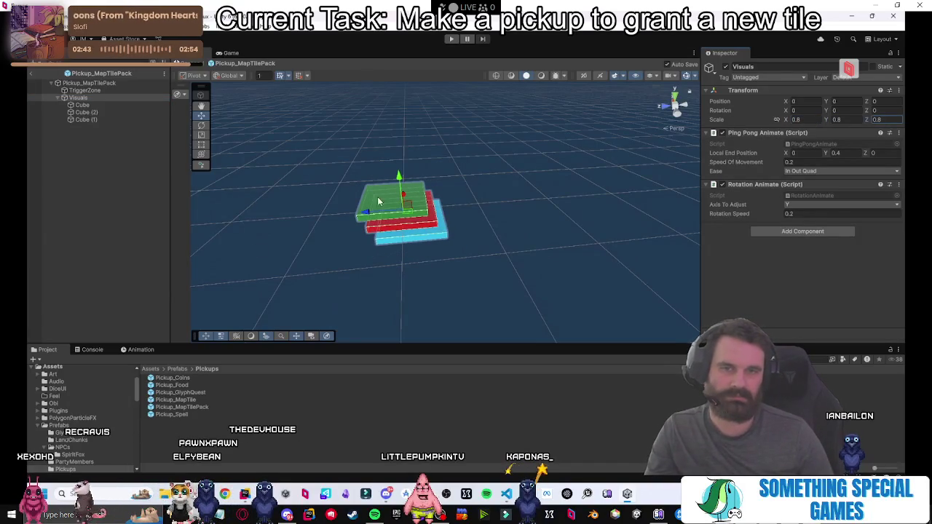
{"action": "left_click", "coordinate": [62, 188]}
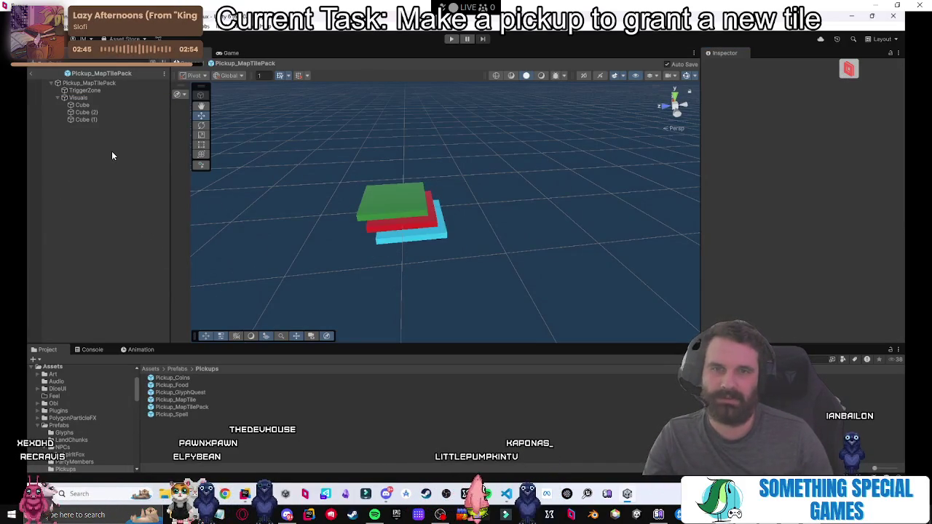
Set the Visuals scale to 0.75 on X, Y and Z and exit the pack prefab.
{"action": "double_click", "coordinate": [81, 97]}
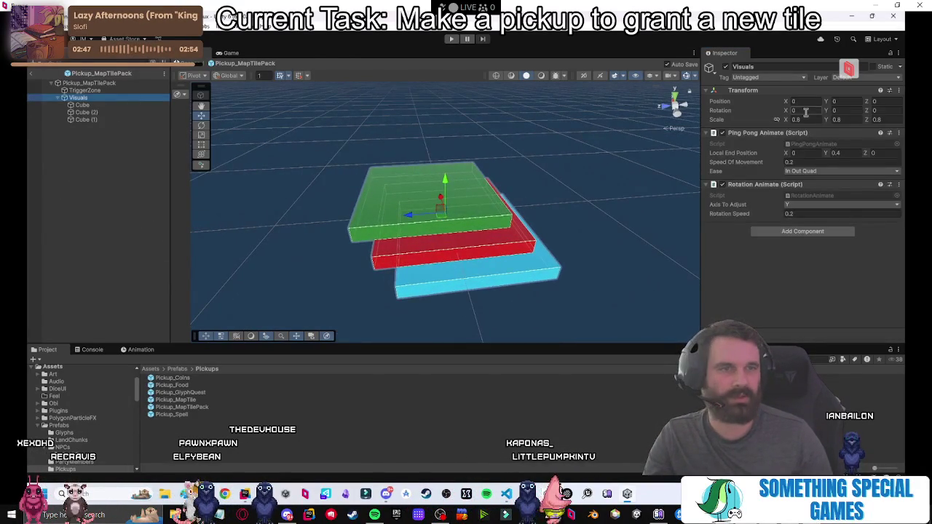
{"action": "type", "text": ".75"}
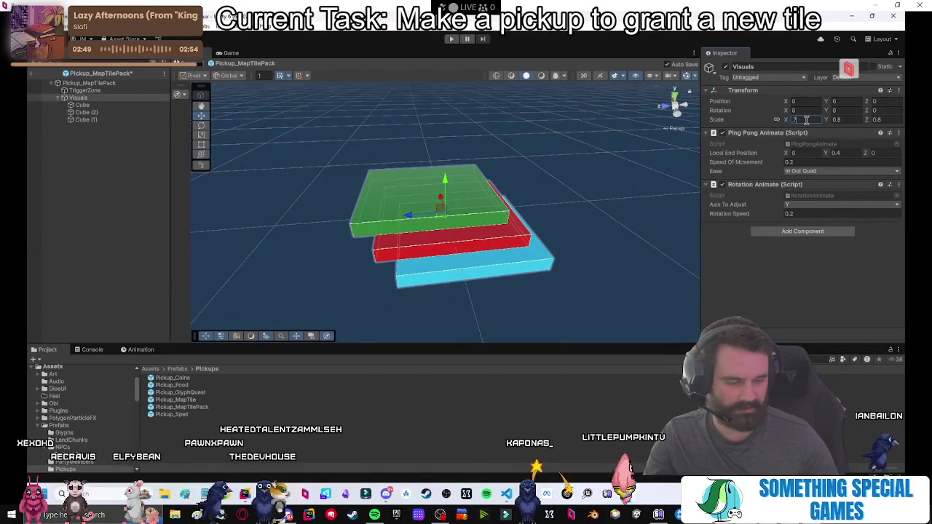
{"action": "key", "text": "Tab"}
{"action": "type", "text": ".75"}
{"action": "key", "text": "Tab"}
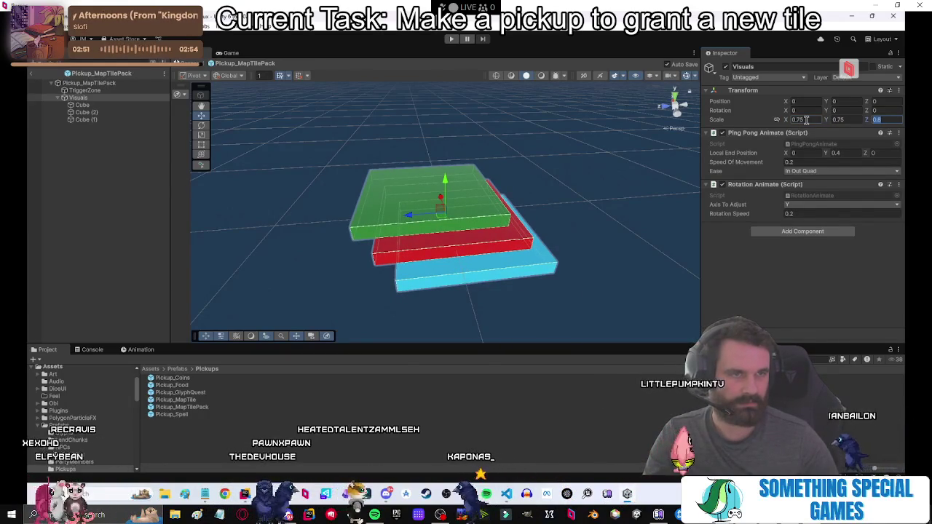
{"action": "type", "text": "7"}
{"action": "key", "text": "BackSpace"}
{"action": "type", "text": ".75"}
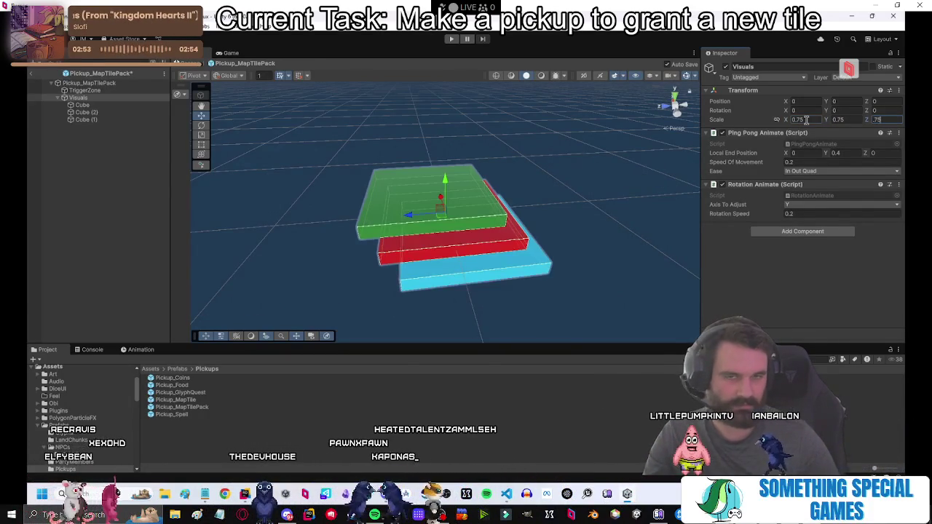
{"action": "left_click", "coordinate": [50, 61]}
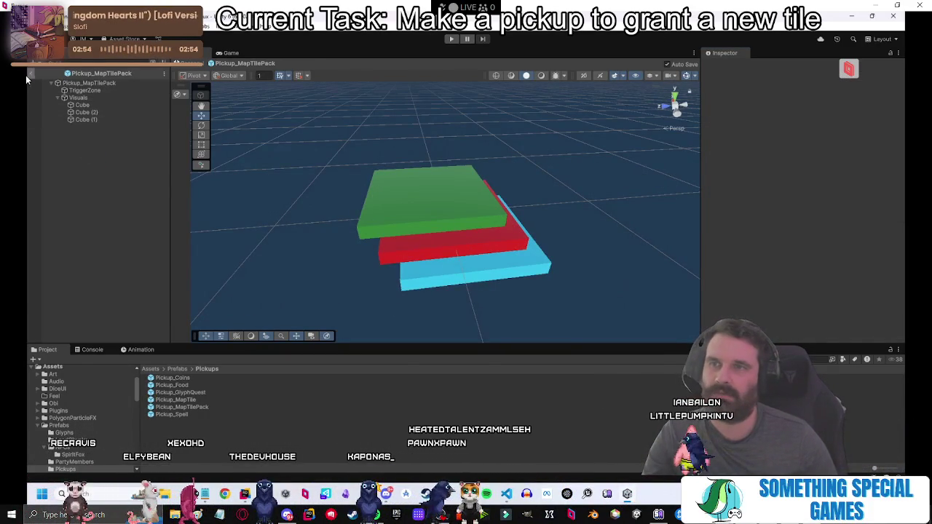
{"action": "left_click", "coordinate": [30, 73]}
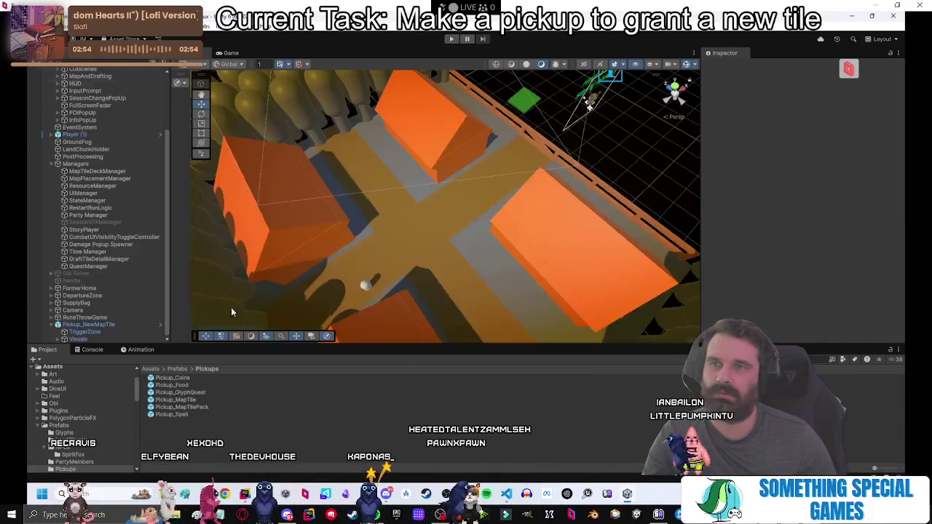
Open Pickup_MapTile and scale its Visuals to 0.75 on X, Y and Z.
{"action": "double_click", "coordinate": [180, 400]}
{"action": "left_click", "coordinate": [51, 160]}
{"action": "left_click", "coordinate": [78, 98]}
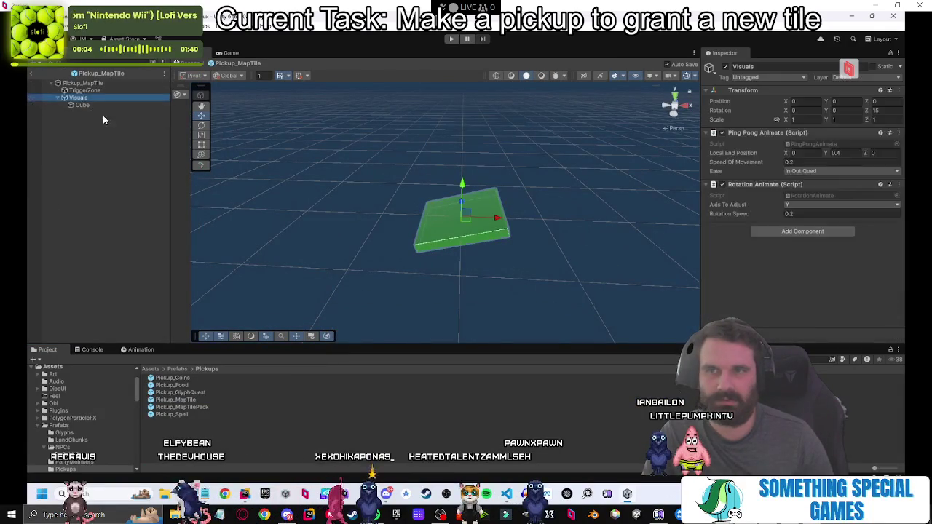
{"action": "left_click", "coordinate": [91, 105]}
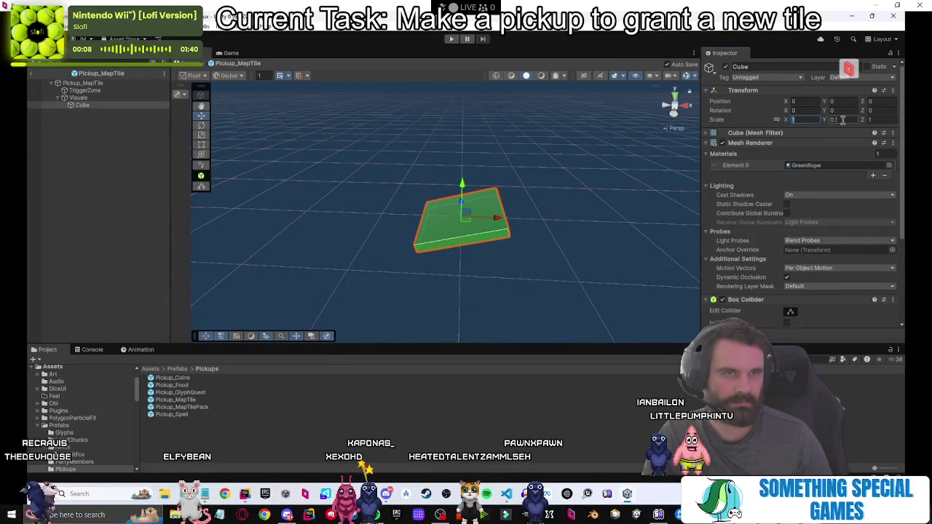
{"action": "left_click", "coordinate": [128, 98]}
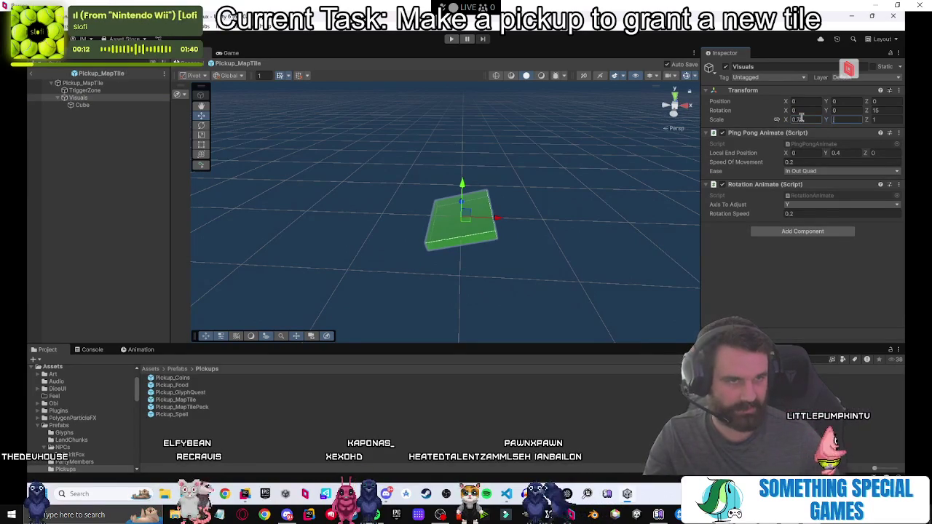
{"action": "type", "text": ".75"}
{"action": "key", "text": "Tab"}
{"action": "type", "text": ".75"}
{"action": "key", "text": "Tab"}
{"action": "type", "text": ".7"}
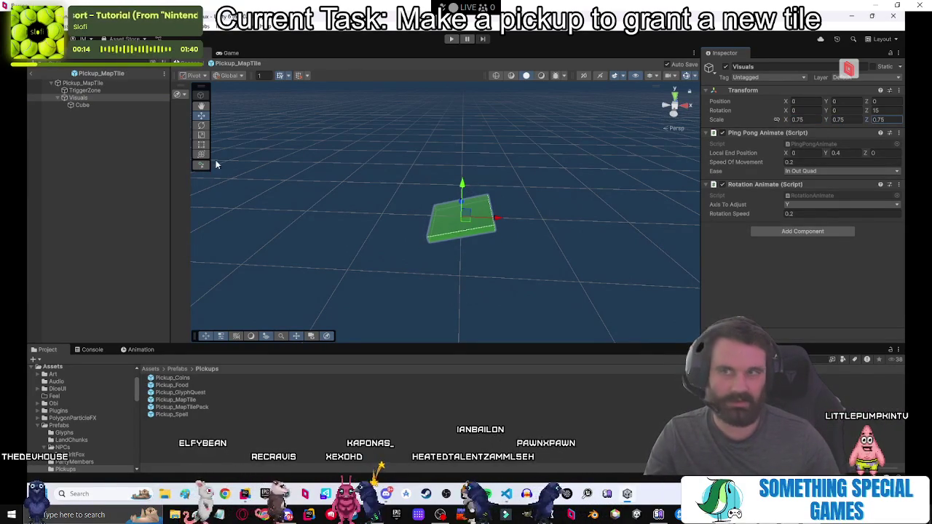
{"action": "left_click", "coordinate": [78, 132]}
{"action": "left_click", "coordinate": [76, 97]}
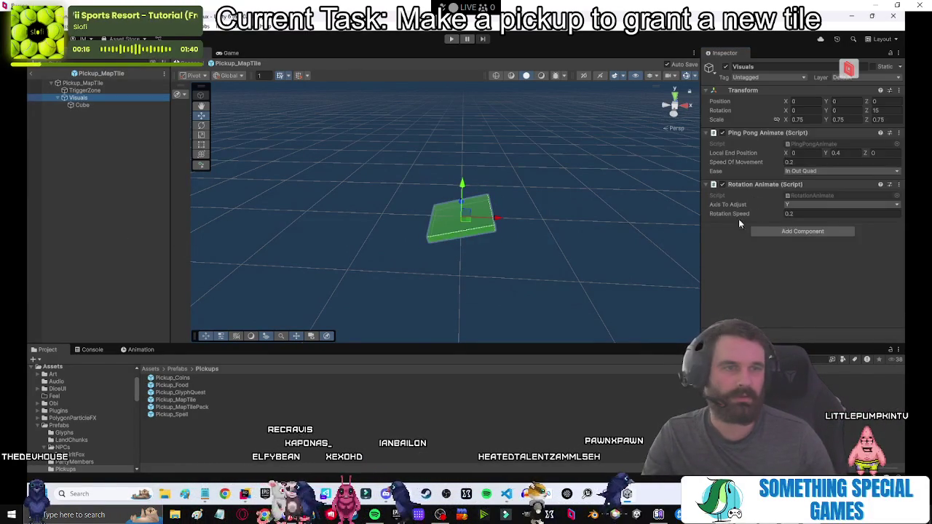
Open Pickup_MapTilePack and set its Visuals rotation to X 15, Y 0, Z 15.
{"action": "double_click", "coordinate": [192, 406]}
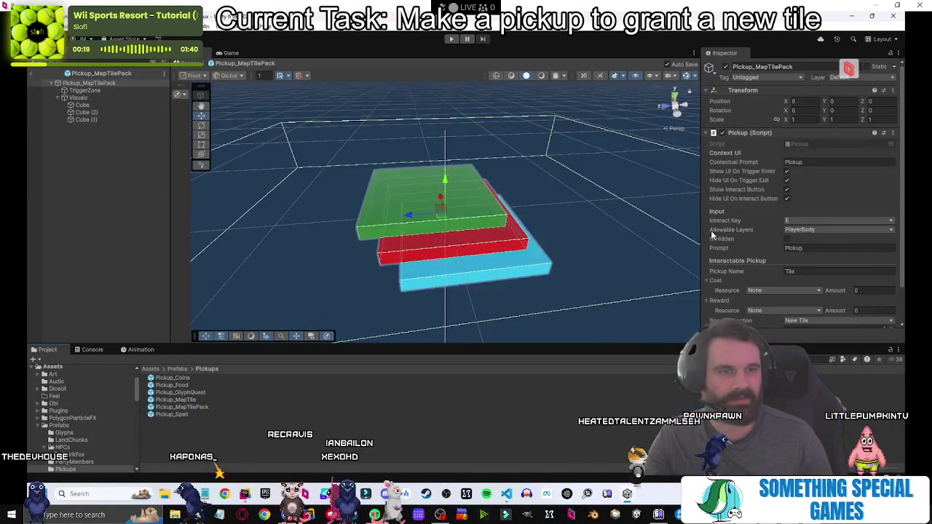
{"action": "left_click", "coordinate": [79, 98]}
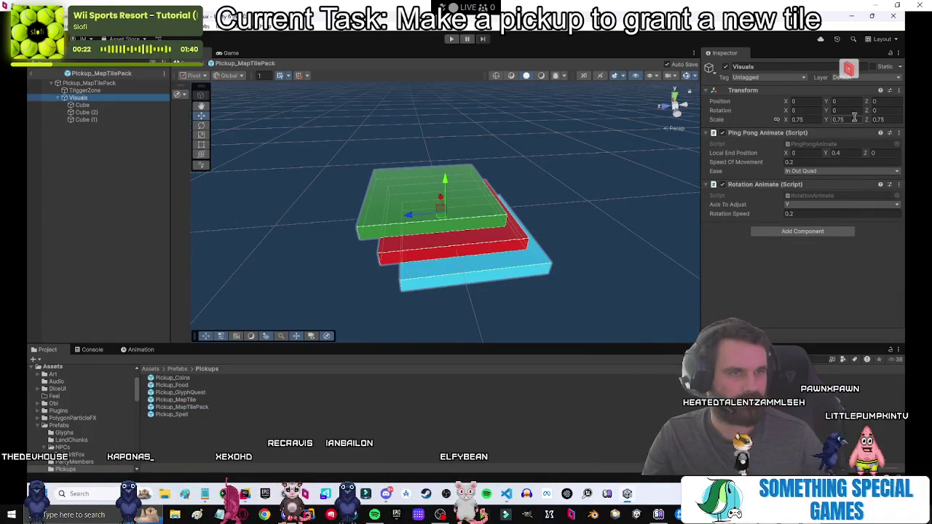
{"action": "type", "text": "15"}
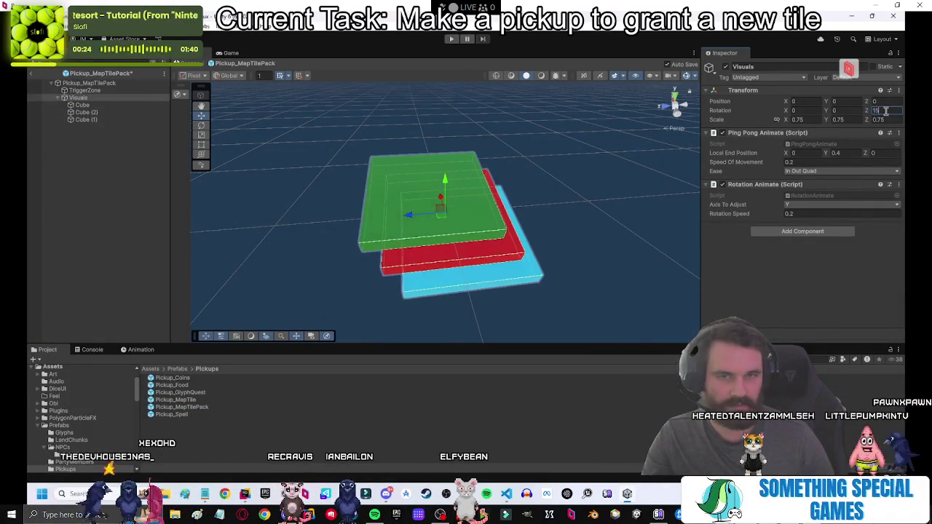
{"action": "left_click", "coordinate": [121, 184]}
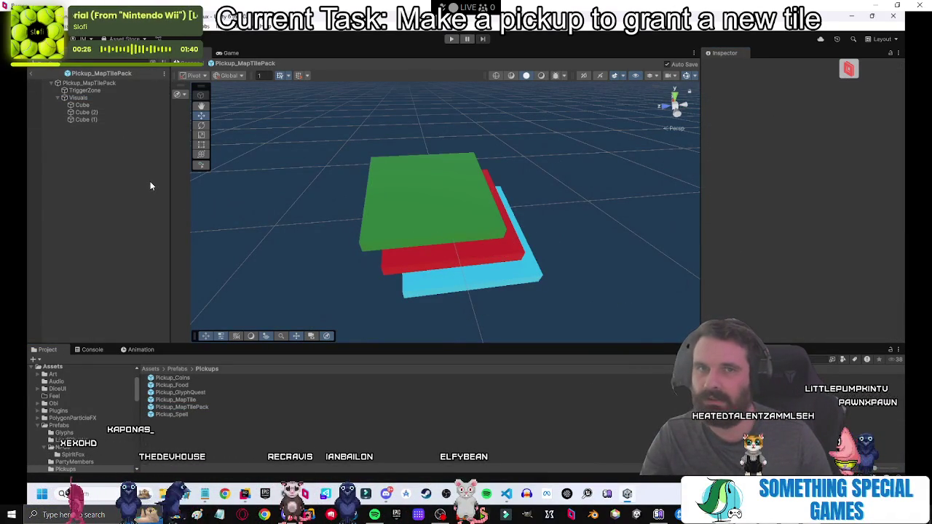
{"action": "left_click", "coordinate": [434, 223]}
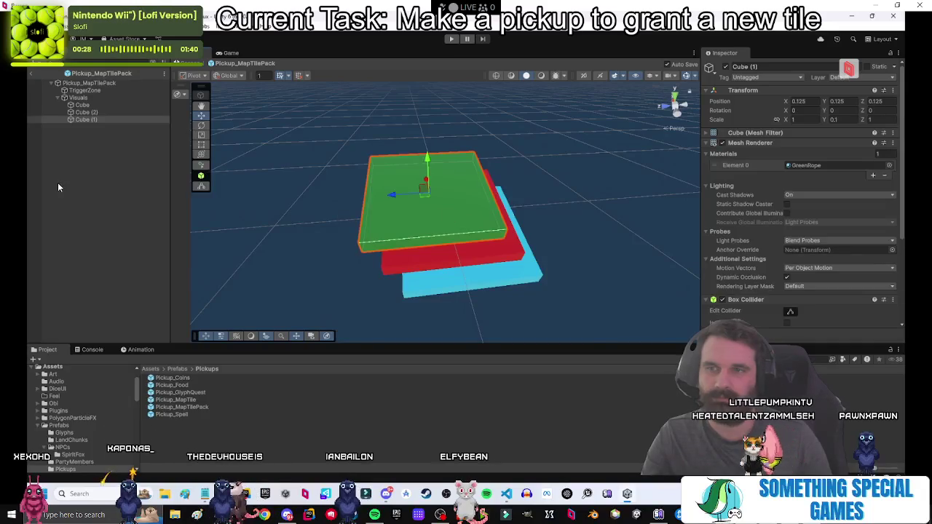
{"action": "left_click", "coordinate": [78, 98]}
{"action": "left_click", "coordinate": [811, 110]}
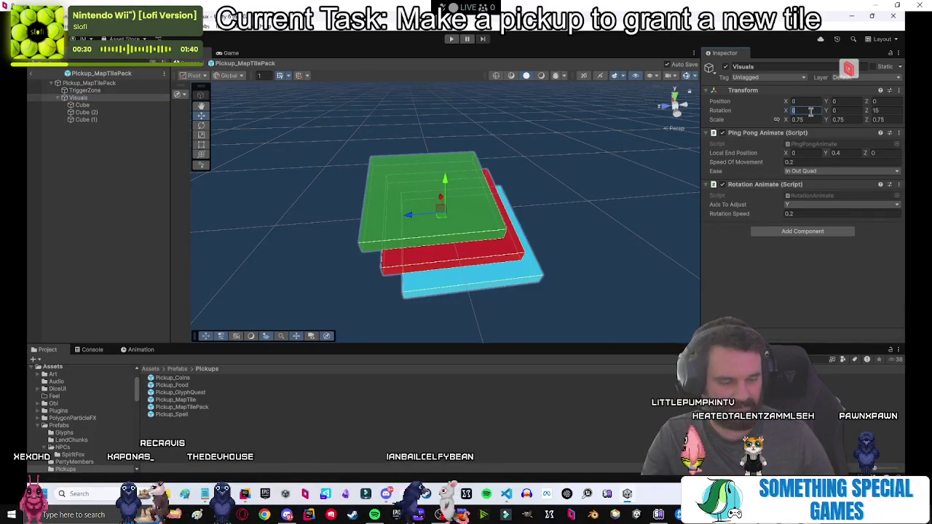
{"action": "type", "text": "15"}
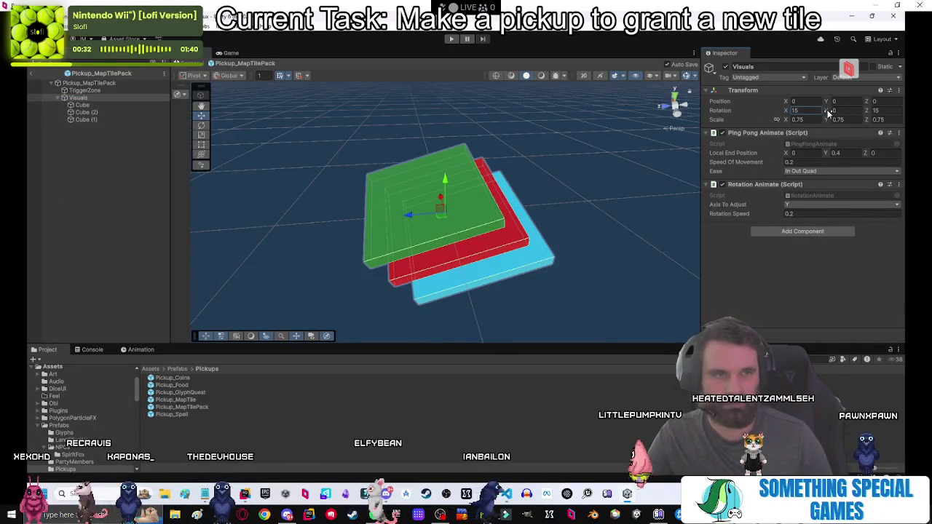
{"action": "key", "text": "Tab"}
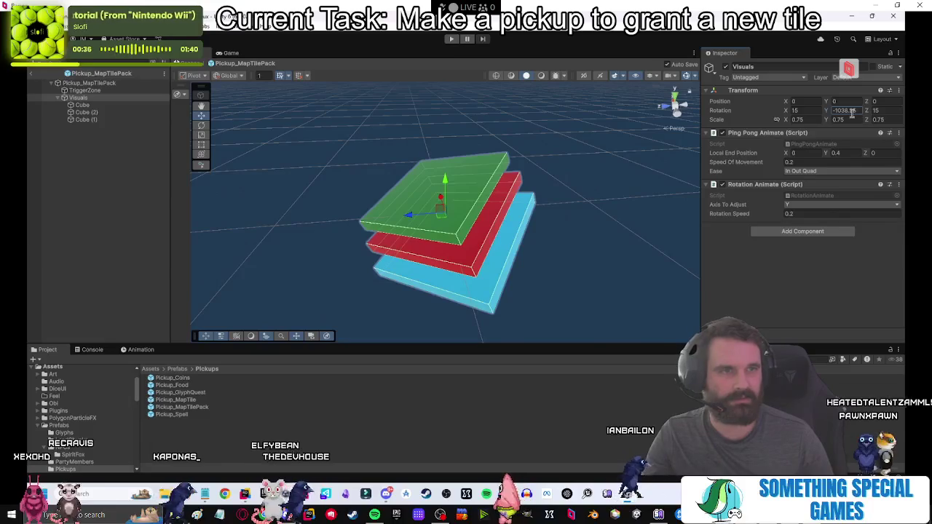
{"action": "type", "text": "0"}
{"action": "left_click", "coordinate": [146, 138]}
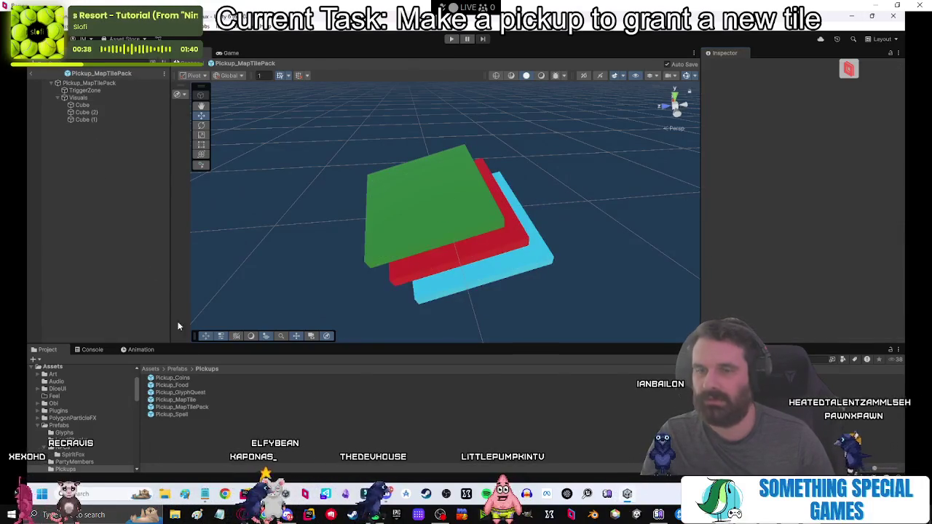
Open Pickup_MapTile and set its Visuals X rotation to 15.
{"action": "double_click", "coordinate": [175, 400]}
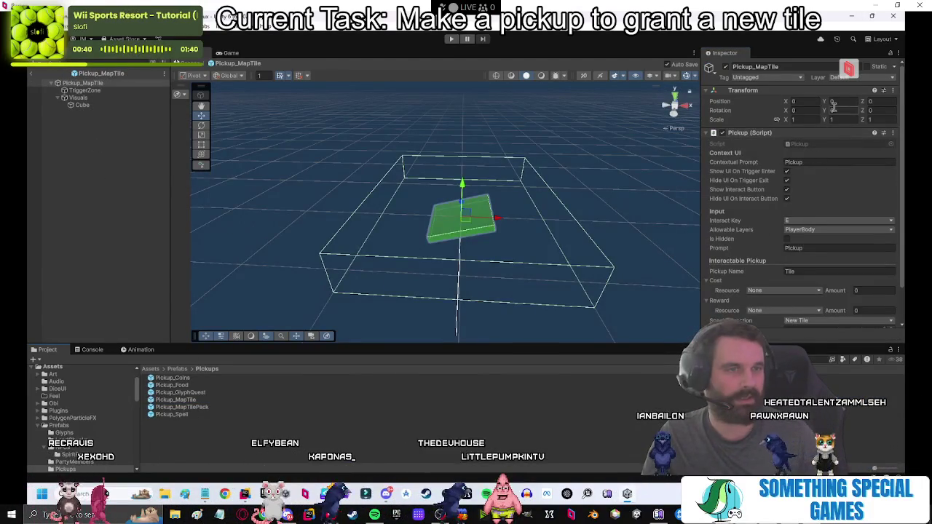
{"action": "left_click", "coordinate": [842, 109]}
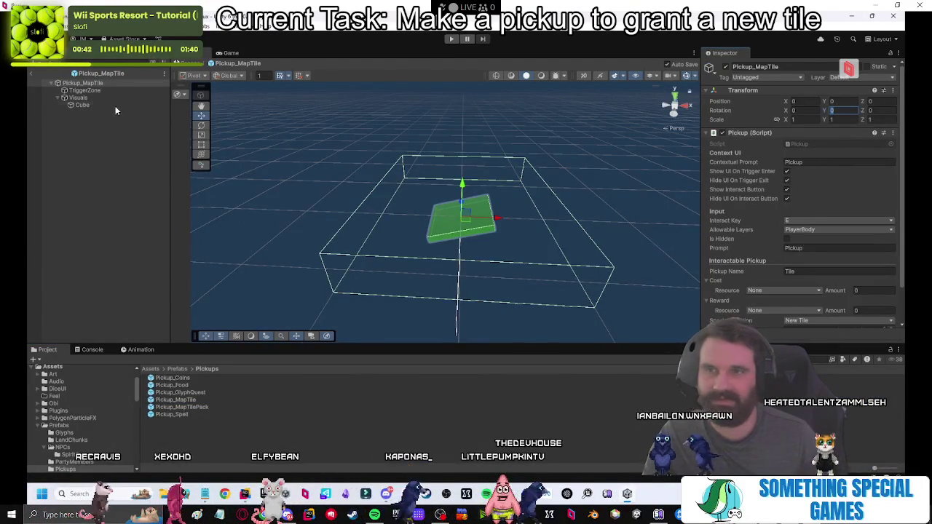
{"action": "left_click", "coordinate": [78, 97]}
{"action": "left_click", "coordinate": [807, 109]}
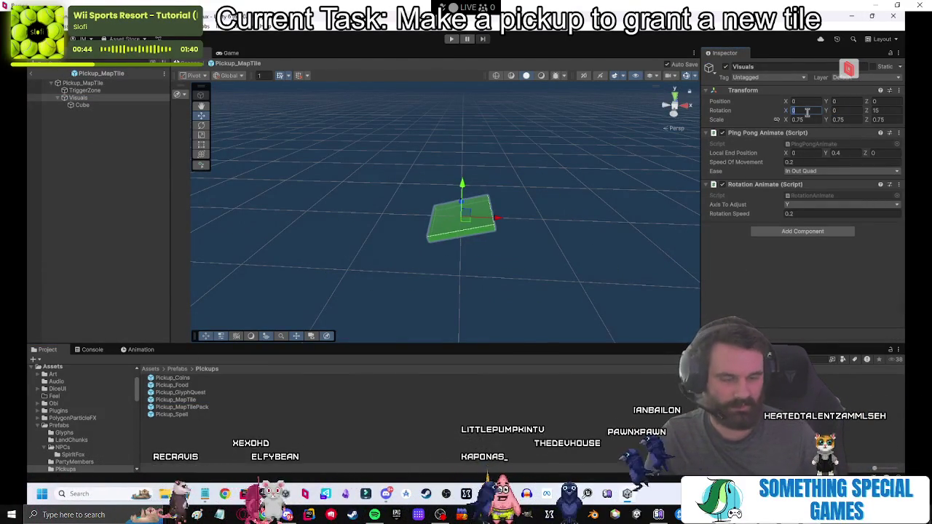
{"action": "type", "text": "15"}
{"action": "left_click", "coordinate": [119, 233]}
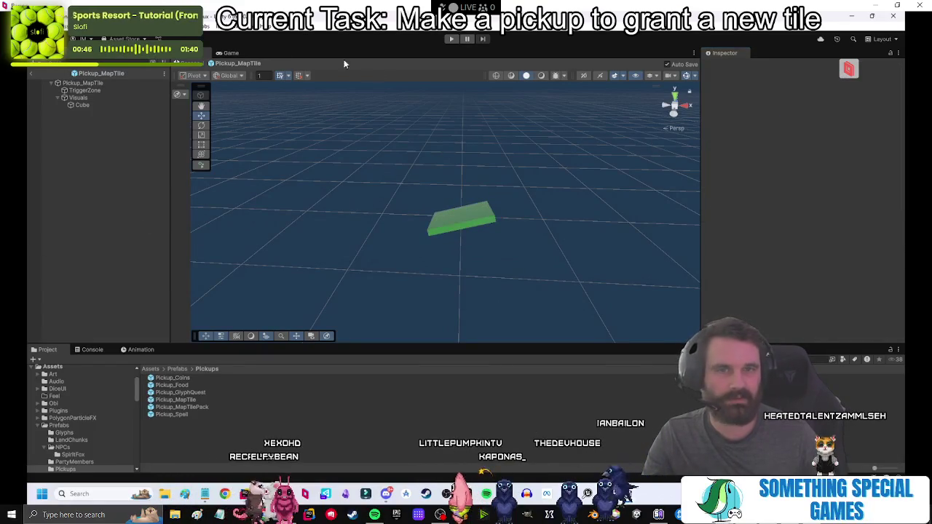
{"action": "key", "text": "ctrl+a"}
{"action": "left_click", "coordinate": [104, 212]}
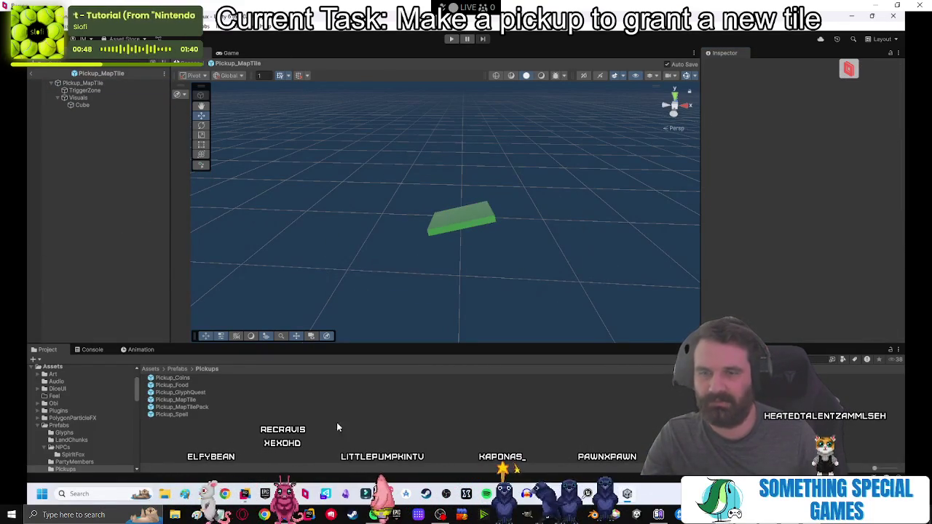
Back in the main scene, drag the tile pack pickup along Z to sit beside the single tile.
{"action": "left_click", "coordinate": [31, 74]}
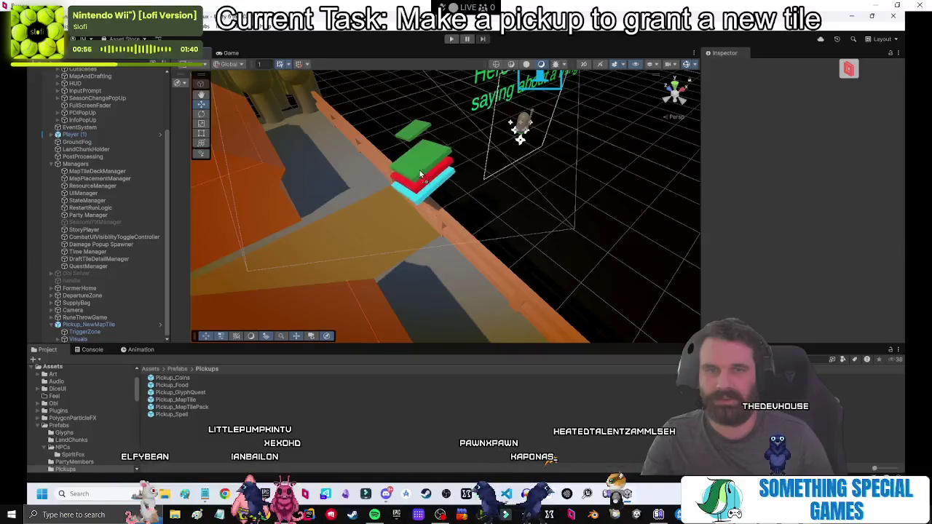
{"action": "left_click", "coordinate": [419, 134]}
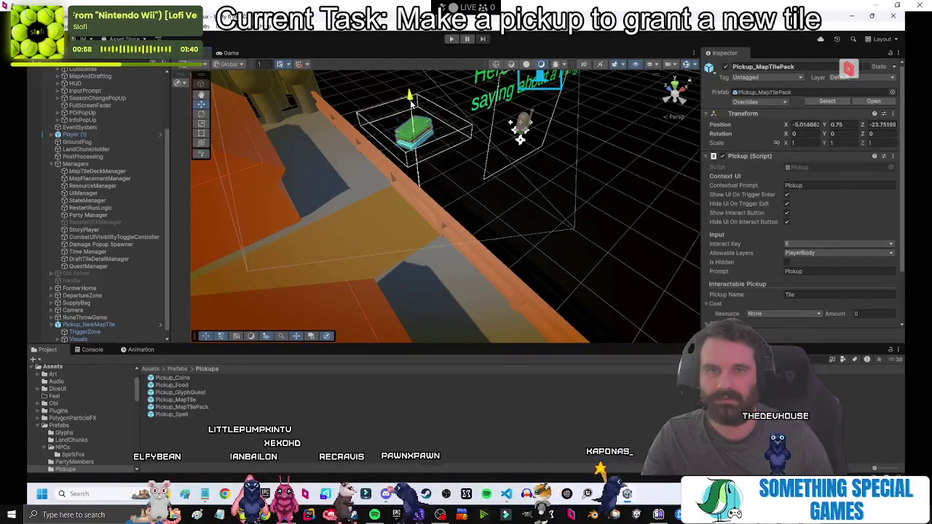
{"action": "mouse_move", "coordinate": [419, 125]}
{"action": "left_mouse_down"}
{"action": "mouse_move", "coordinate": [551, 222]}
{"action": "mouse_move", "coordinate": [366, 131]}
{"action": "mouse_move", "coordinate": [393, 137]}
{"action": "mouse_move", "coordinate": [393, 126]}
{"action": "left_mouse_up"}
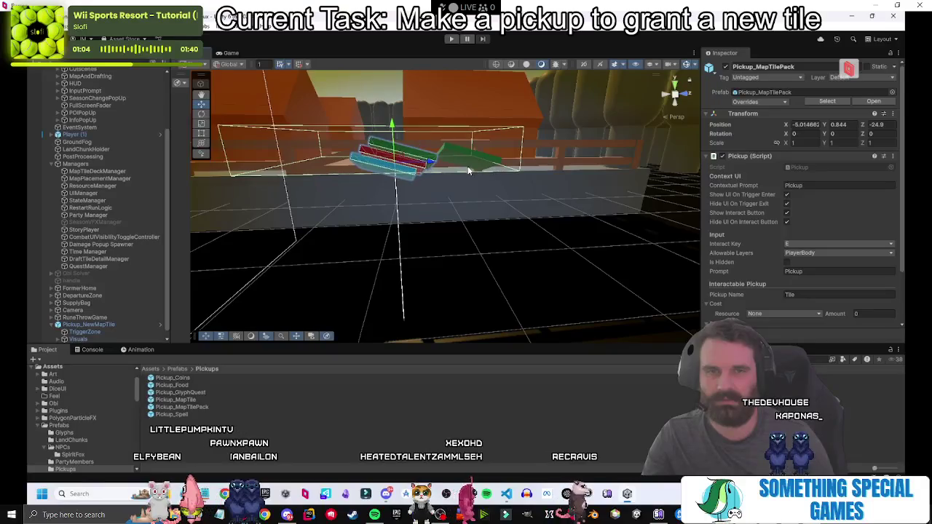
{"action": "mouse_move", "coordinate": [437, 166]}
{"action": "left_mouse_down"}
{"action": "mouse_move", "coordinate": [495, 162]}
{"action": "mouse_move", "coordinate": [476, 163]}
{"action": "mouse_move", "coordinate": [519, 215]}
{"action": "mouse_move", "coordinate": [452, 204]}
{"action": "left_mouse_up"}
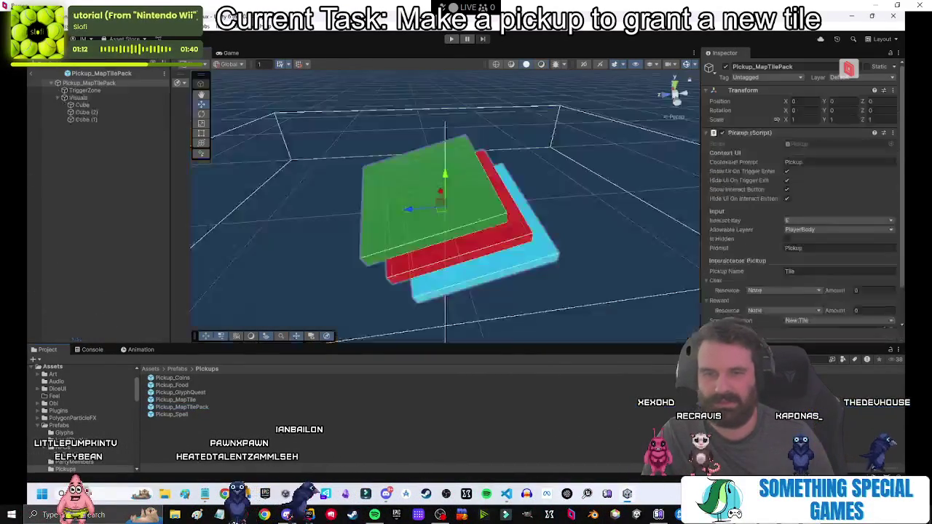
Set the pack prefab's Special Function to New Tile Pack with TC_TilePack_Sonic, then start Play mode.
{"action": "left_click", "coordinate": [872, 101]}
{"action": "left_click", "coordinate": [836, 281]}
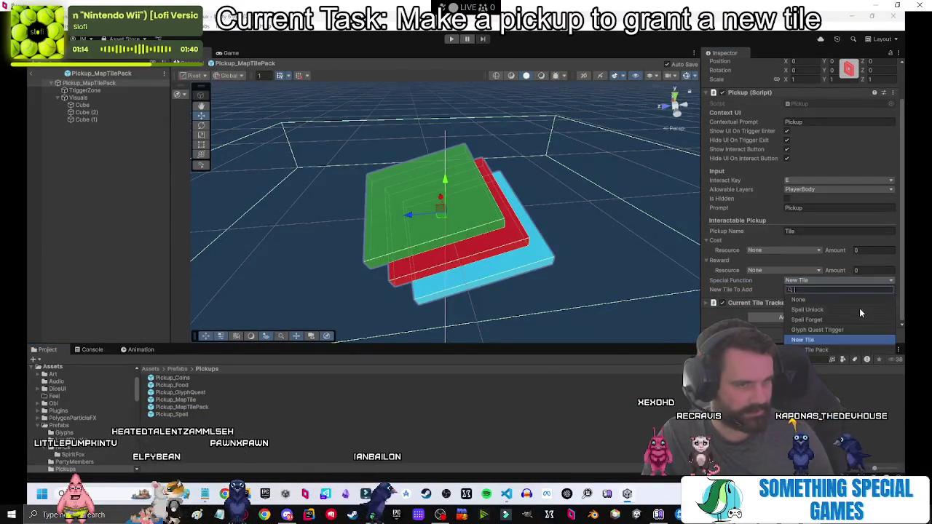
{"action": "left_click", "coordinate": [814, 350]}
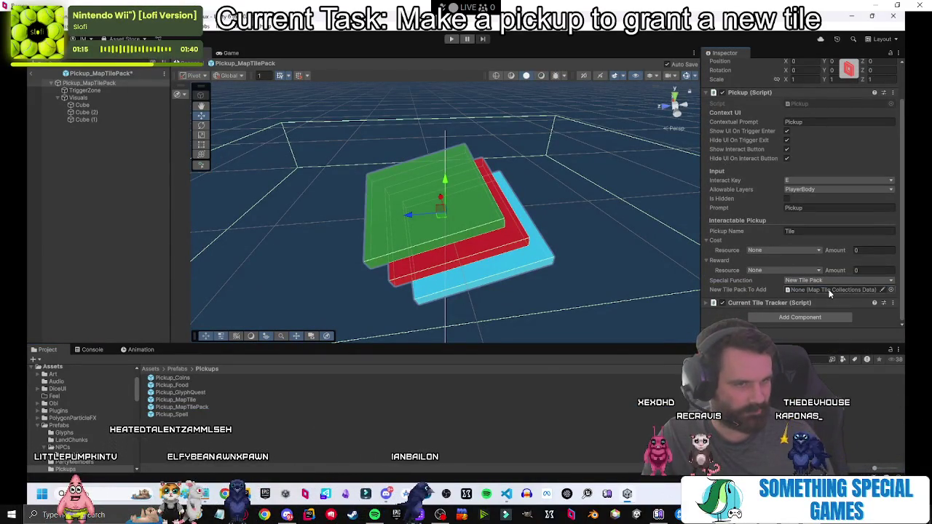
{"action": "left_click", "coordinate": [891, 290]}
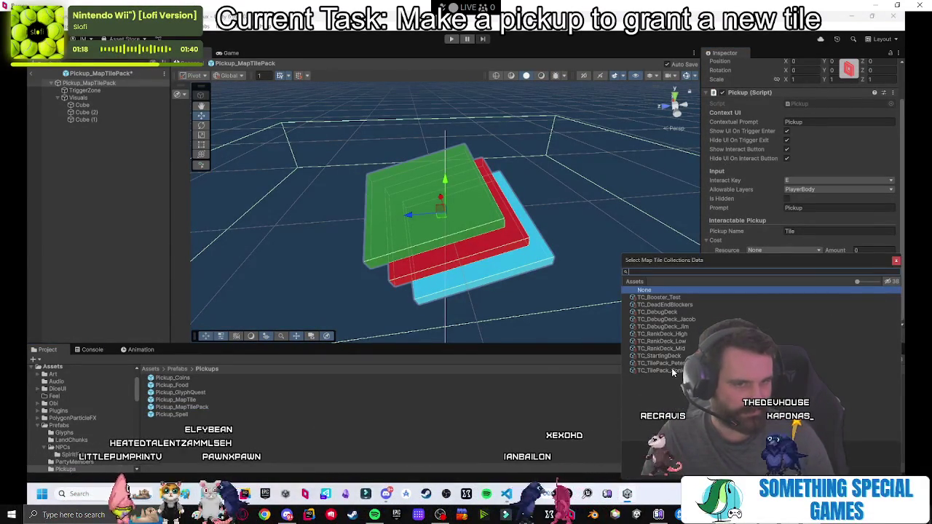
{"action": "double_click", "coordinate": [678, 371]}
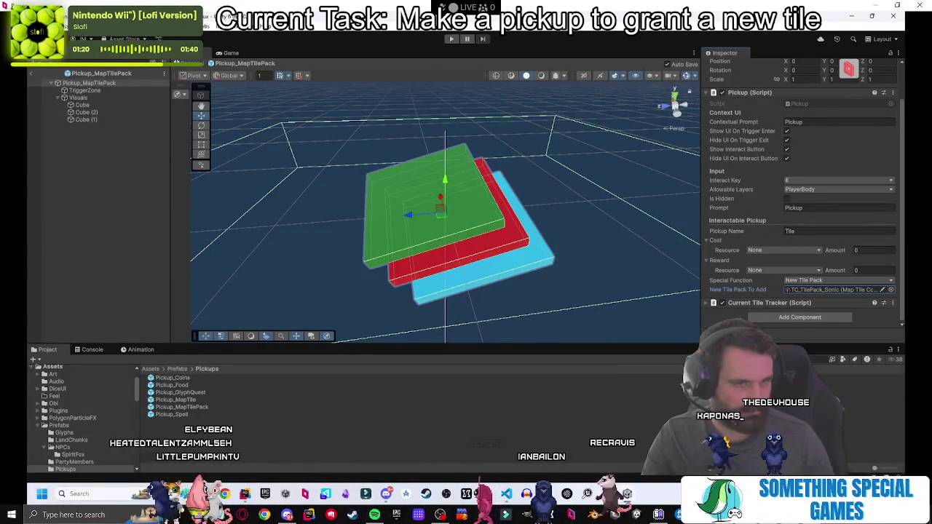
{"action": "left_click", "coordinate": [111, 129]}
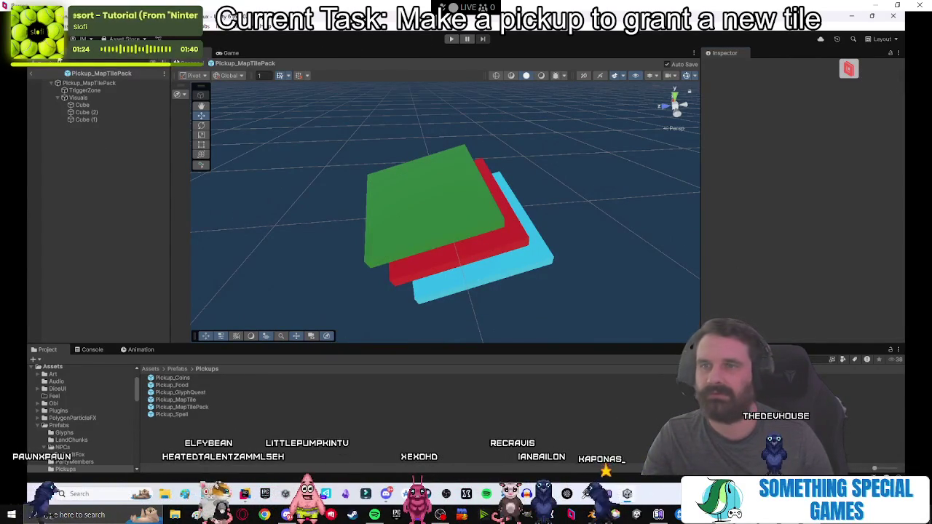
{"action": "left_click", "coordinate": [31, 73]}
{"action": "left_click", "coordinate": [450, 39]}
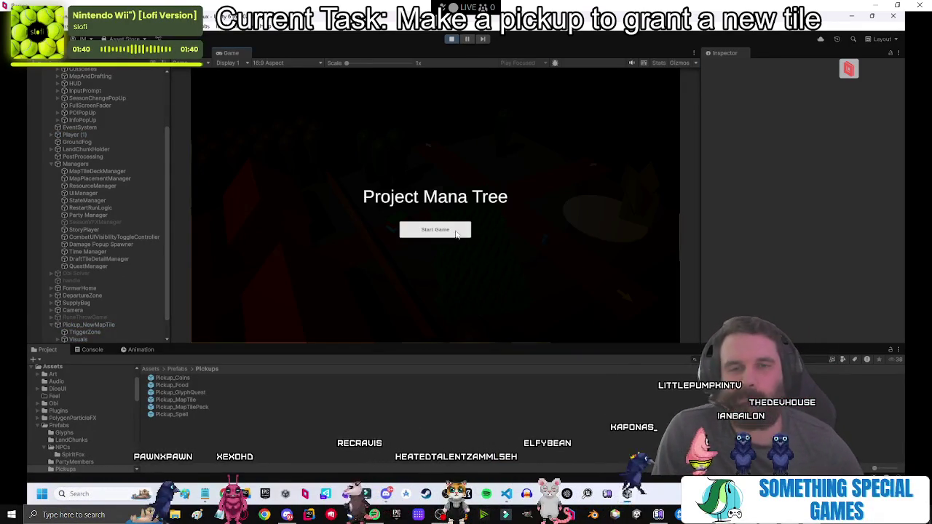
{"action": "left_click", "coordinate": [448, 232]}
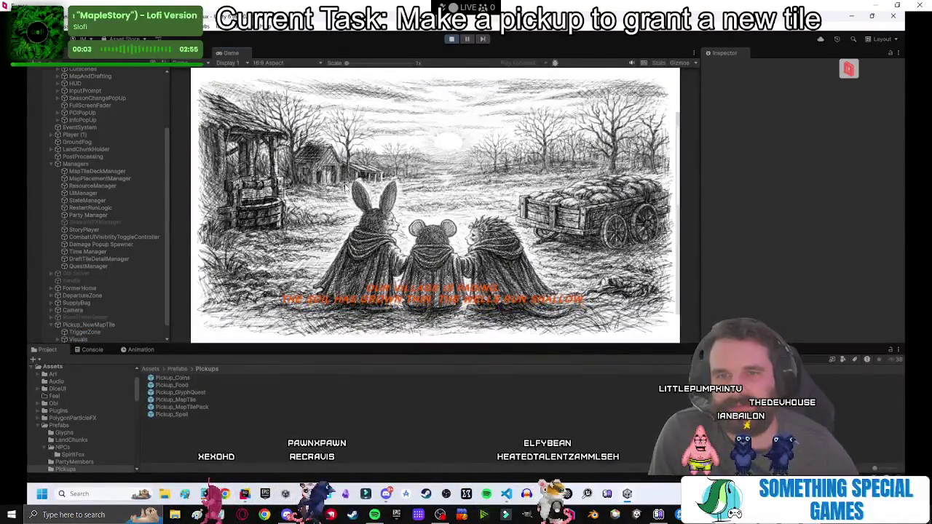
{"action": "left_click", "coordinate": [426, 184]}
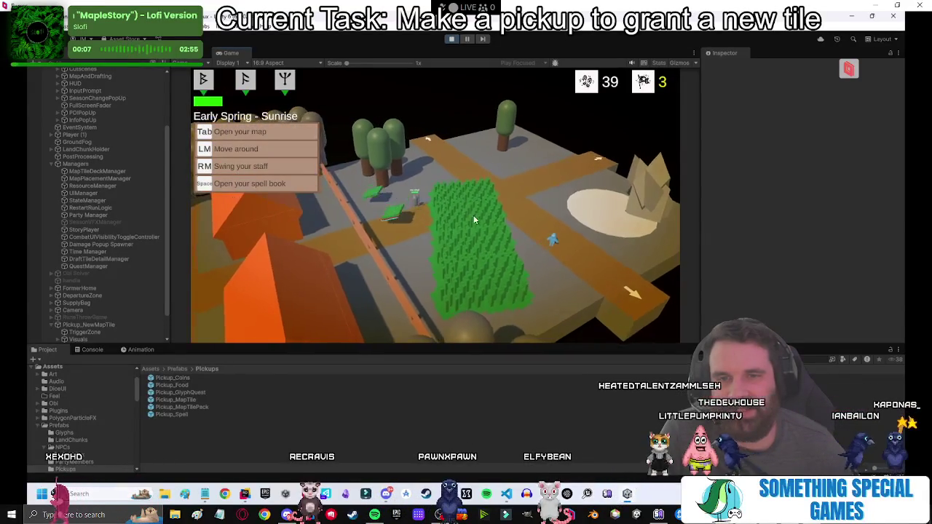
{"action": "left_click", "coordinate": [451, 40]}
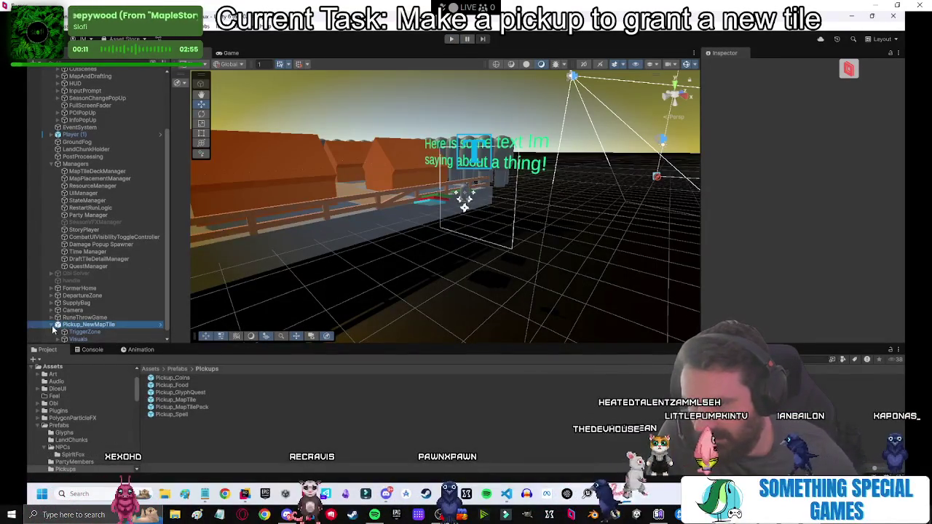
Open the Pickup_MapTile prefab and select its Visuals object to show its bobbing and rotation settings.
{"action": "double_click", "coordinate": [188, 399]}
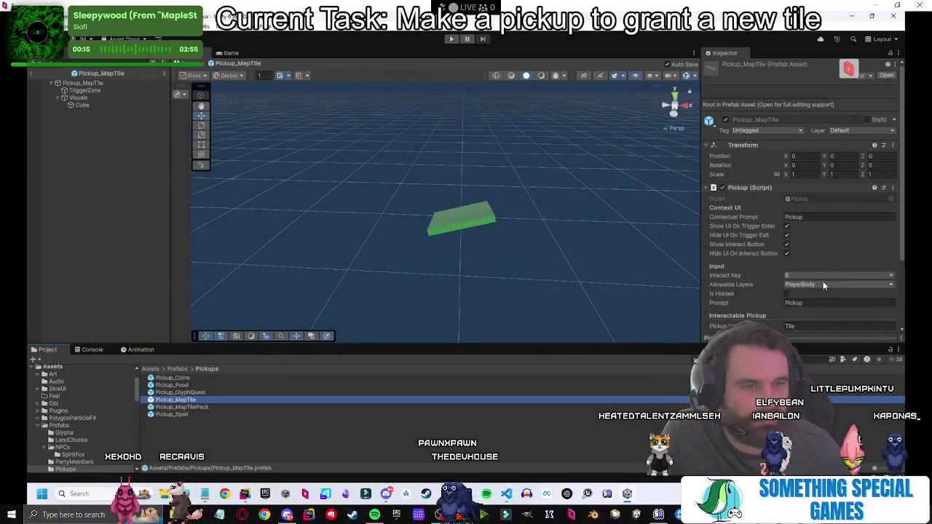
{"action": "scroll", "coordinate": [761, 273], "scroll_direction": "down", "scroll_amount": 3}
{"action": "scroll", "coordinate": [757, 269], "scroll_direction": "up", "scroll_amount": 3}
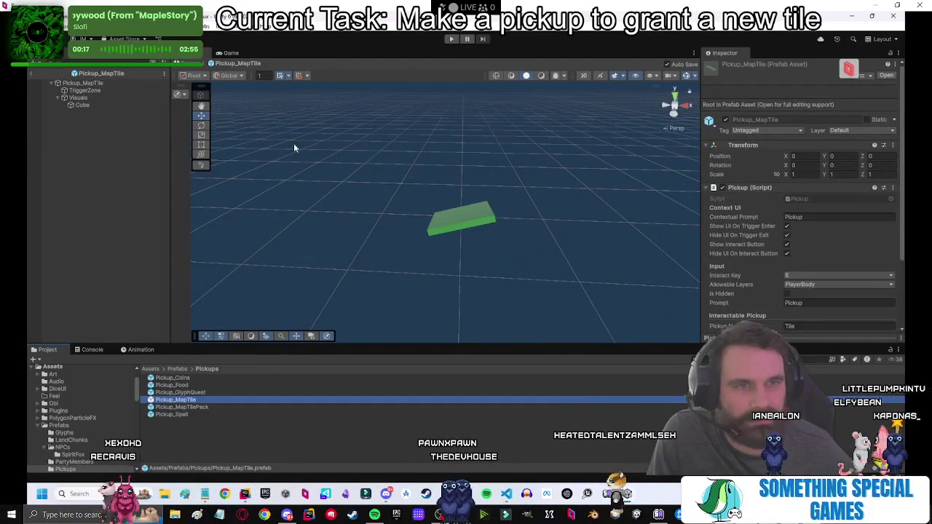
{"action": "left_click", "coordinate": [78, 98]}
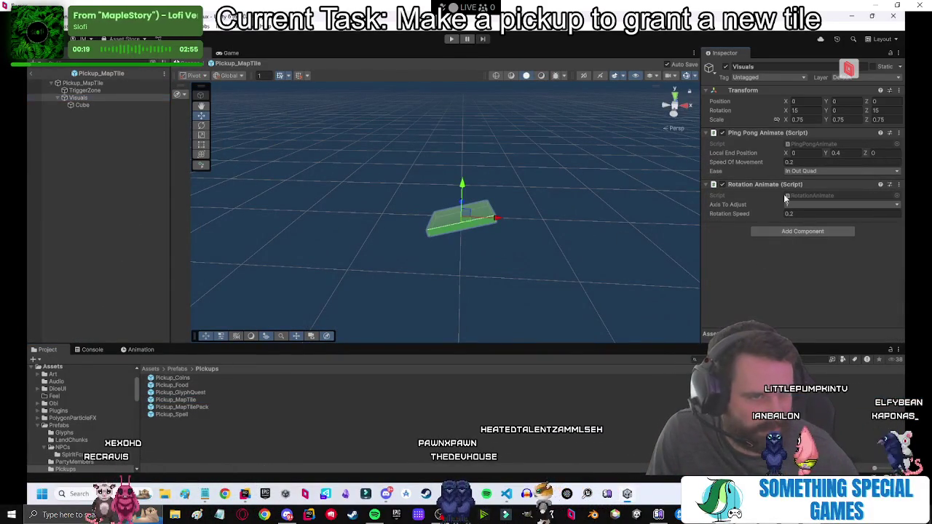
{"action": "double_click", "coordinate": [801, 146]}
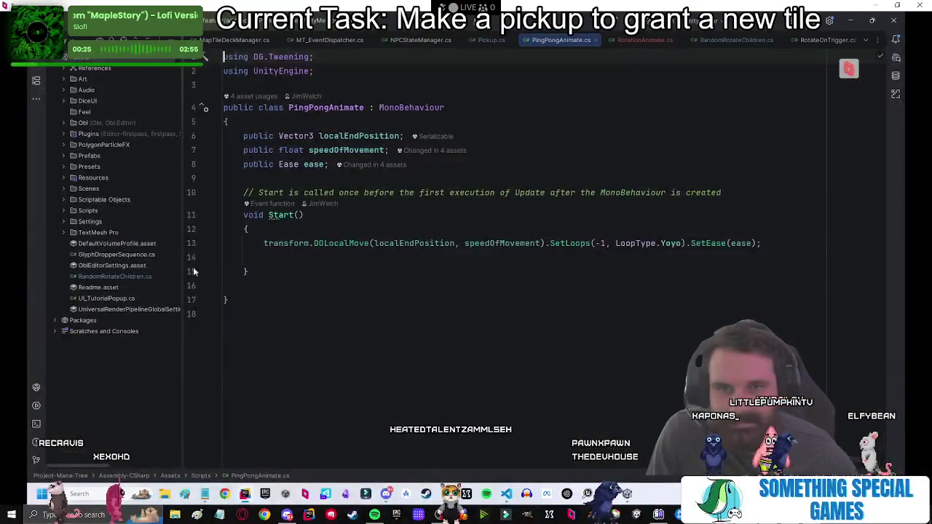
{"action": "left_click", "coordinate": [500, 243]}
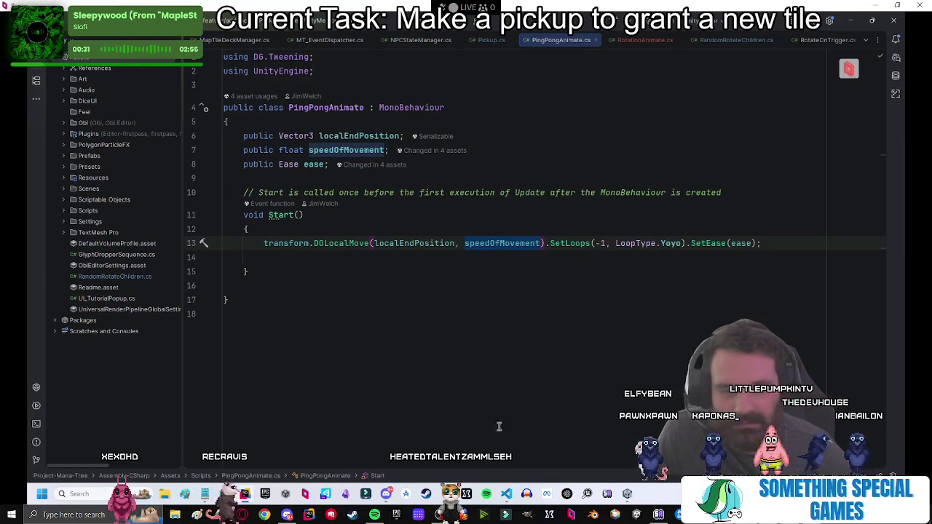
{"action": "left_click", "coordinate": [658, 513]}
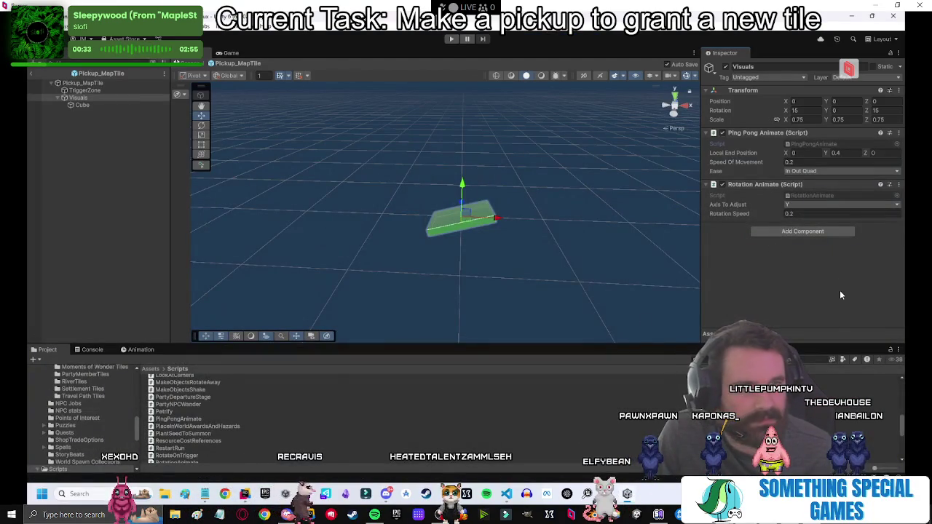
Set the pickup's Speed Of Movement to 0.01, then open SpiritShrine_Fire from Prefabs > Shrines > Spirit Shrines.
{"action": "type", "text": "0.01"}
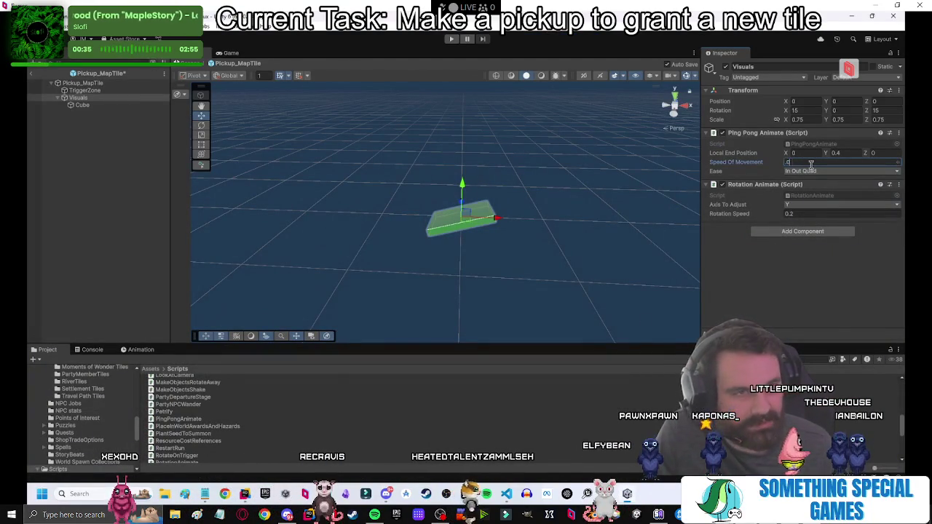
{"action": "left_click", "coordinate": [80, 214]}
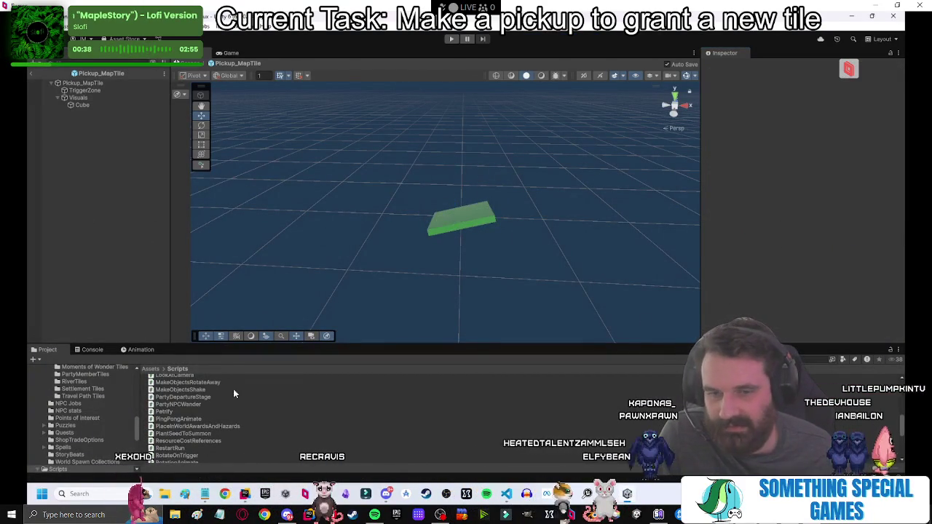
{"action": "left_click", "coordinate": [151, 368]}
{"action": "left_click", "coordinate": [166, 394]}
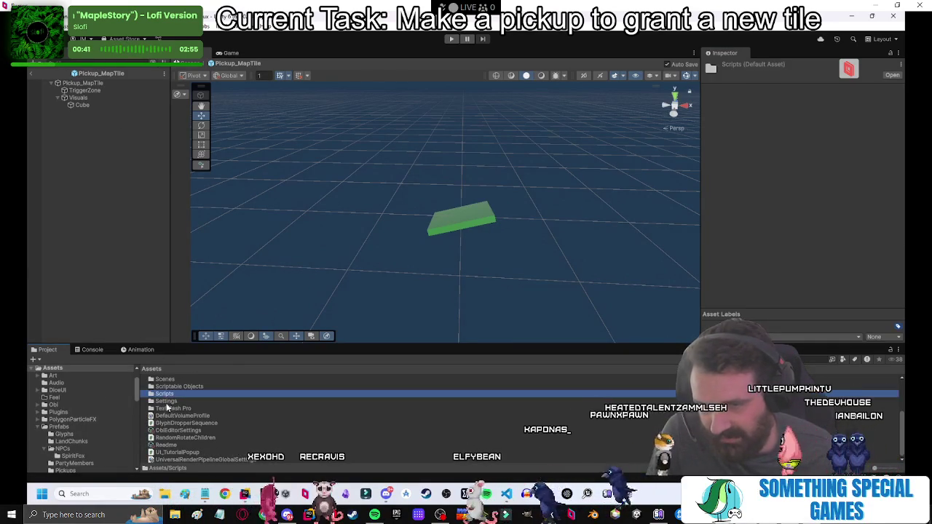
{"action": "scroll", "coordinate": [178, 410], "scroll_direction": "up", "scroll_amount": 3}
{"action": "double_click", "coordinate": [165, 428]}
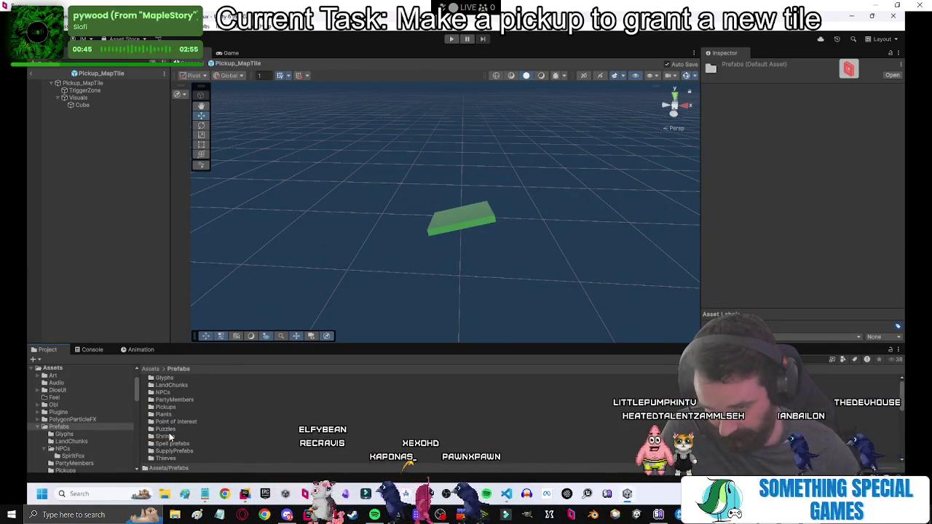
{"action": "double_click", "coordinate": [170, 435]}
{"action": "double_click", "coordinate": [180, 387]}
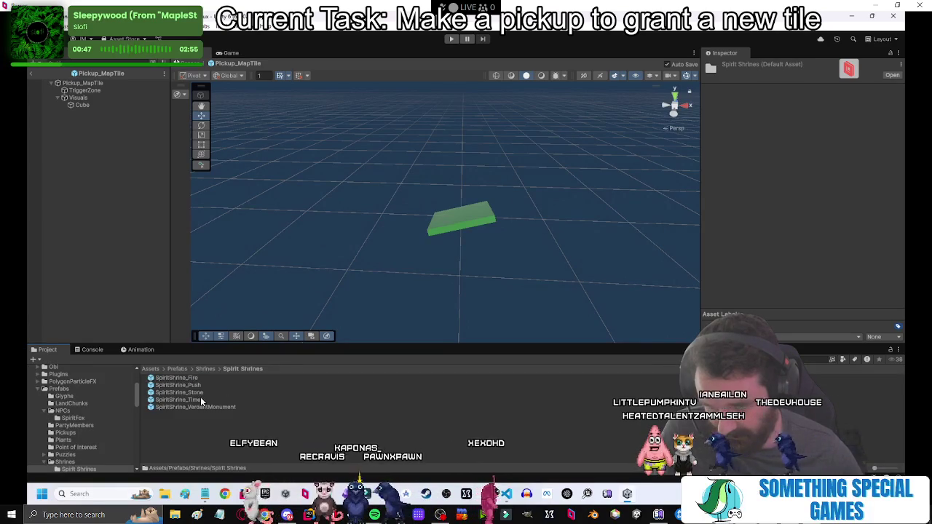
{"action": "double_click", "coordinate": [193, 376]}
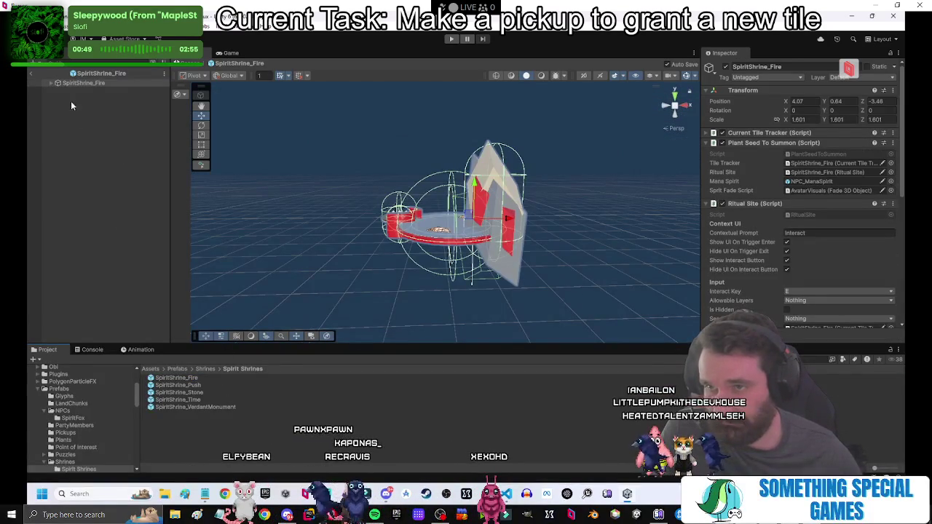
Inspect NPC_ManaSpirit and its child AvatarVisuals in the fire shrine prefab.
{"action": "left_click", "coordinate": [90, 91]}
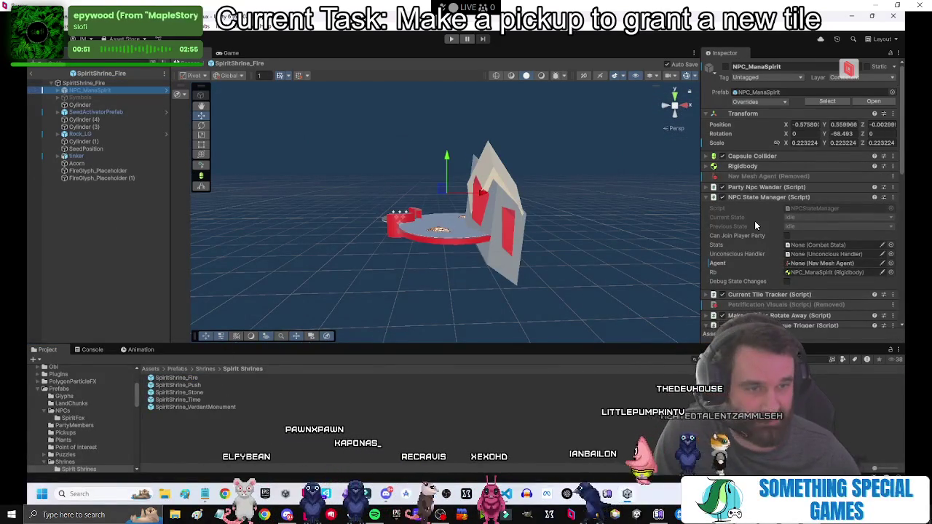
{"action": "scroll", "coordinate": [754, 220], "scroll_direction": "down", "scroll_amount": 5}
{"action": "scroll", "coordinate": [754, 220], "scroll_direction": "down", "scroll_amount": 5}
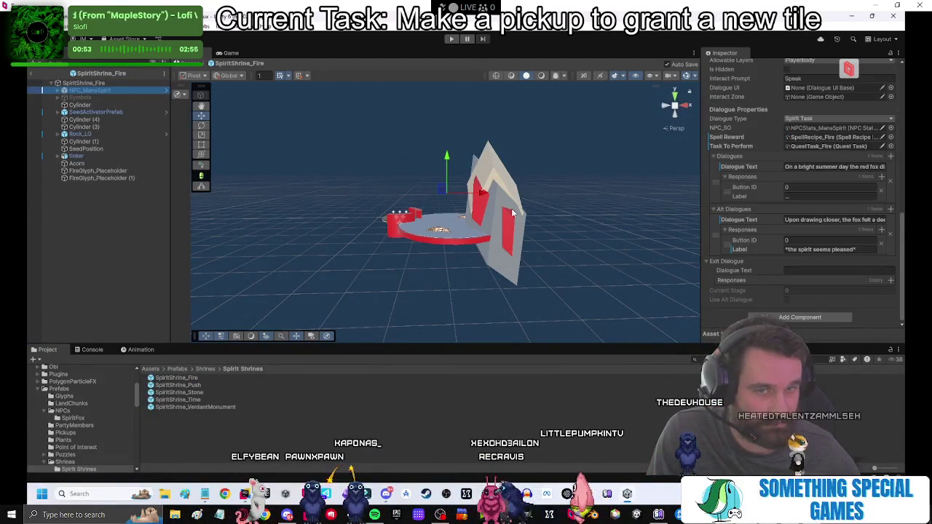
{"action": "left_click", "coordinate": [58, 90]}
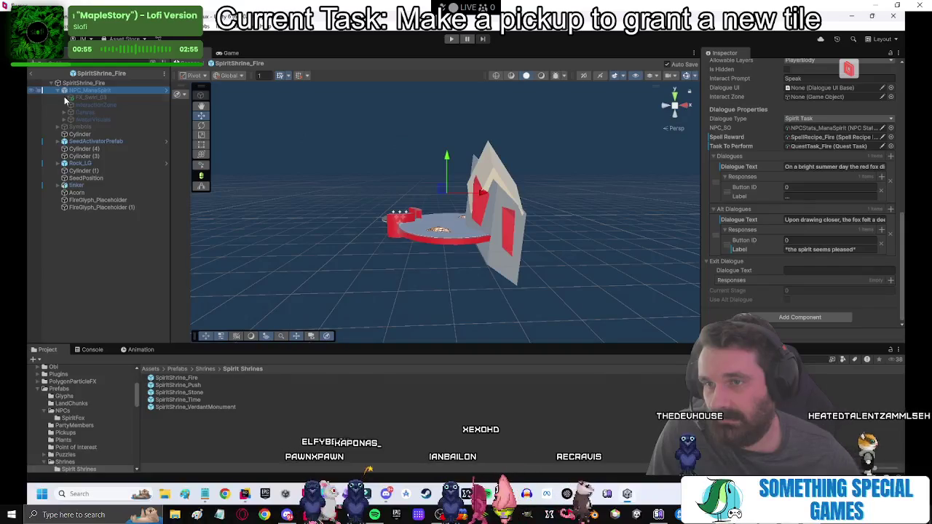
{"action": "left_click", "coordinate": [88, 119]}
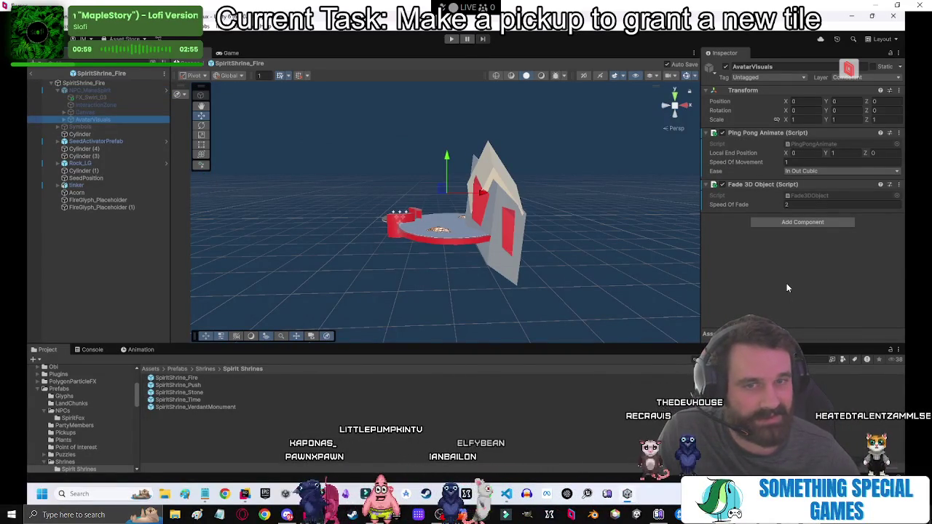
Open the Pickup_MapTile prefab from the Prefabs > Pickups folder.
{"action": "left_click", "coordinate": [223, 450]}
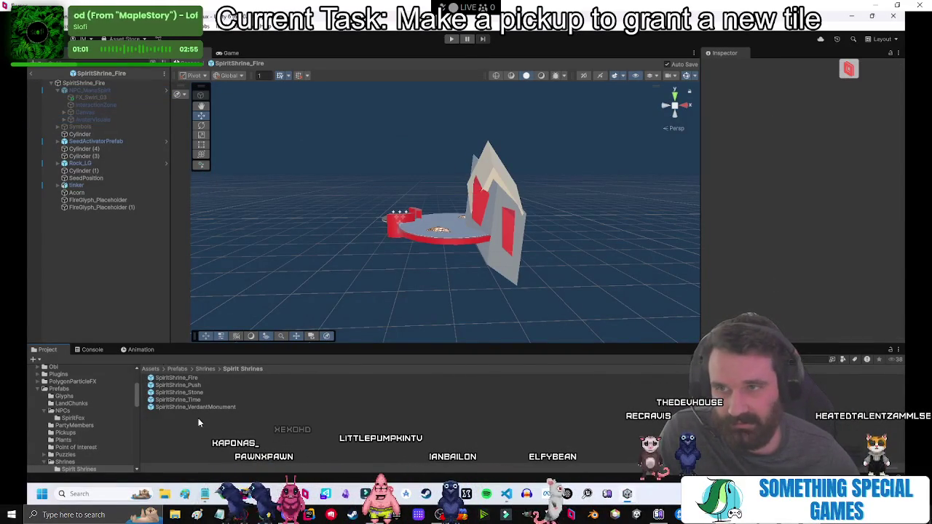
{"action": "left_click", "coordinate": [180, 369]}
{"action": "left_click", "coordinate": [150, 369]}
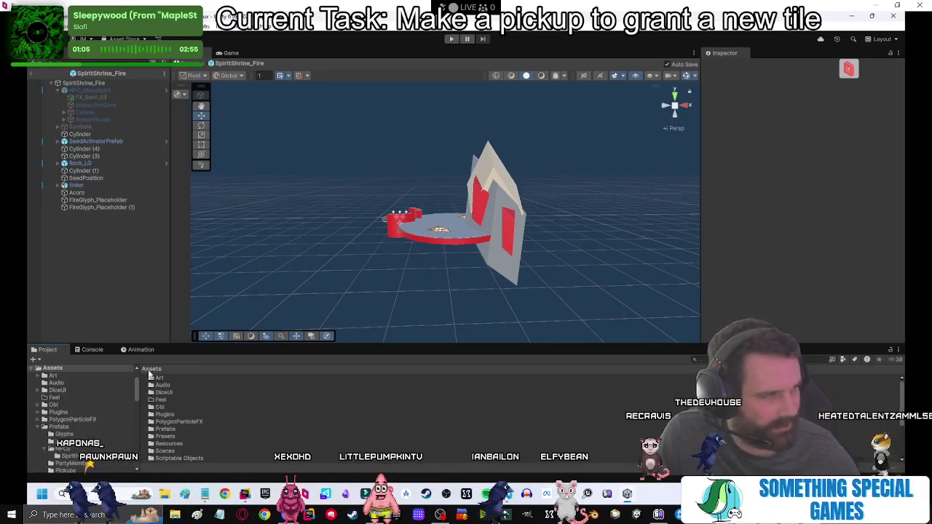
{"action": "double_click", "coordinate": [171, 429]}
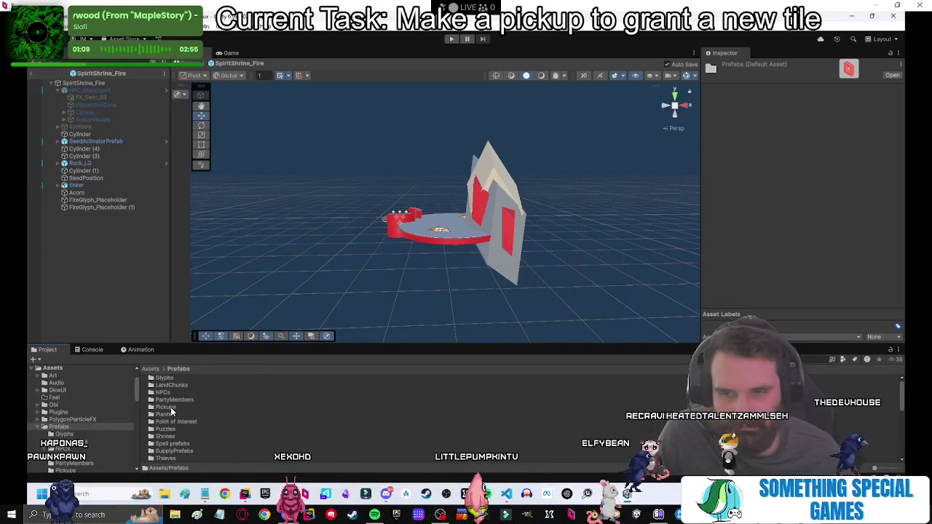
{"action": "double_click", "coordinate": [169, 407]}
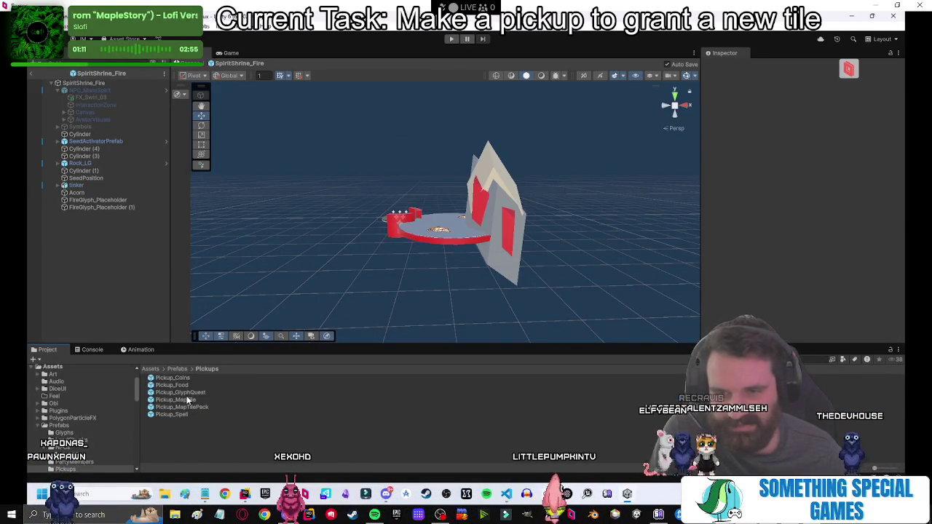
{"action": "double_click", "coordinate": [187, 397]}
{"action": "double_click", "coordinate": [182, 400]}
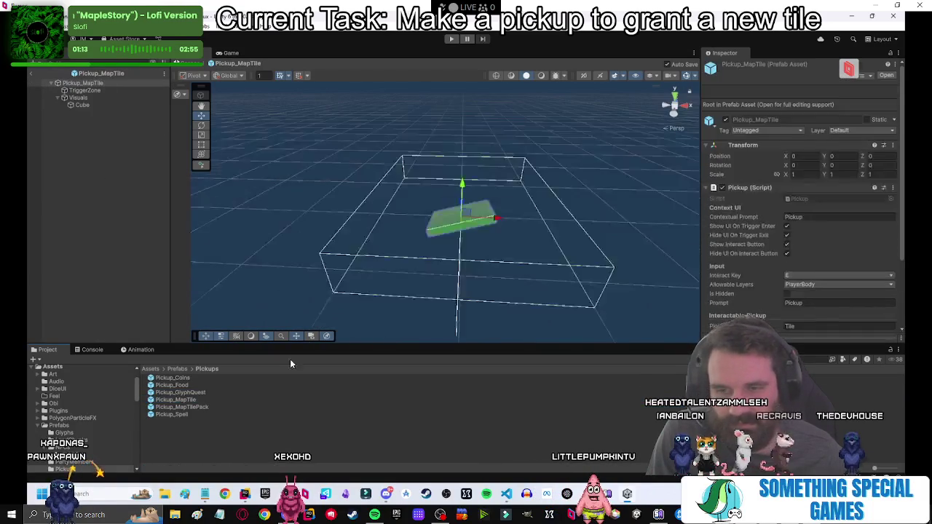
Set Pickup_MapTile's Visuals bobbing ease to In Out Cubic.
{"action": "left_click", "coordinate": [79, 98]}
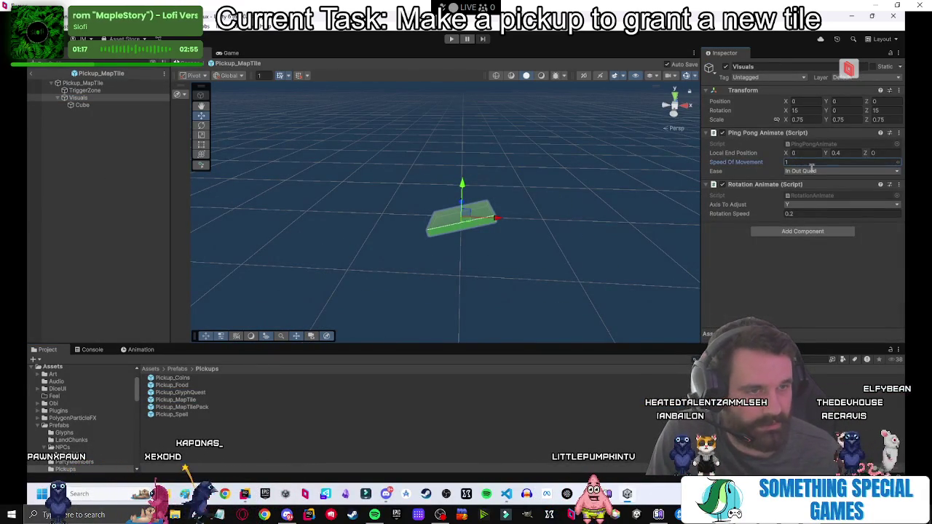
{"action": "left_click", "coordinate": [821, 290]}
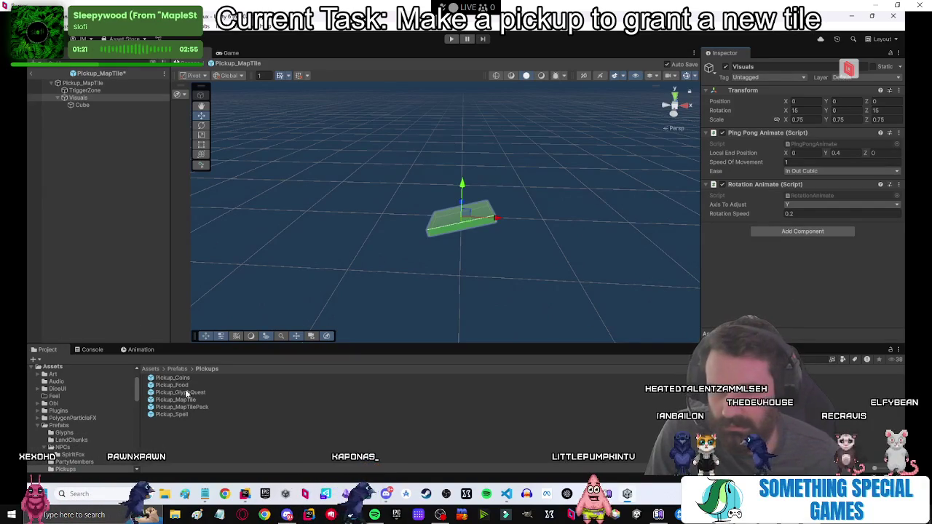
{"action": "left_click", "coordinate": [192, 408]}
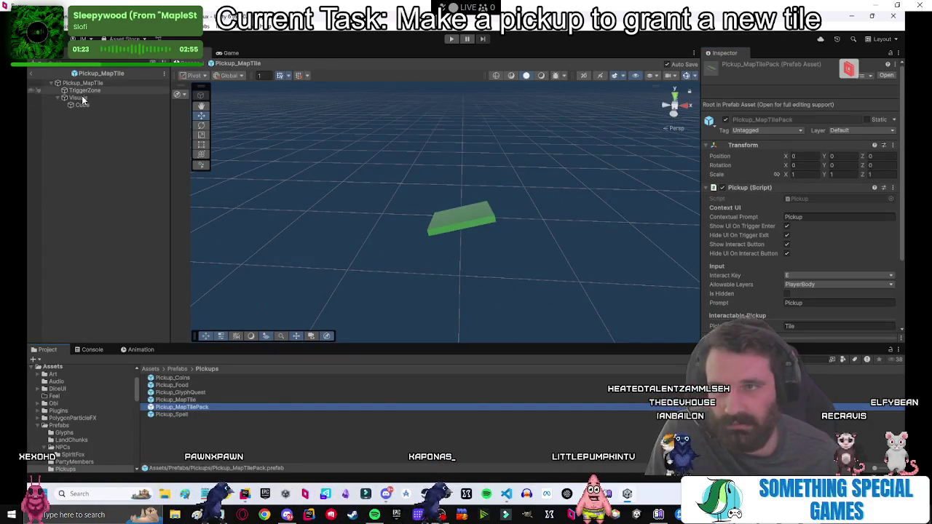
{"action": "left_click", "coordinate": [78, 97]}
{"action": "left_click", "coordinate": [809, 162]}
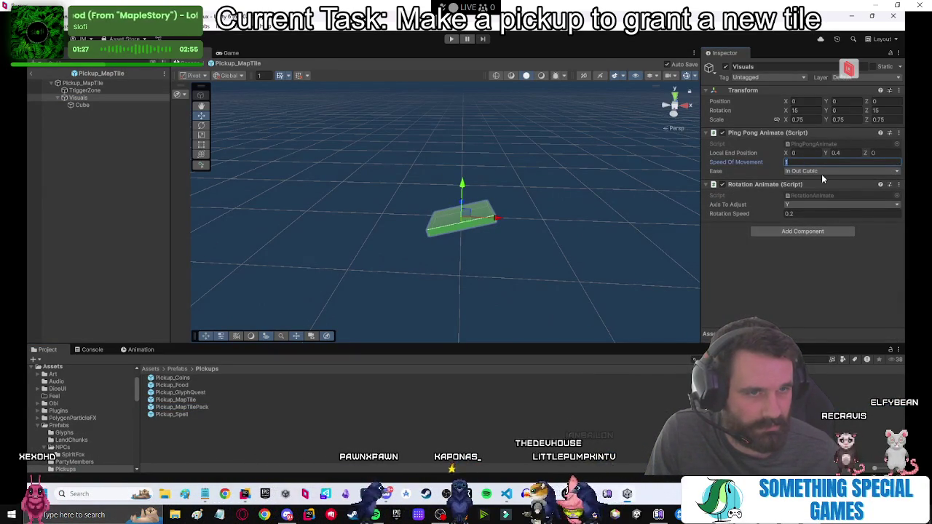
Give Pickup_MapTilePack's Visuals Speed Of Movement 1 and In Out Cubic easing, then exit prefab mode.
{"action": "double_click", "coordinate": [205, 406]}
{"action": "left_click", "coordinate": [77, 97]}
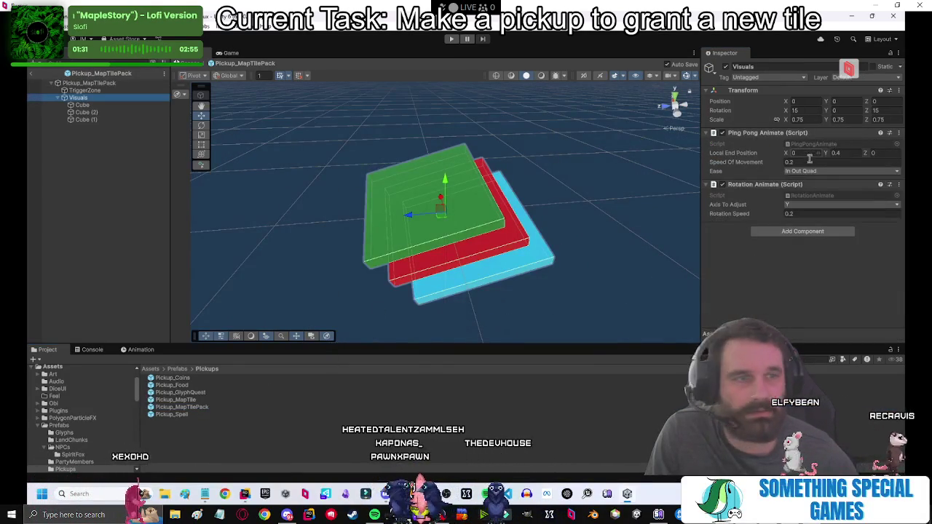
{"action": "left_click", "coordinate": [804, 161]}
{"action": "type", "text": "1"}
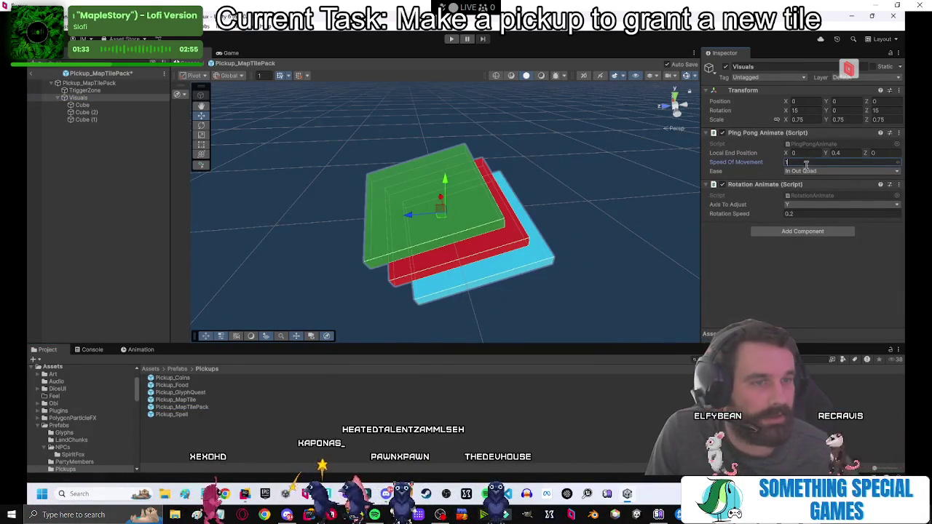
{"action": "left_click", "coordinate": [805, 171]}
{"action": "left_click", "coordinate": [815, 311]}
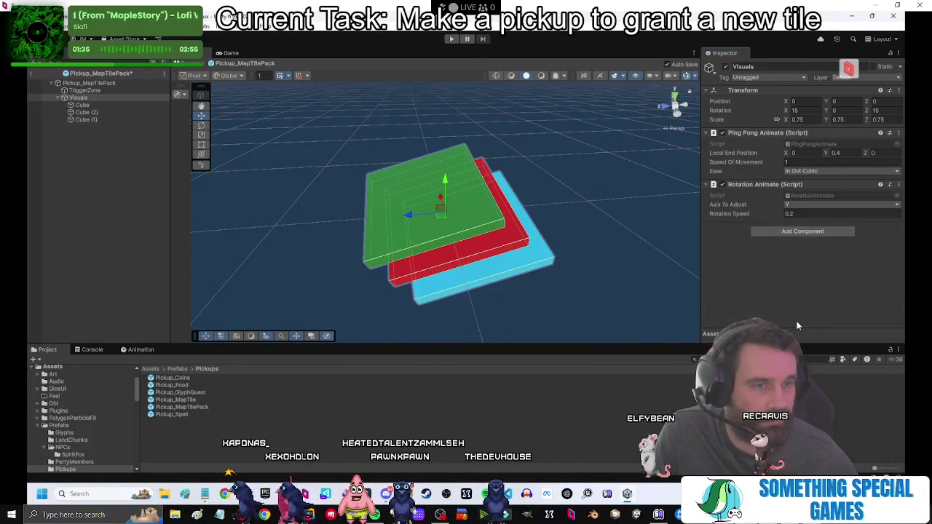
{"action": "left_click", "coordinate": [129, 121]}
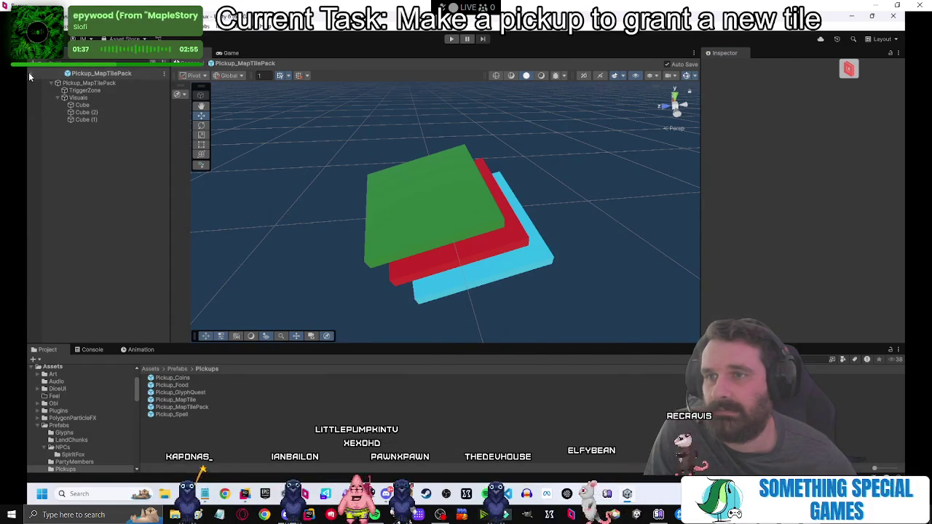
{"action": "left_click", "coordinate": [30, 74]}
Play-test via Start Game, inspect Pickup_NewMapTile's Visuals, then stop and reopen Pickup_MapTile.
{"action": "left_click", "coordinate": [449, 40]}
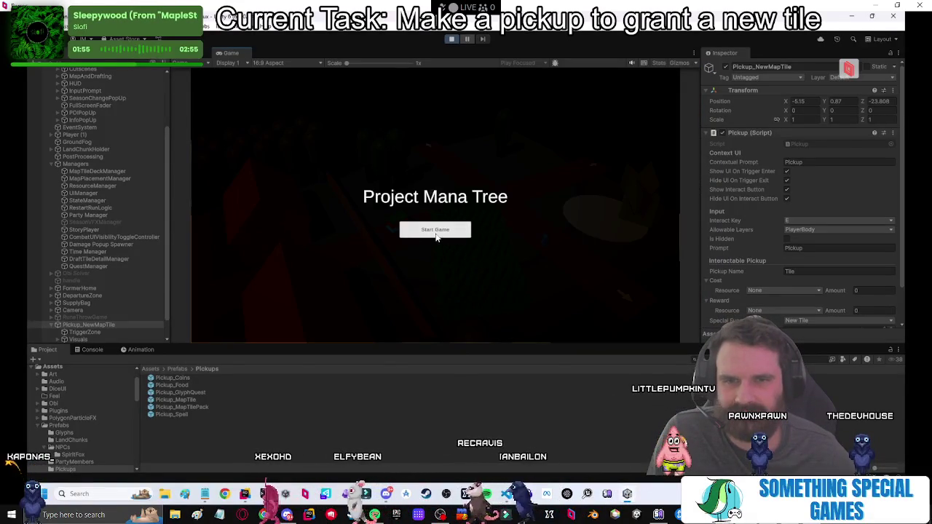
{"action": "left_click", "coordinate": [436, 237]}
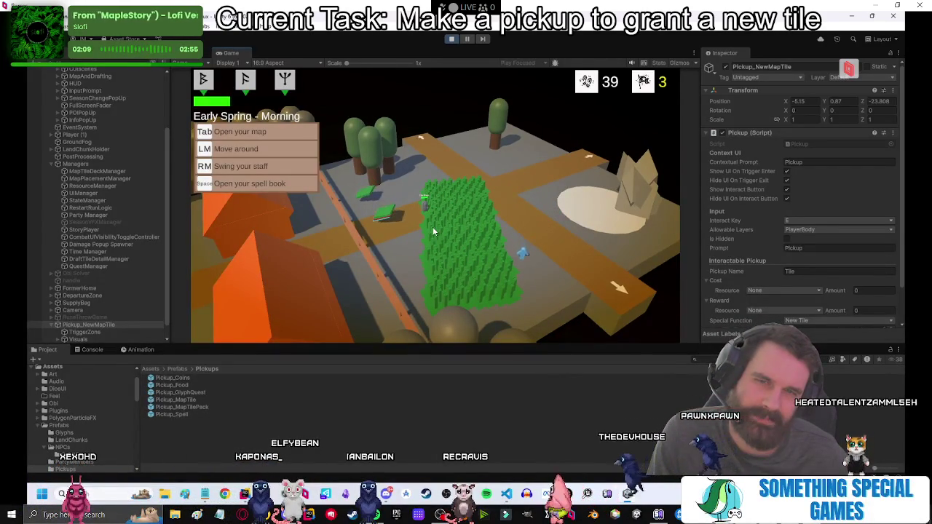
{"action": "scroll", "coordinate": [109, 306], "scroll_direction": "down", "scroll_amount": 1}
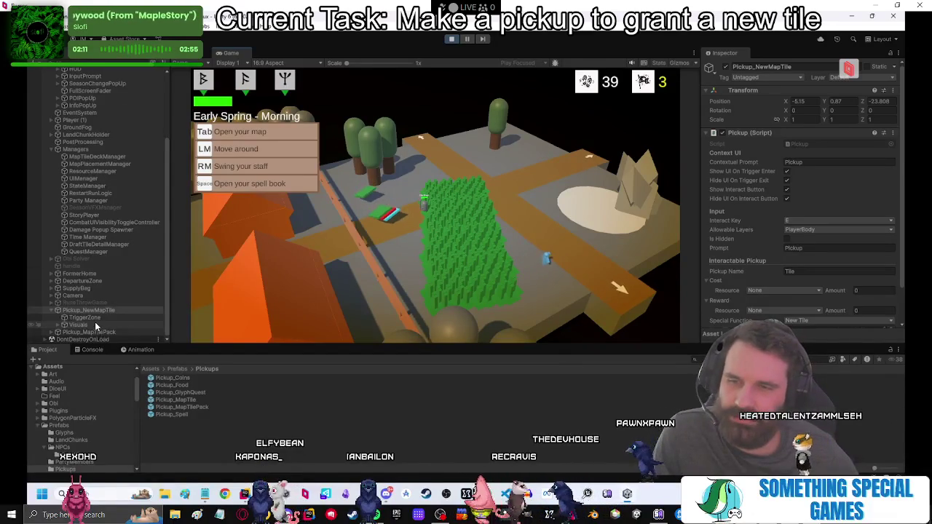
{"action": "left_click", "coordinate": [90, 324]}
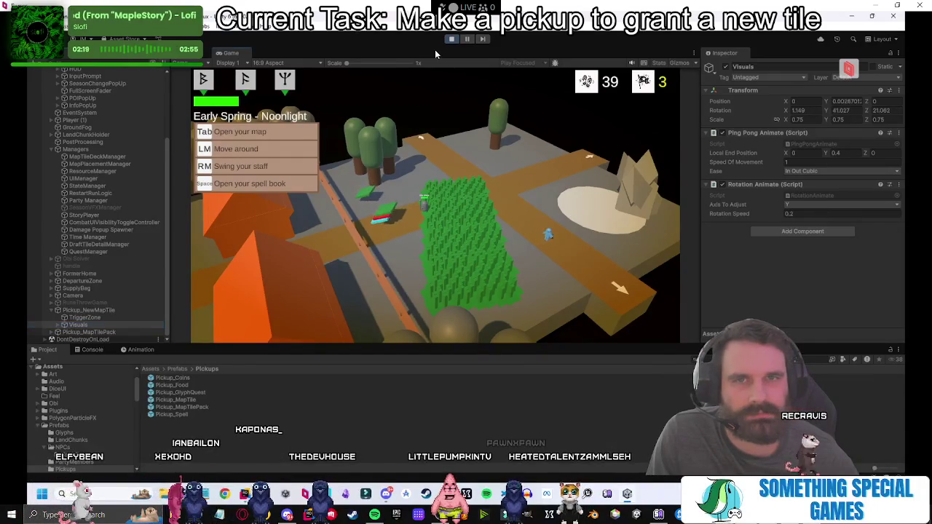
{"action": "left_click", "coordinate": [451, 38]}
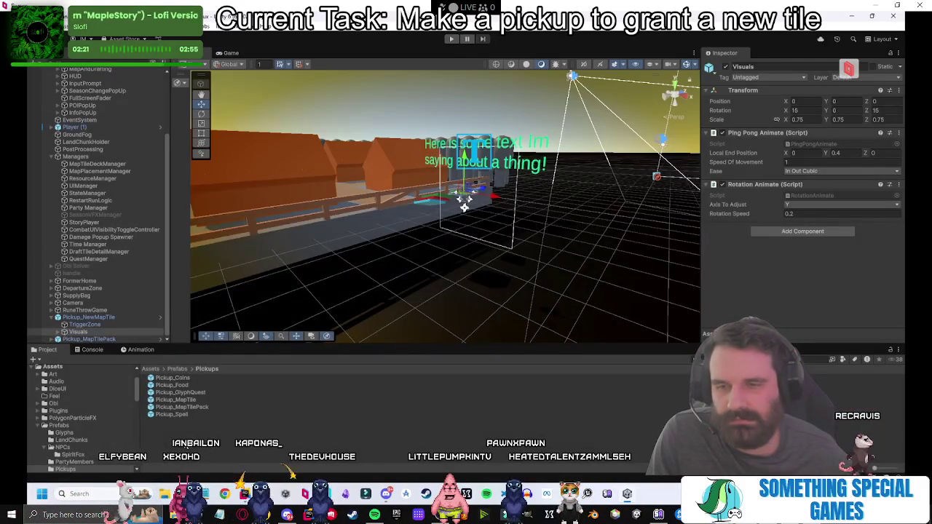
{"action": "left_click", "coordinate": [184, 400]}
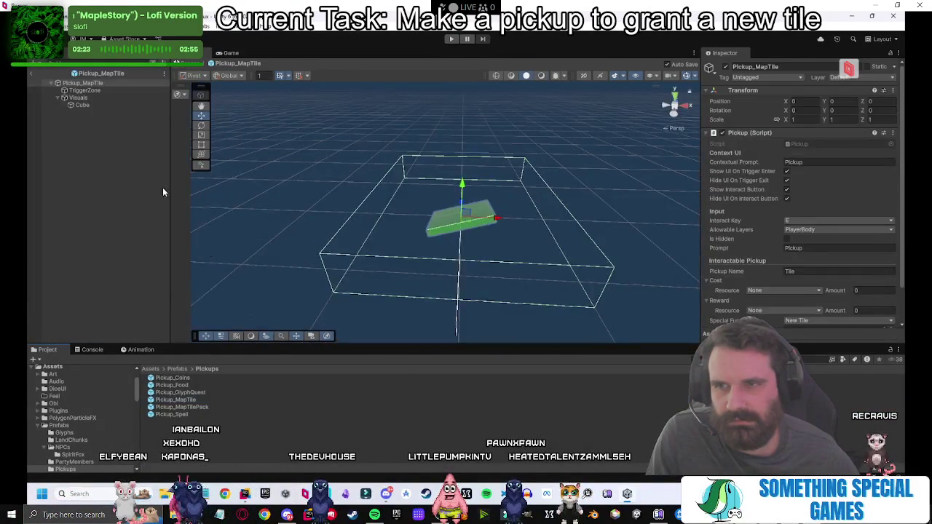
Set Pickup_MapTile's Visuals Rotation X to 5.
{"action": "left_click", "coordinate": [79, 98]}
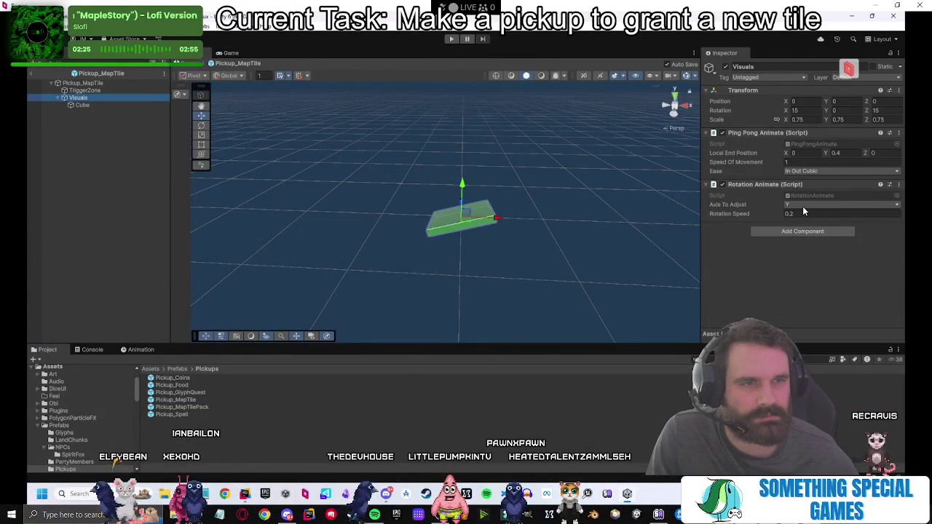
{"action": "type", "text": "0"}
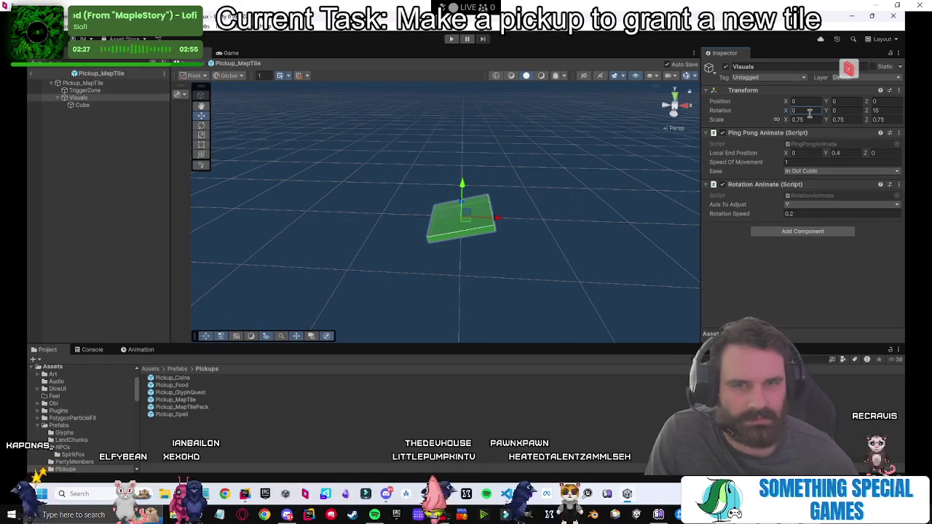
{"action": "left_click", "coordinate": [188, 414]}
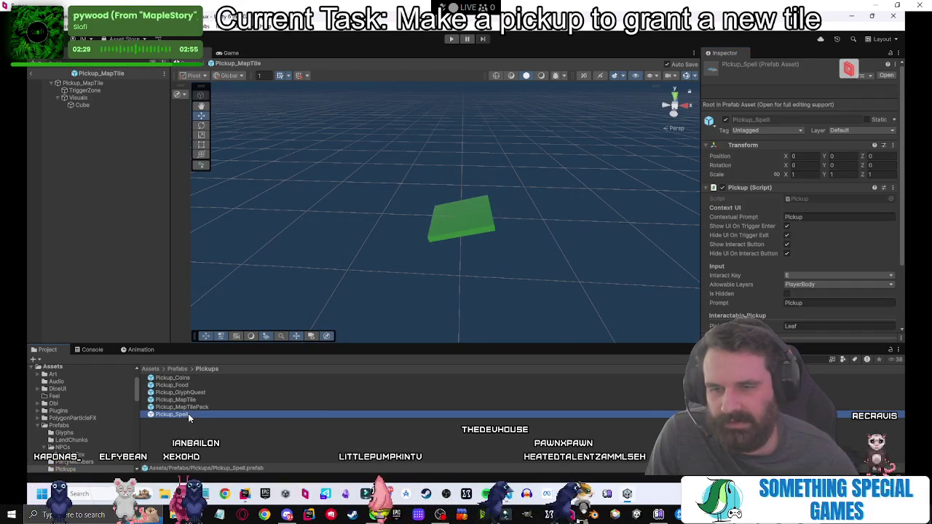
{"action": "left_click", "coordinate": [447, 231]}
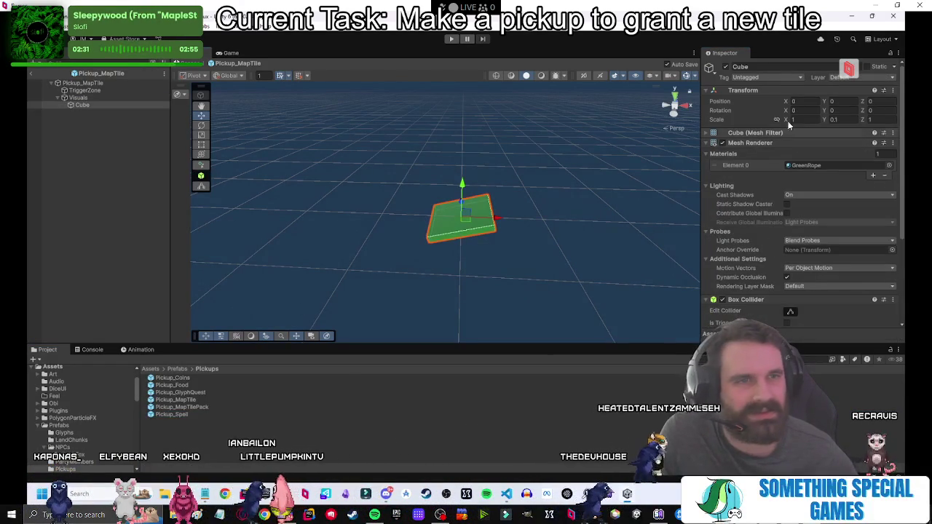
{"action": "left_click", "coordinate": [116, 98]}
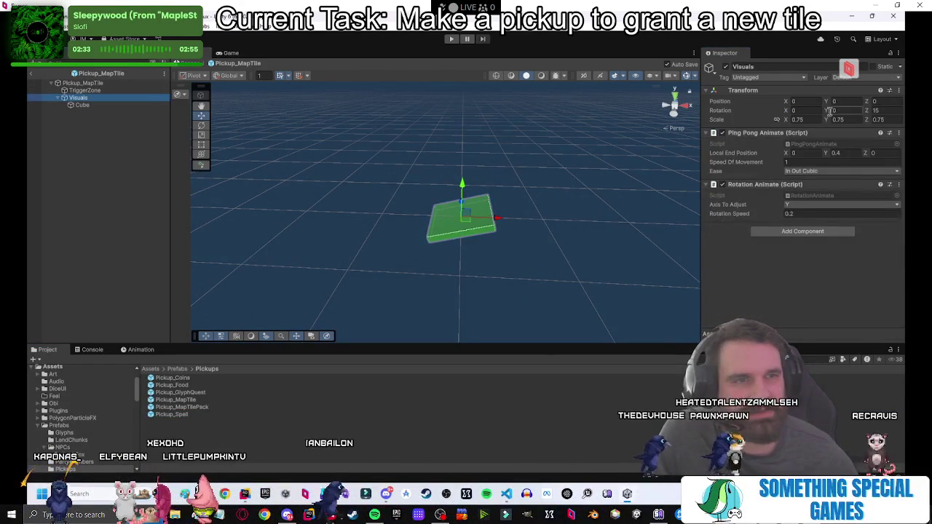
{"action": "type", "text": "5"}
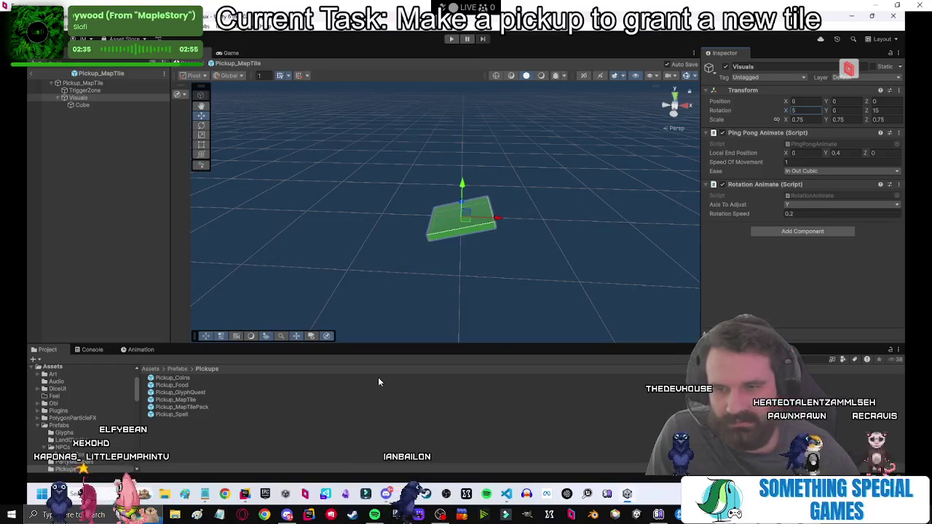
Set Pickup_MapTilePack's Visuals Rotation X to 5, undo the stray Y spin, and enter Play mode.
{"action": "double_click", "coordinate": [204, 407]}
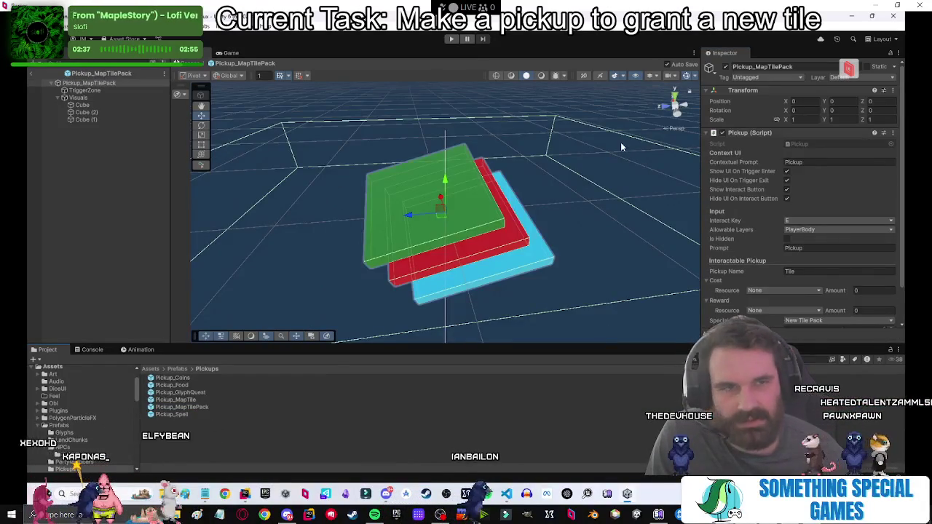
{"action": "left_click", "coordinate": [93, 138]}
{"action": "left_click", "coordinate": [78, 98]}
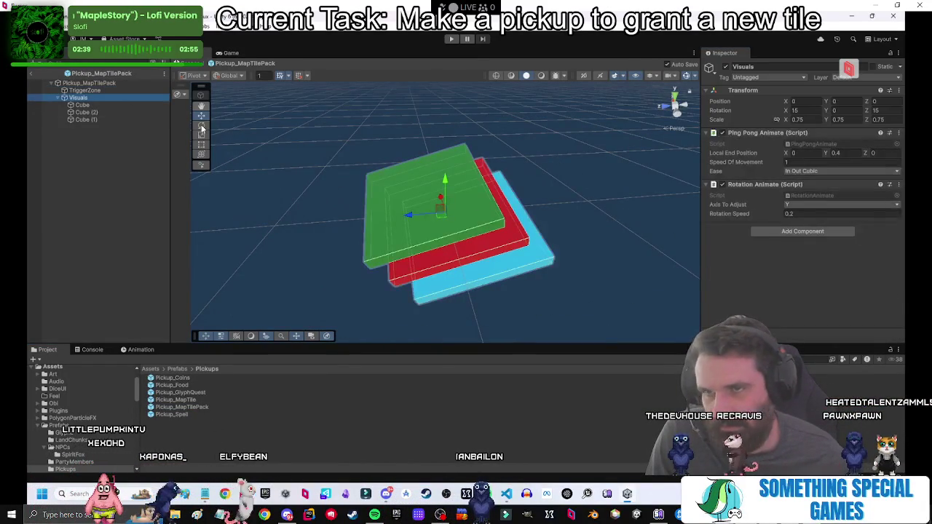
{"action": "type", "text": "45"}
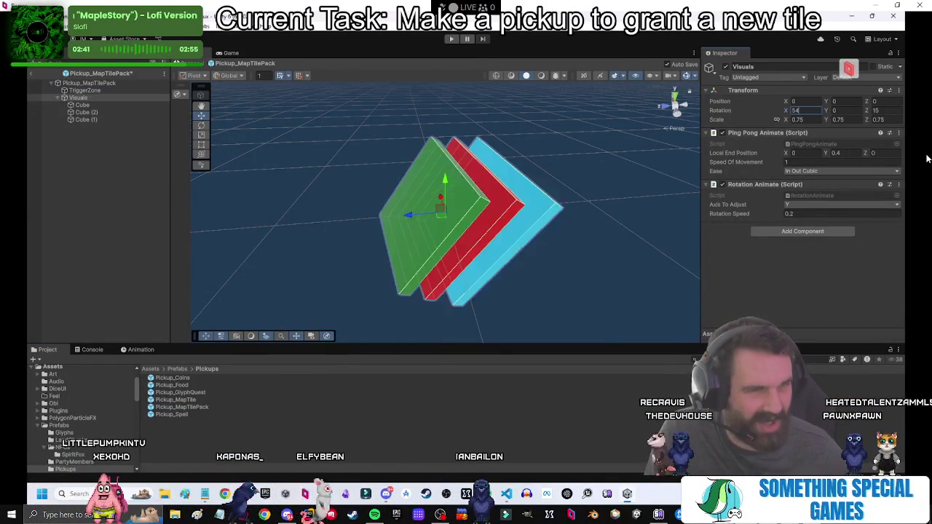
{"action": "type", "text": "5"}
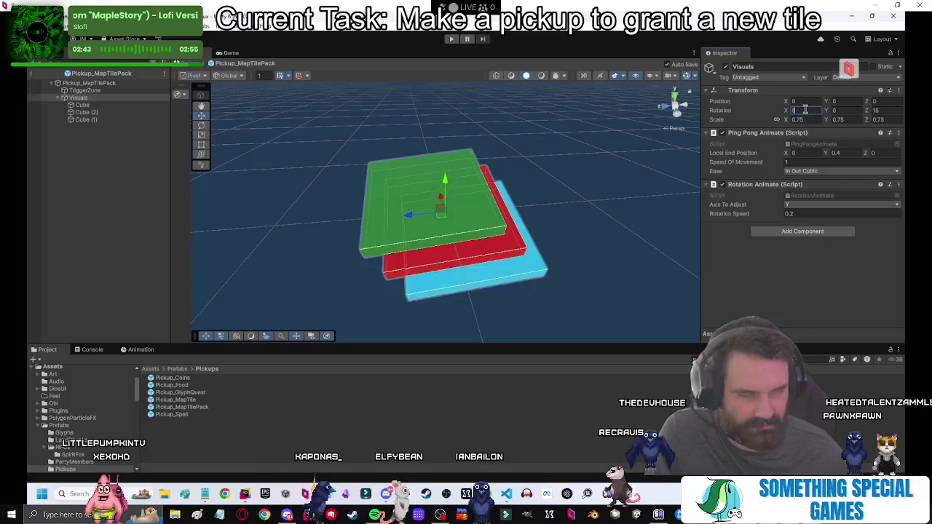
{"action": "mouse_move", "coordinate": [820, 111]}
{"action": "left_mouse_down"}
{"action": "mouse_move", "coordinate": [187, 195]}
{"action": "mouse_move", "coordinate": [199, 251]}
{"action": "mouse_move", "coordinate": [671, 173]}
{"action": "mouse_move", "coordinate": [775, 192]}
{"action": "mouse_move", "coordinate": [225, 240]}
{"action": "mouse_move", "coordinate": [270, 230]}
{"action": "mouse_move", "coordinate": [804, 224]}
{"action": "left_mouse_up"}
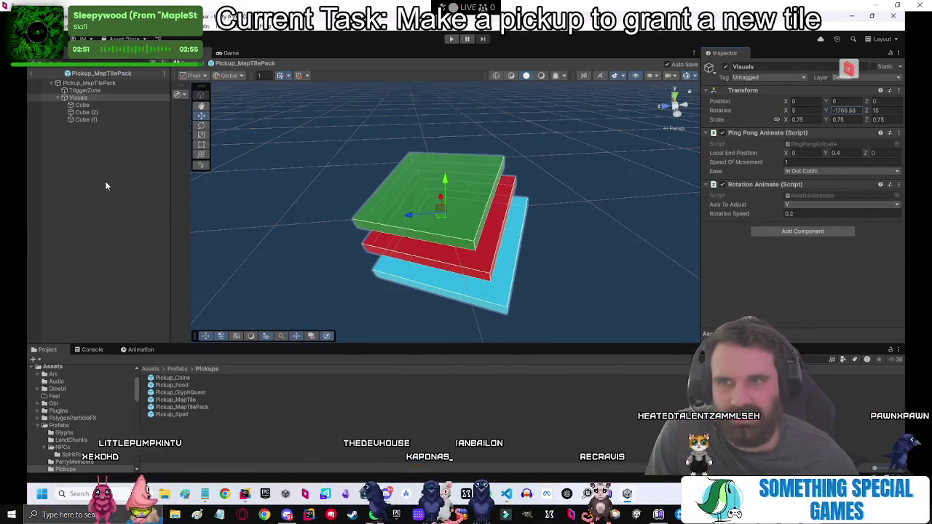
{"action": "left_click", "coordinate": [365, 265]}
{"action": "key", "text": "ctrl+z"}
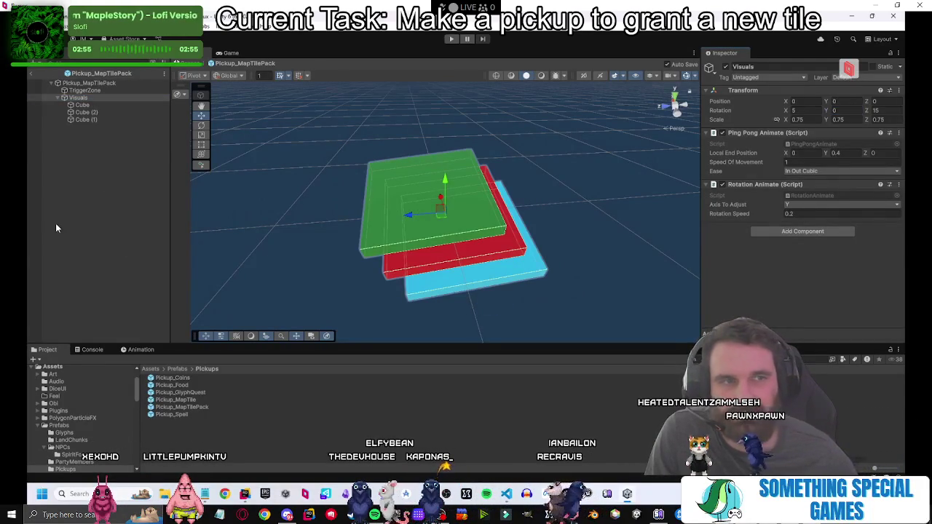
{"action": "left_click", "coordinate": [231, 416]}
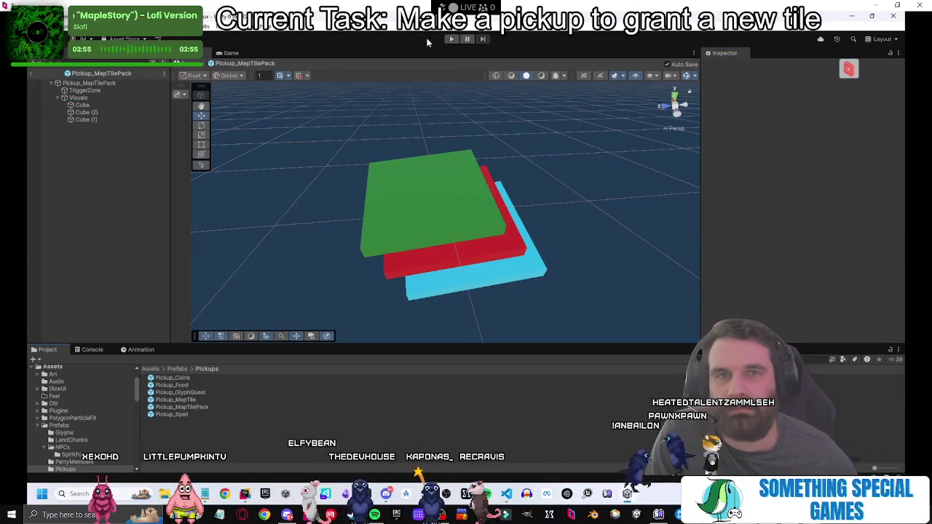
{"action": "left_click", "coordinate": [451, 38]}
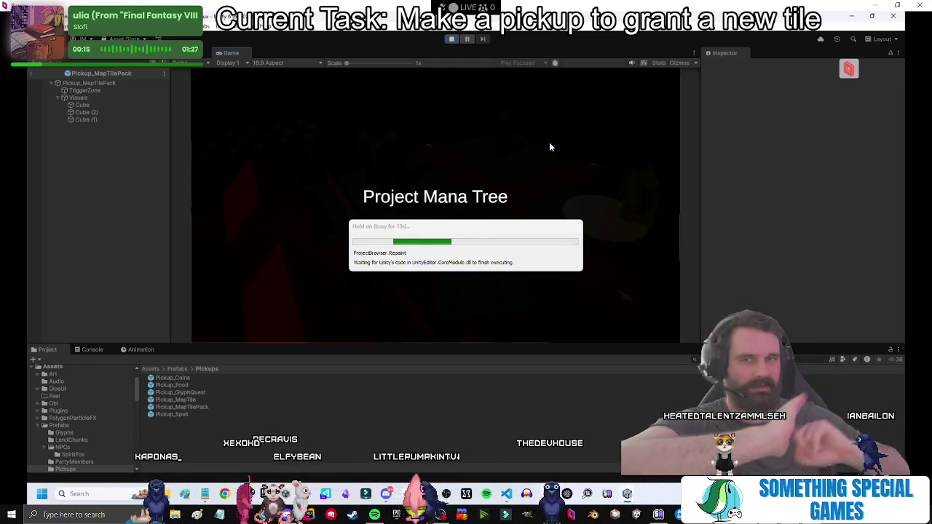
Start a new game to view the tile pack in Early Spring, then stop play mode.
{"action": "left_click", "coordinate": [441, 230]}
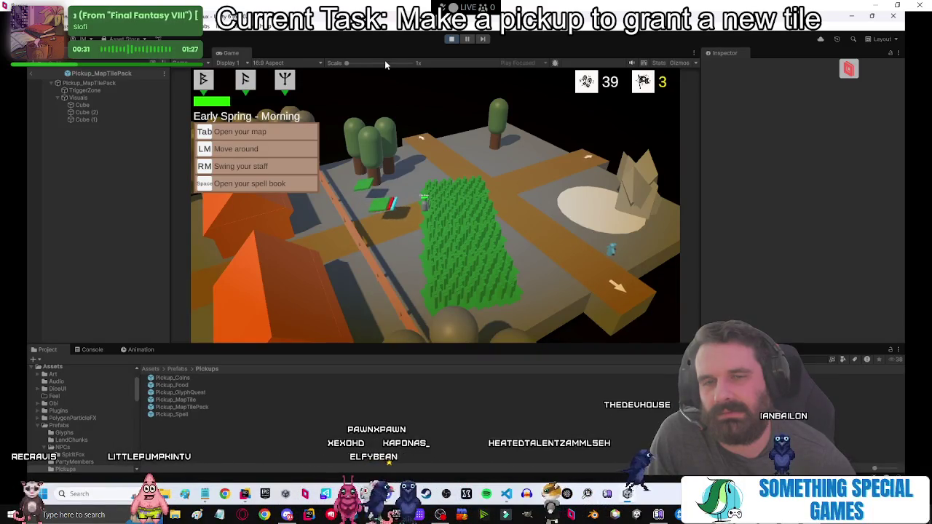
{"action": "left_click", "coordinate": [451, 39]}
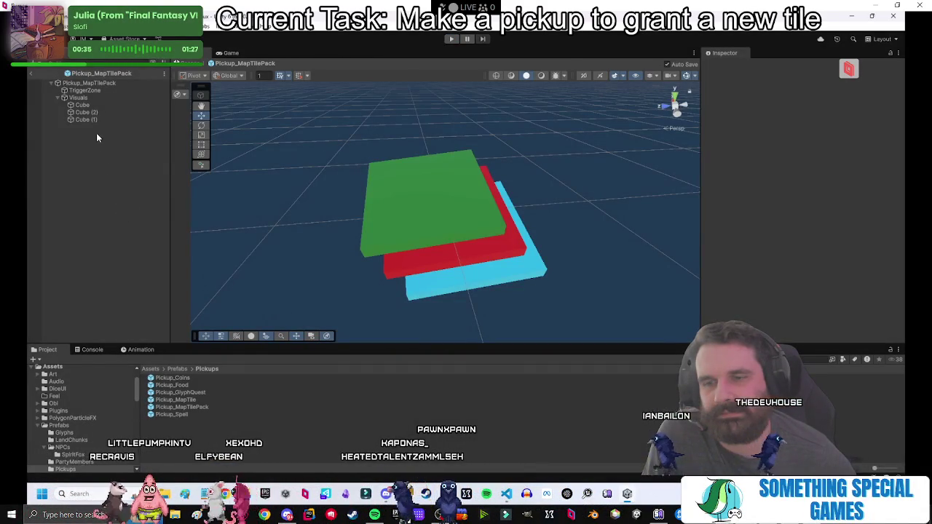
{"action": "left_click", "coordinate": [198, 407]}
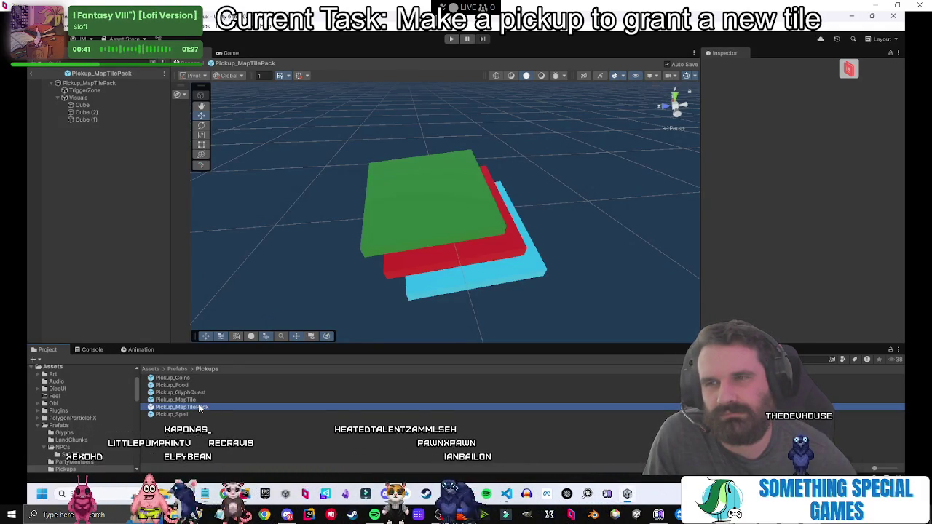
{"action": "left_click", "coordinate": [94, 105]}
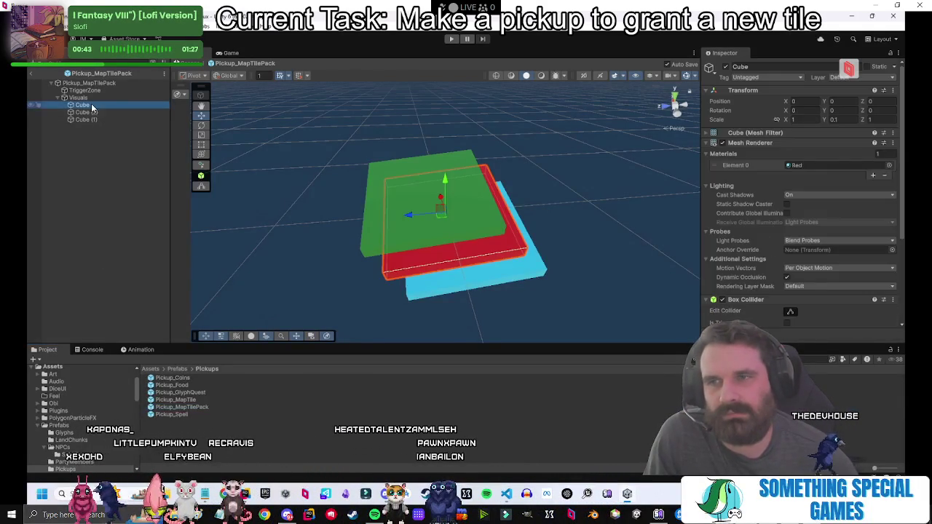
{"action": "left_click", "coordinate": [80, 97]}
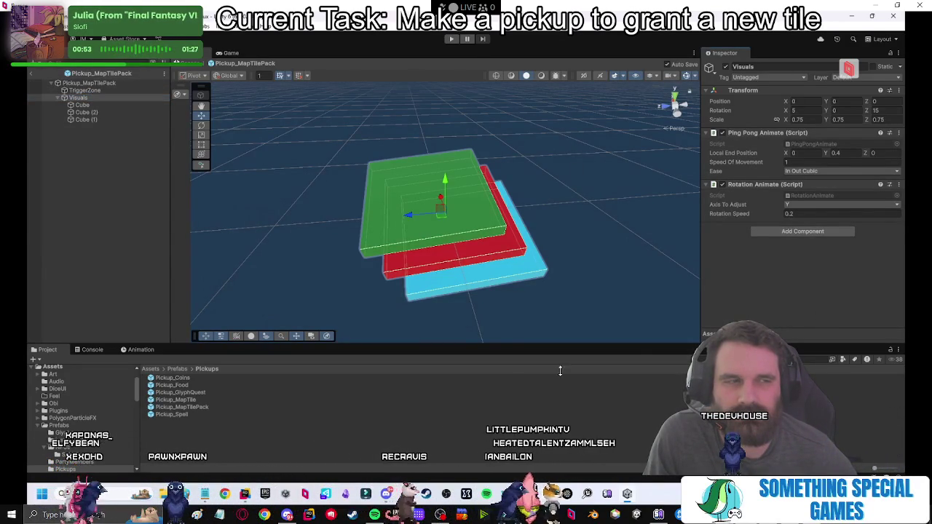
{"action": "left_click", "coordinate": [174, 240]}
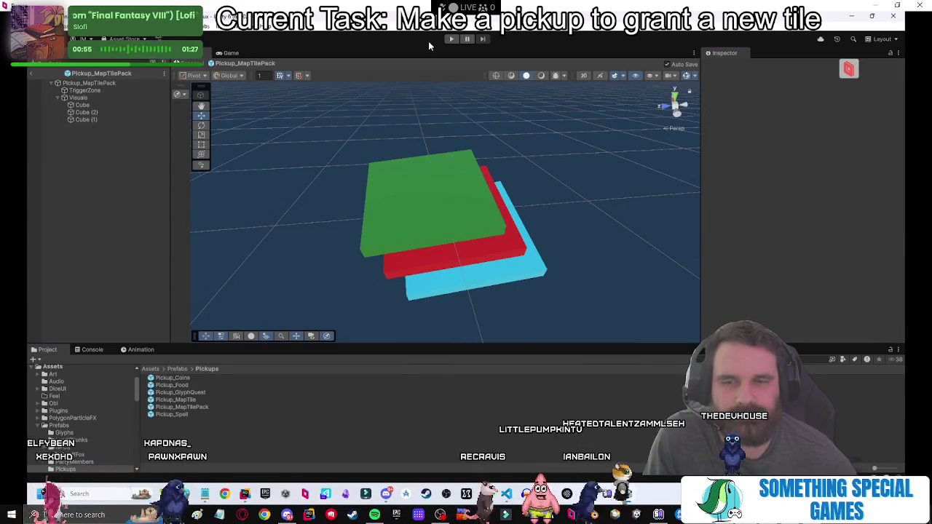
Play-test from Start Game, show the full scene, and walk the player onto the tile pack pickup.
{"action": "left_click", "coordinate": [450, 39]}
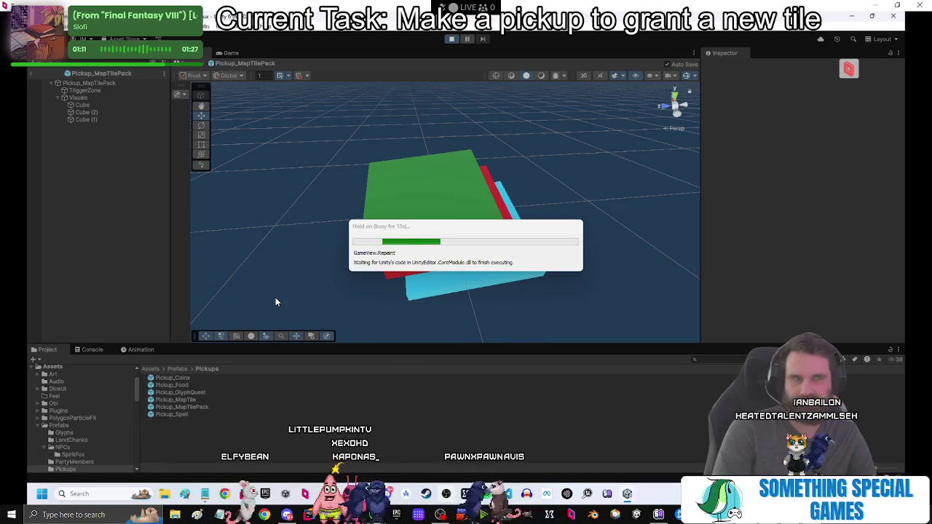
{"action": "left_click", "coordinate": [411, 232]}
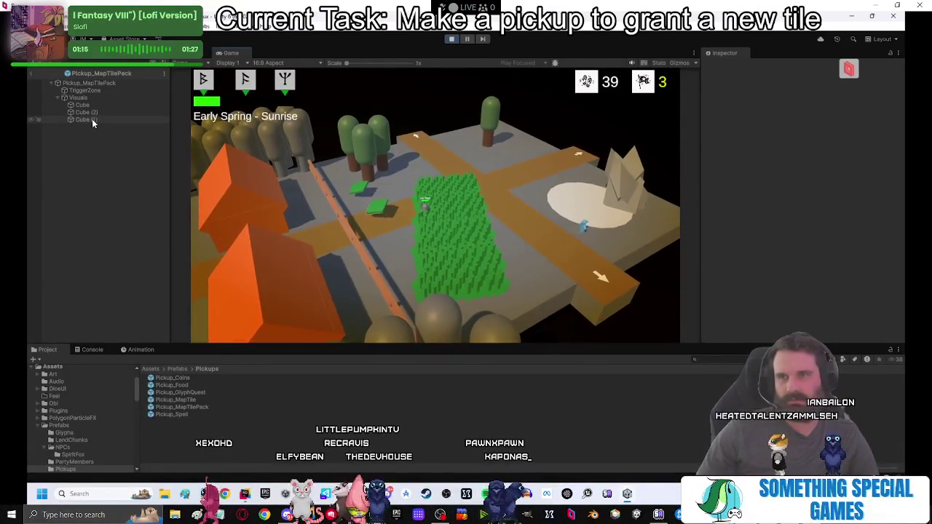
{"action": "left_click", "coordinate": [32, 74]}
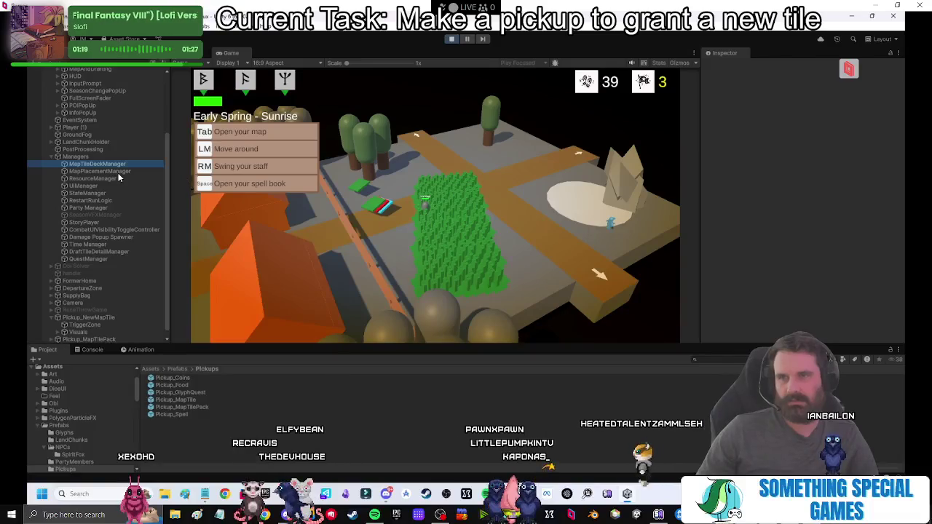
{"action": "scroll", "coordinate": [738, 254], "scroll_direction": "down", "scroll_amount": 2}
{"action": "left_click", "coordinate": [409, 176]}
{"action": "mouse_move", "coordinate": [409, 180]}
{"action": "left_mouse_down"}
{"action": "mouse_move", "coordinate": [368, 217]}
{"action": "mouse_move", "coordinate": [477, 224]}
{"action": "left_mouse_up"}
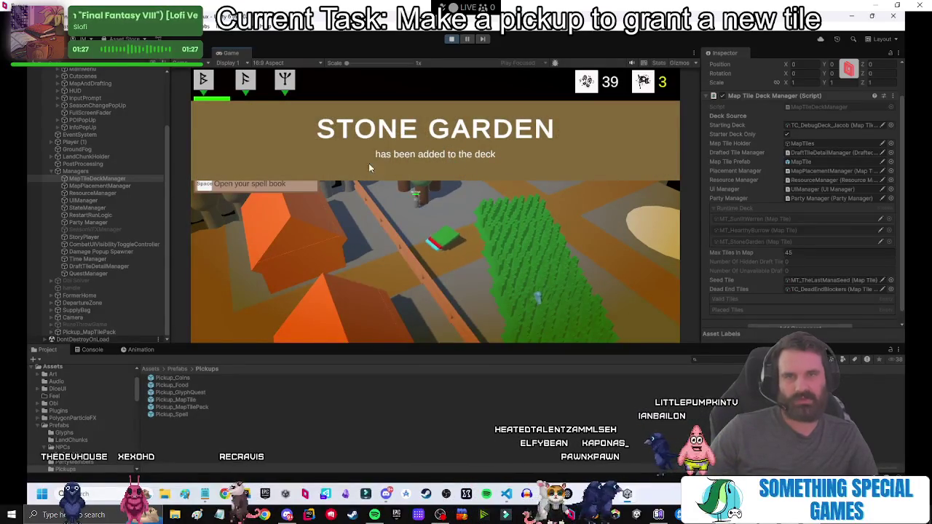
{"action": "mouse_move", "coordinate": [503, 179]}
{"action": "left_mouse_down"}
{"action": "mouse_move", "coordinate": [502, 213]}
{"action": "mouse_move", "coordinate": [453, 250]}
{"action": "mouse_move", "coordinate": [401, 241]}
{"action": "mouse_move", "coordinate": [383, 213]}
{"action": "mouse_move", "coordinate": [379, 222]}
{"action": "left_mouse_up"}
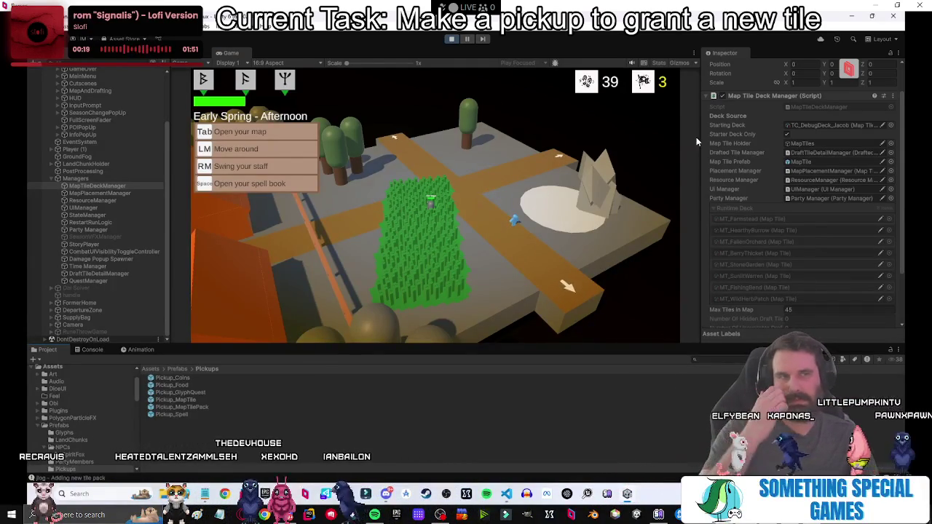
Stop the play test and set MapTileDeckManager's Starting Deck to TC_Booster_Test.
{"action": "left_click", "coordinate": [891, 126]}
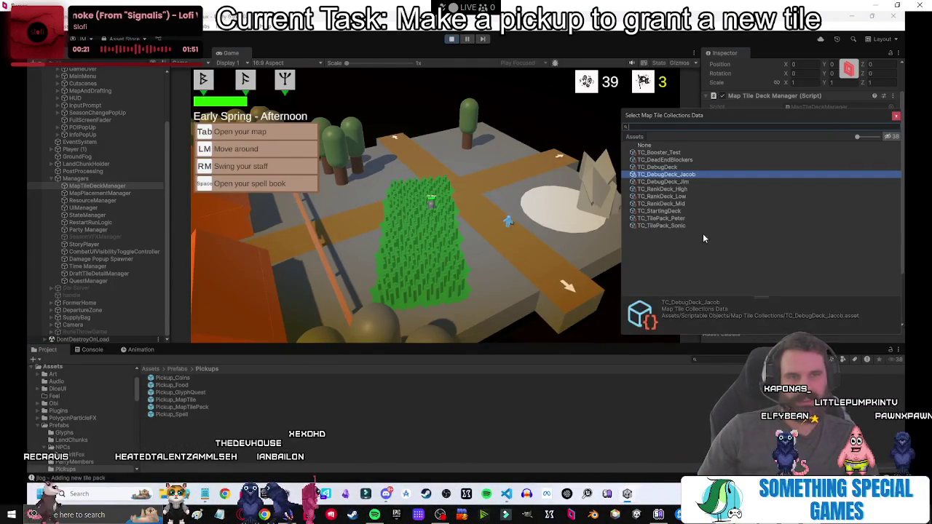
{"action": "double_click", "coordinate": [677, 152]}
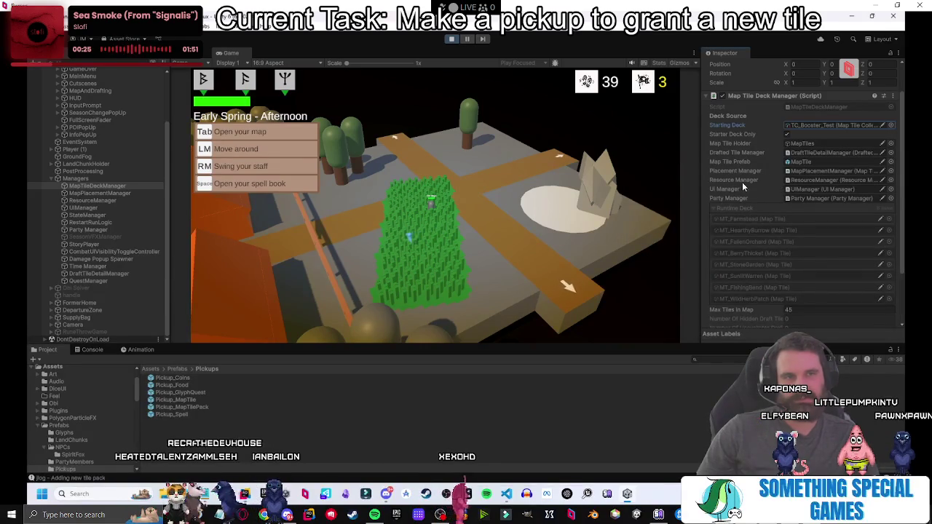
{"action": "left_click", "coordinate": [451, 40]}
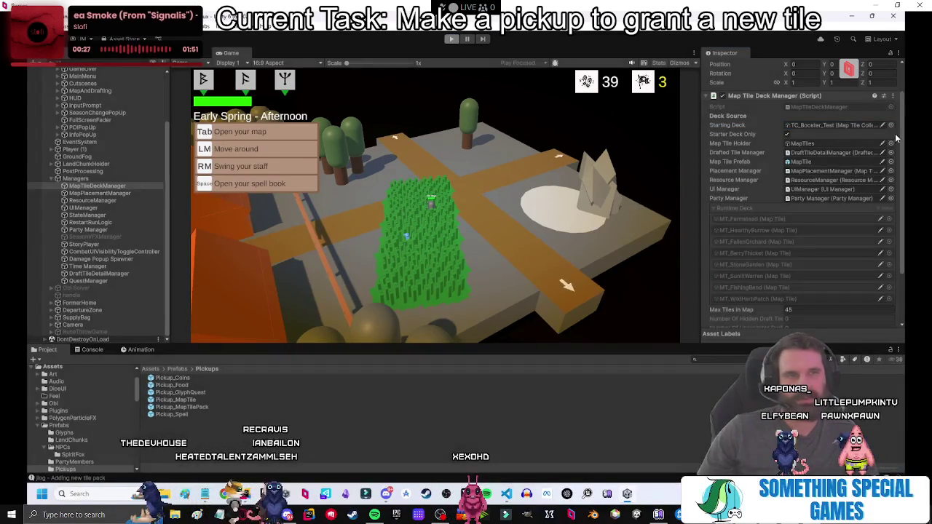
{"action": "left_click", "coordinate": [891, 147]}
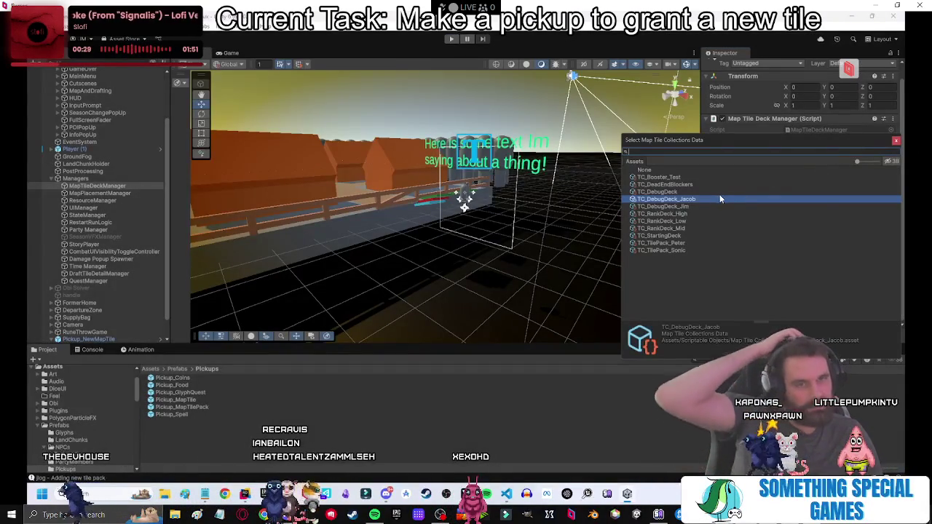
{"action": "left_click", "coordinate": [680, 177]}
{"action": "double_click", "coordinate": [680, 177]}
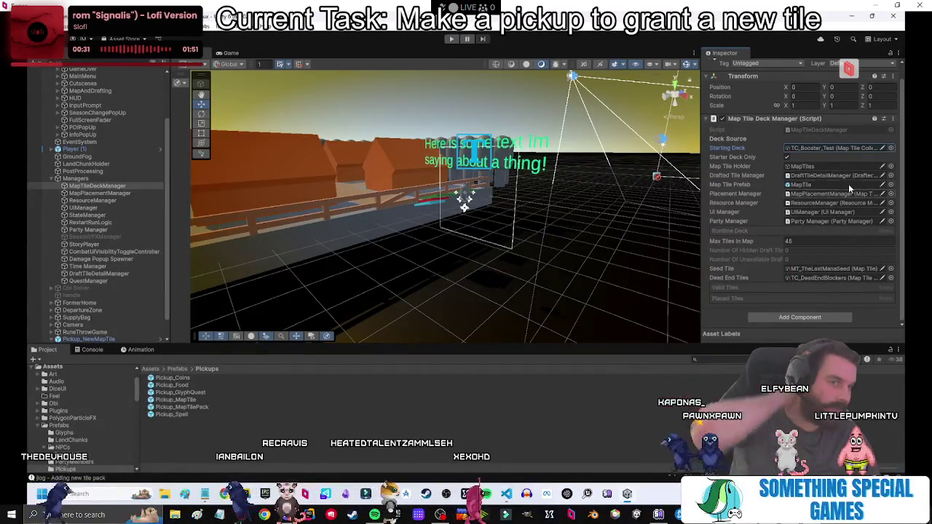
Check TC_Booster_Test's tiles in the Project, then select and close in on Pickup_MapTilePack in the scene.
{"action": "left_click", "coordinate": [831, 148]}
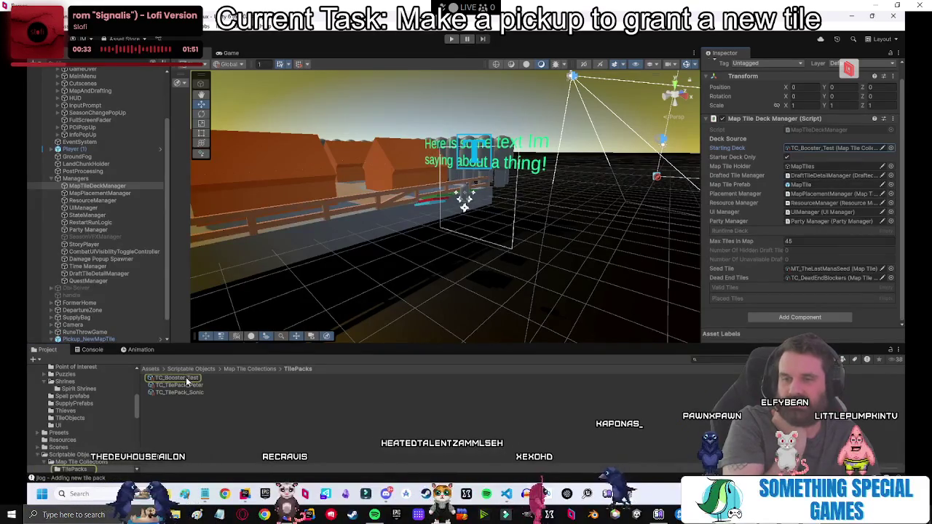
{"action": "left_click", "coordinate": [203, 379]}
{"action": "left_click", "coordinate": [855, 245]}
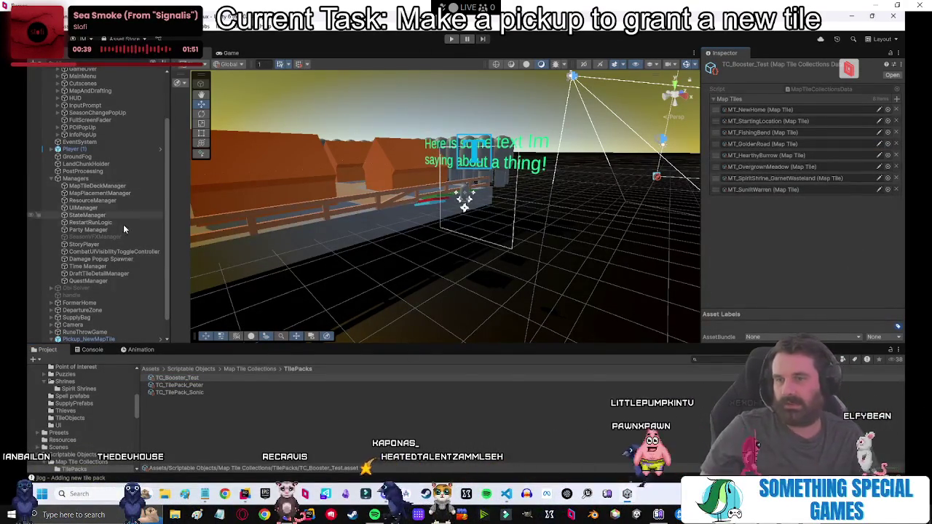
{"action": "left_click", "coordinate": [504, 201]}
{"action": "mouse_move", "coordinate": [504, 201]}
{"action": "left_mouse_down"}
{"action": "mouse_move", "coordinate": [616, 321]}
{"action": "mouse_move", "coordinate": [321, 356]}
{"action": "mouse_move", "coordinate": [348, 358]}
{"action": "mouse_move", "coordinate": [2, 330]}
{"action": "mouse_move", "coordinate": [23, 342]}
{"action": "mouse_move", "coordinate": [248, 338]}
{"action": "mouse_move", "coordinate": [418, 210]}
{"action": "mouse_move", "coordinate": [499, 247]}
{"action": "mouse_move", "coordinate": [432, 297]}
{"action": "mouse_move", "coordinate": [396, 233]}
{"action": "mouse_move", "coordinate": [464, 259]}
{"action": "mouse_move", "coordinate": [445, 72]}
{"action": "left_mouse_up"}
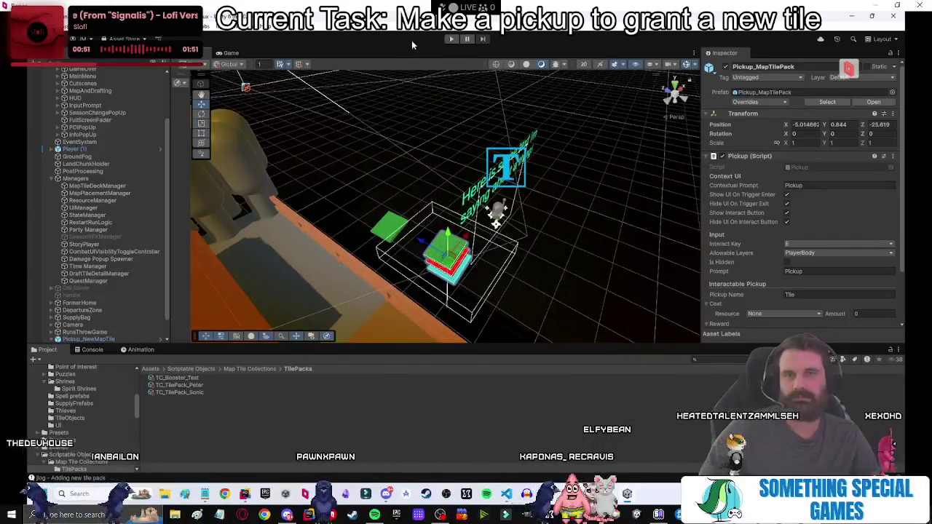
Enter Play mode again and switch to OBS while the domain reloads.
{"action": "left_click", "coordinate": [449, 40]}
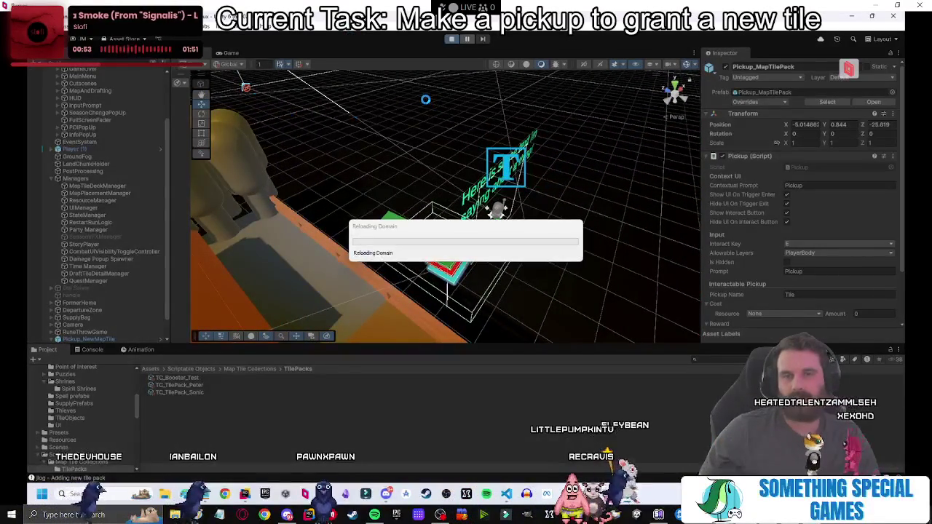
{"action": "mouse_move", "coordinate": [624, 514]}
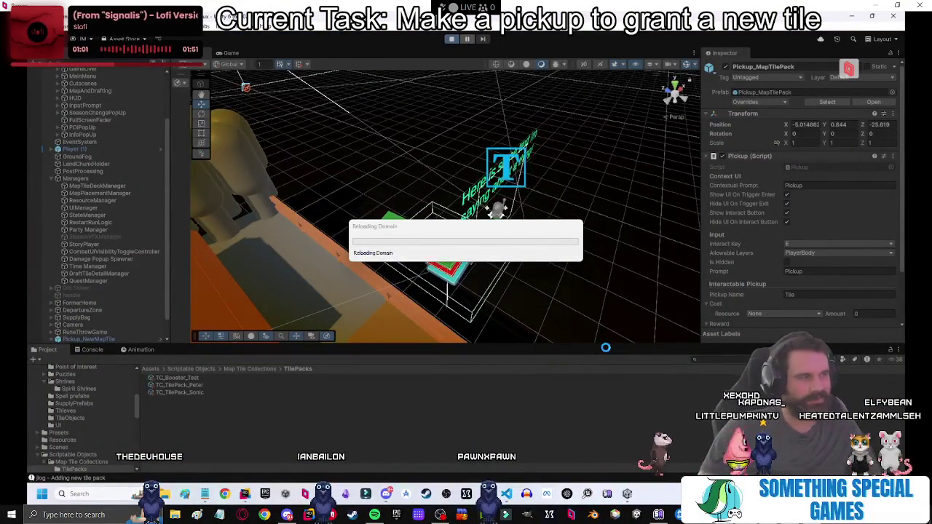
{"action": "key", "text": "alt+Tab"}
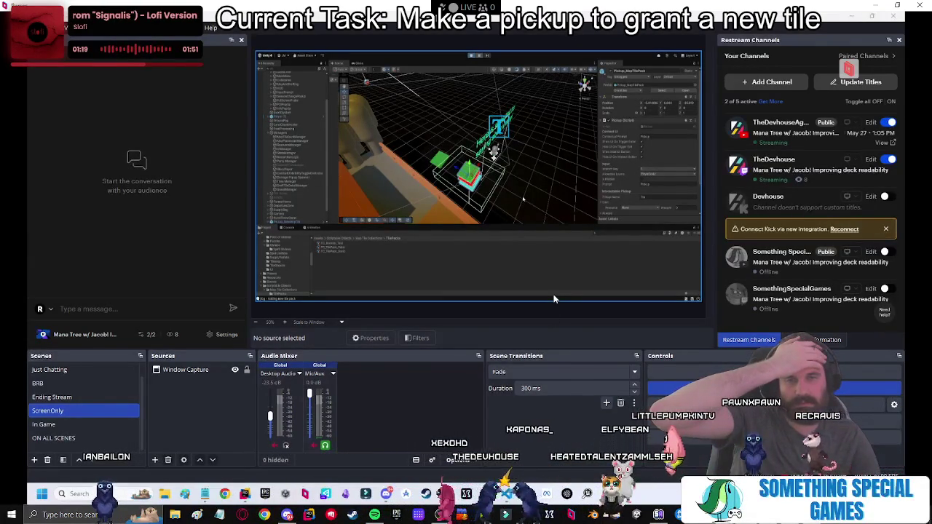
Bring the Project-Mana-Tree Unity editor window back to the front from the taskbar.
{"action": "left_click", "coordinate": [594, 439]}
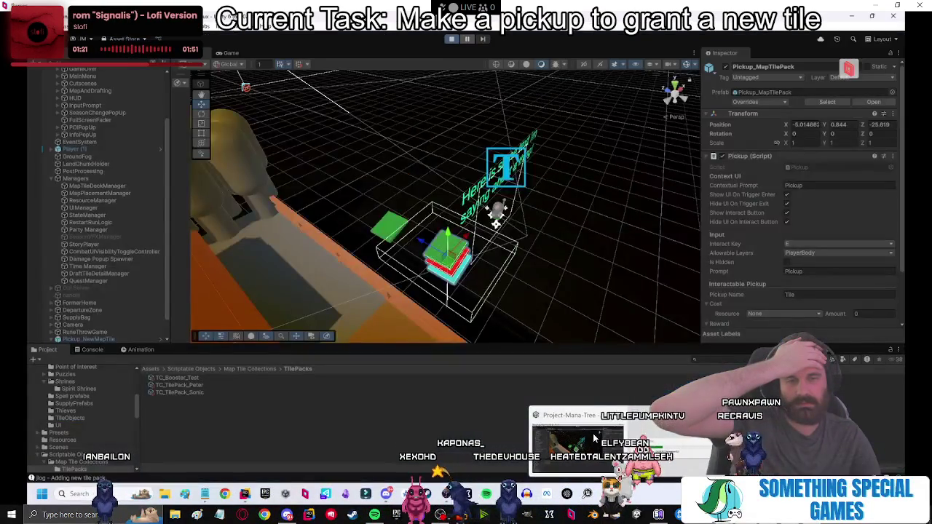
{"action": "left_click", "coordinate": [593, 439]}
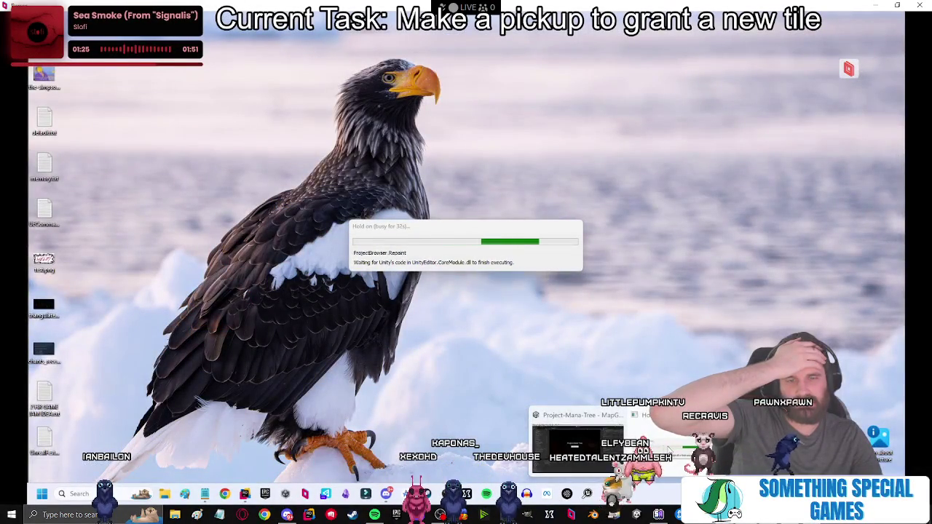
{"action": "left_click", "coordinate": [626, 449]}
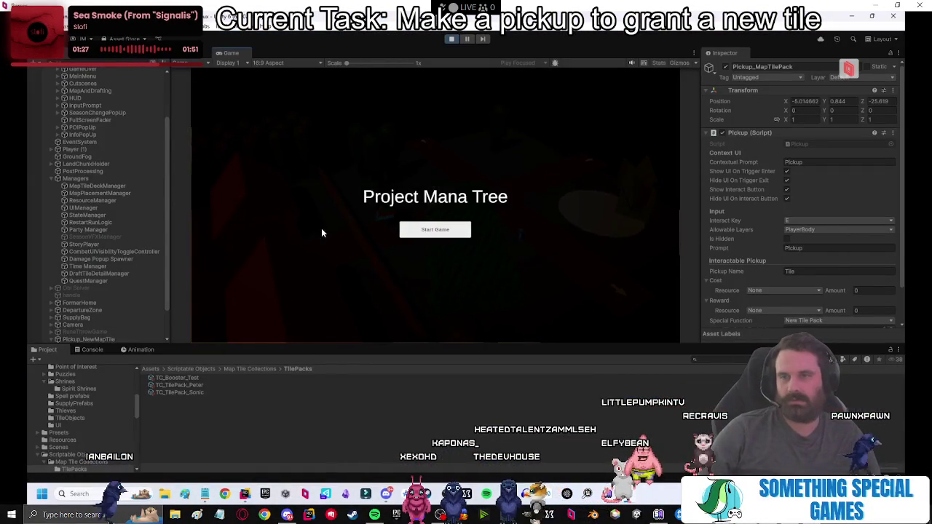
Start a new game, walk the player toward the tile pickup, and select MapTileDeckManager.
{"action": "left_click", "coordinate": [423, 234]}
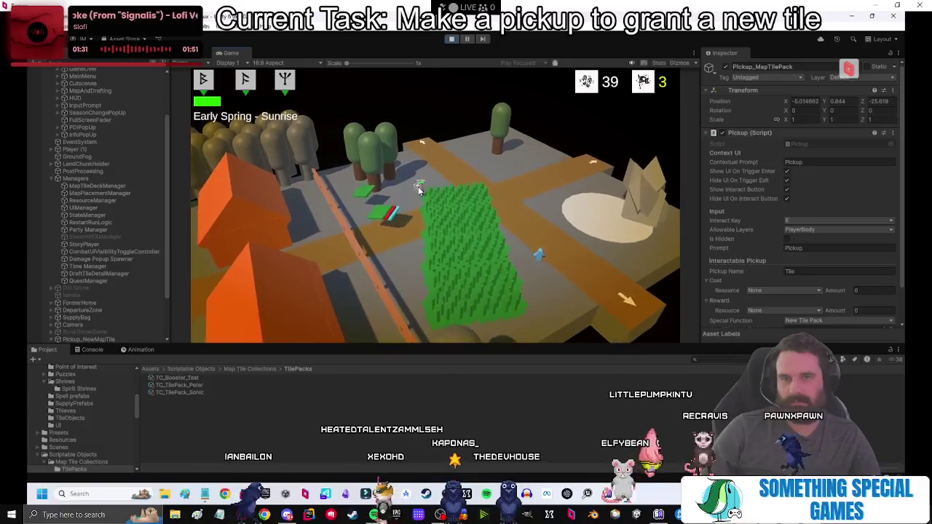
{"action": "double_click", "coordinate": [231, 52]}
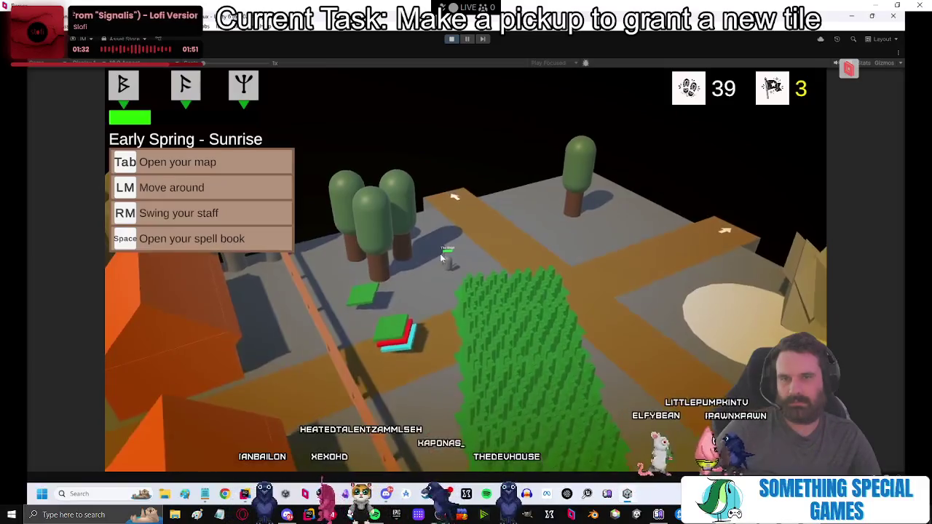
{"action": "left_click", "coordinate": [414, 288]}
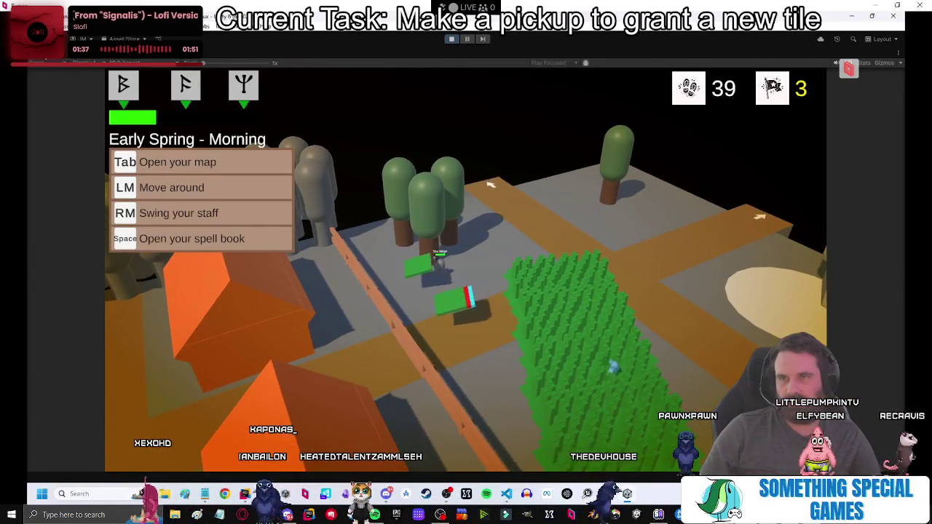
{"action": "key", "text": "shift+space"}
{"action": "left_click", "coordinate": [92, 187]}
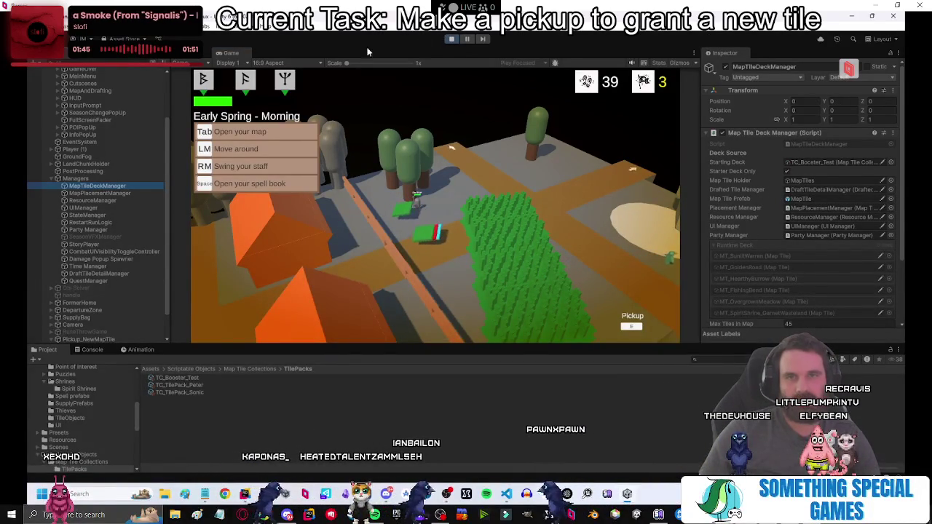
Walk onto the tile pickup, collect the pack with E, and open the in-game tile map.
{"action": "left_click", "coordinate": [392, 223]}
{"action": "key", "text": "e"}
{"action": "scroll", "coordinate": [744, 229], "scroll_direction": "down", "scroll_amount": 3}
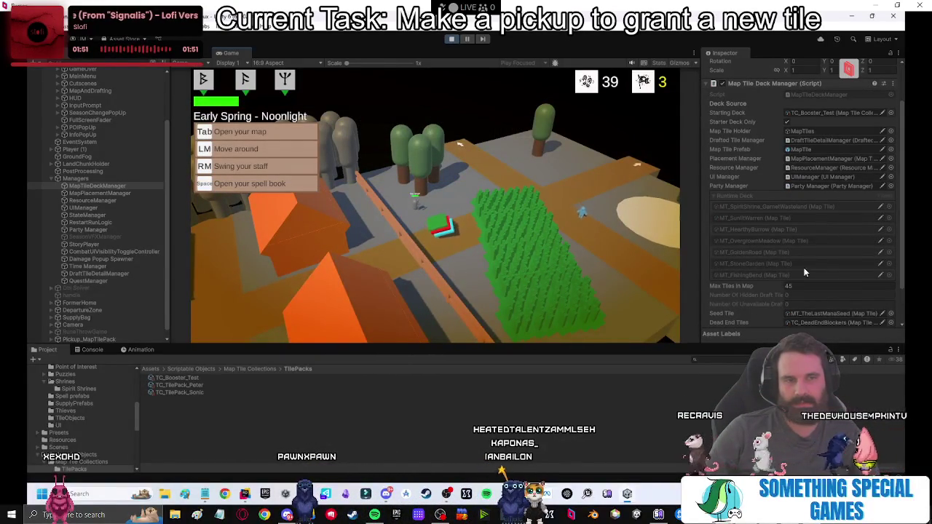
{"action": "left_click", "coordinate": [481, 190]}
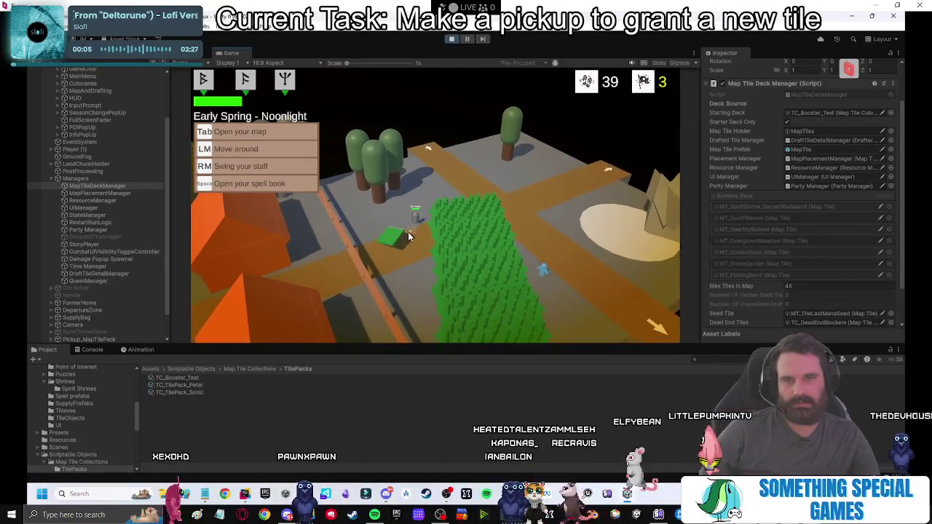
{"action": "scroll", "coordinate": [709, 249], "scroll_direction": "down", "scroll_amount": 3}
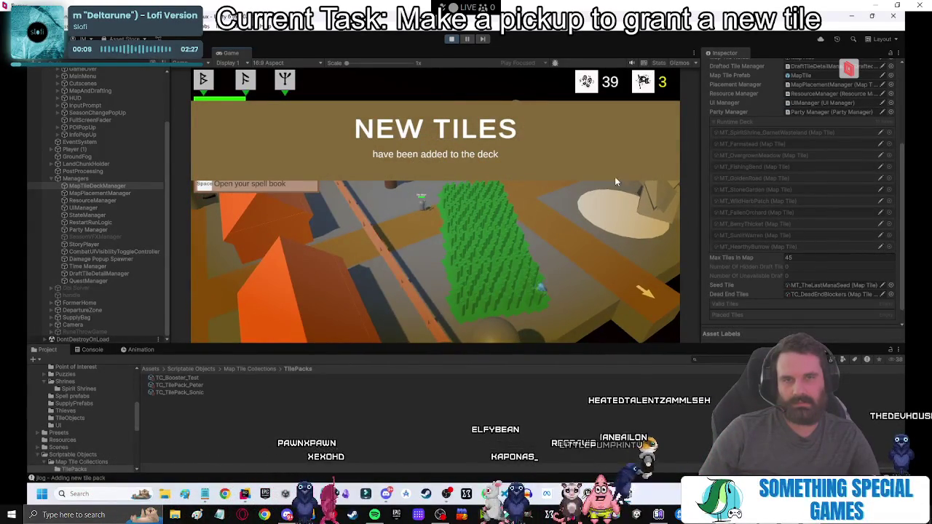
{"action": "left_click", "coordinate": [458, 155]}
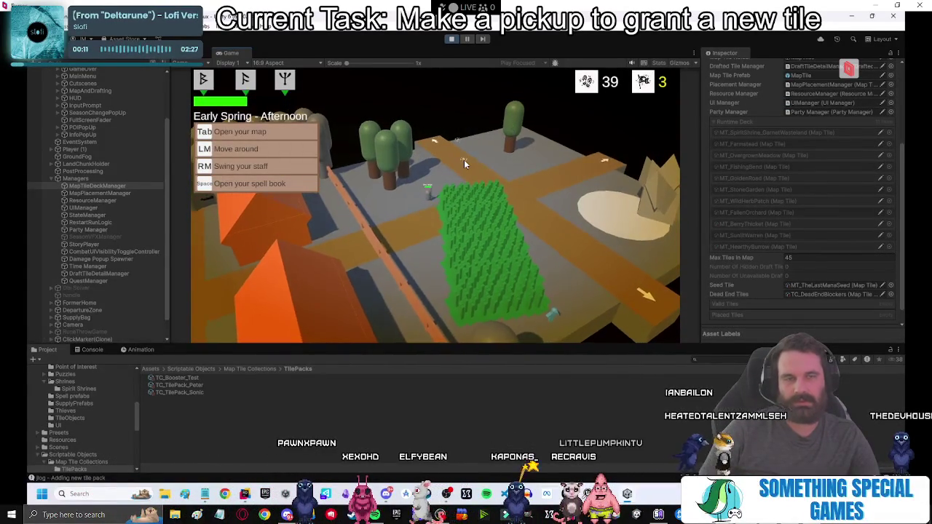
{"action": "double_click", "coordinate": [227, 54]}
{"action": "key", "text": "Tab"}
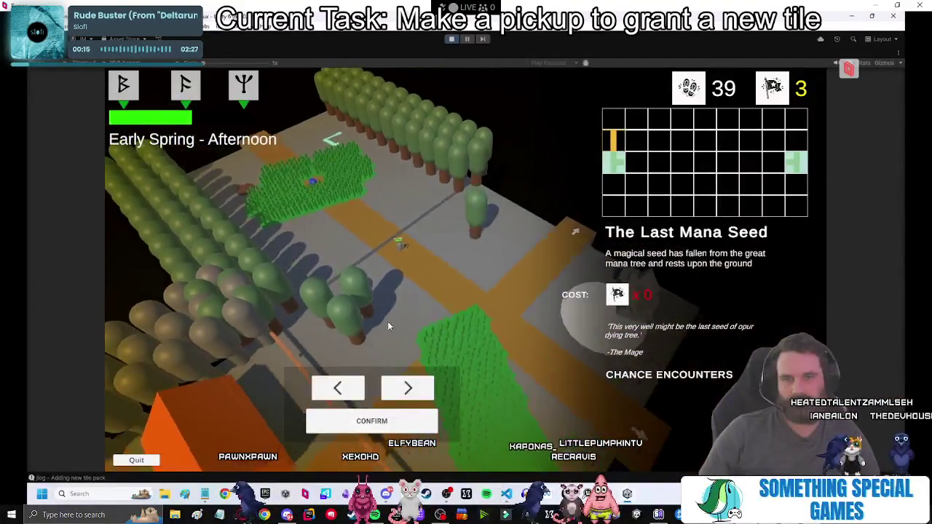
Browse the tile cards, including Farmstead and Stone Garden, without placing any.
{"action": "left_click", "coordinate": [419, 395]}
{"action": "left_click", "coordinate": [419, 389]}
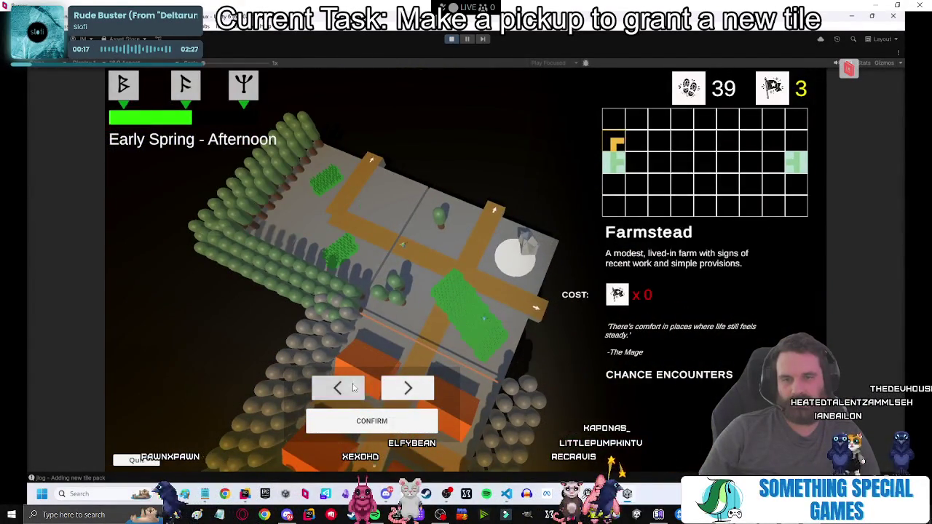
{"action": "left_click", "coordinate": [353, 388]}
{"action": "key", "text": "Tab"}
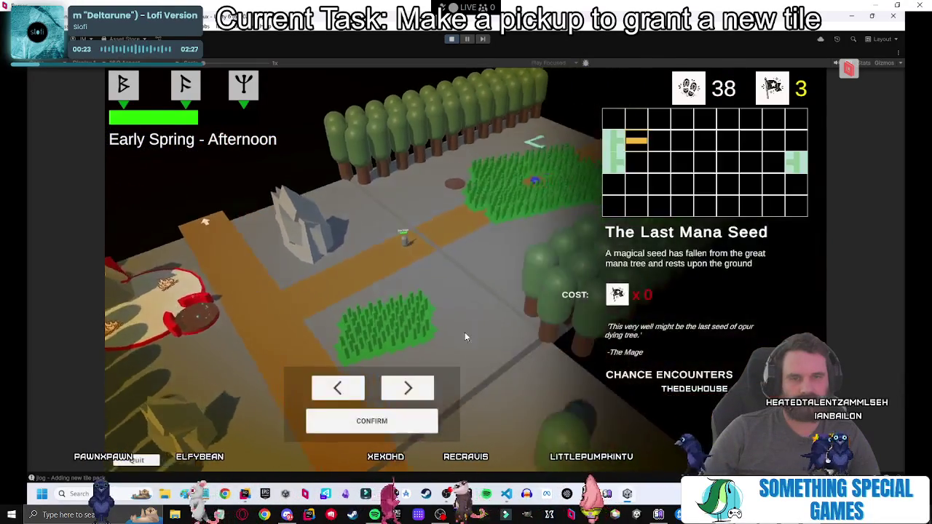
{"action": "left_click", "coordinate": [418, 388]}
{"action": "left_click", "coordinate": [419, 387]}
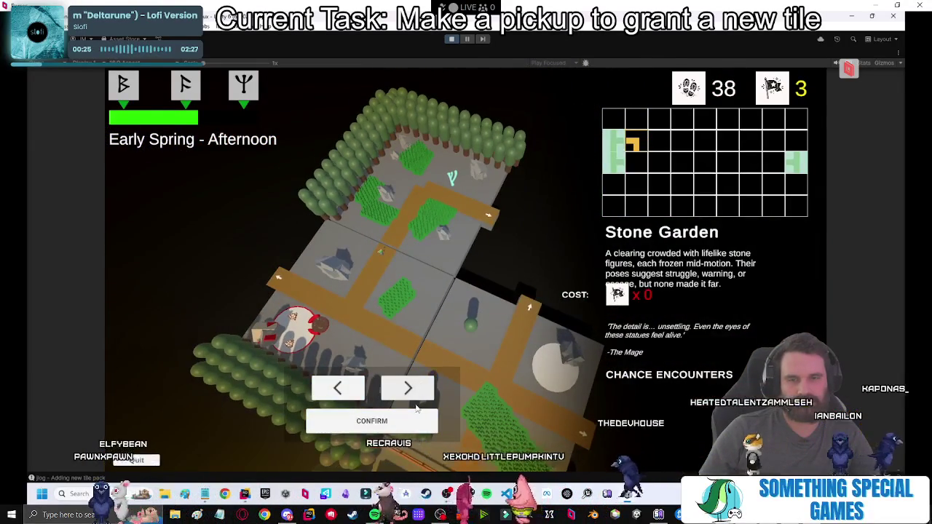
{"action": "left_click", "coordinate": [412, 419]}
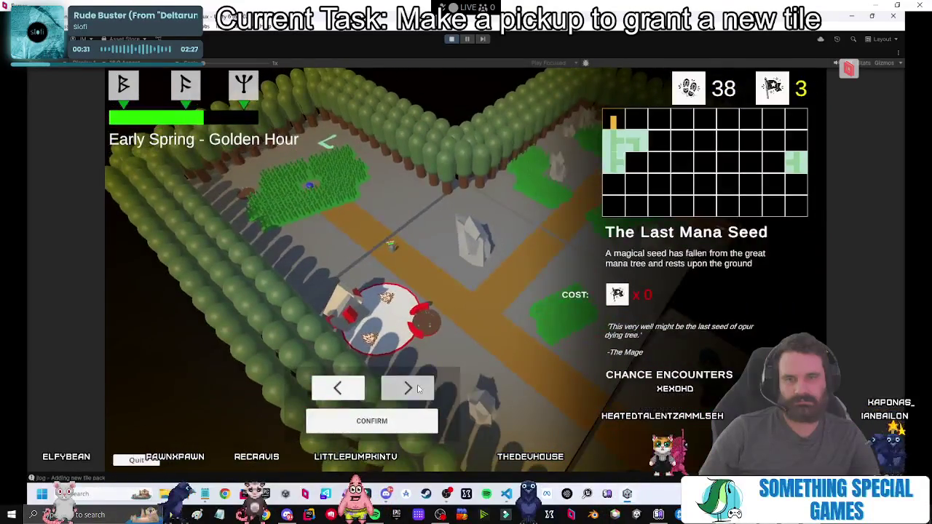
Place The Last Mana Seed tile and walk the character right onto it with D.
{"action": "left_click", "coordinate": [416, 389]}
{"action": "left_click", "coordinate": [415, 390]}
{"action": "left_click", "coordinate": [412, 390]}
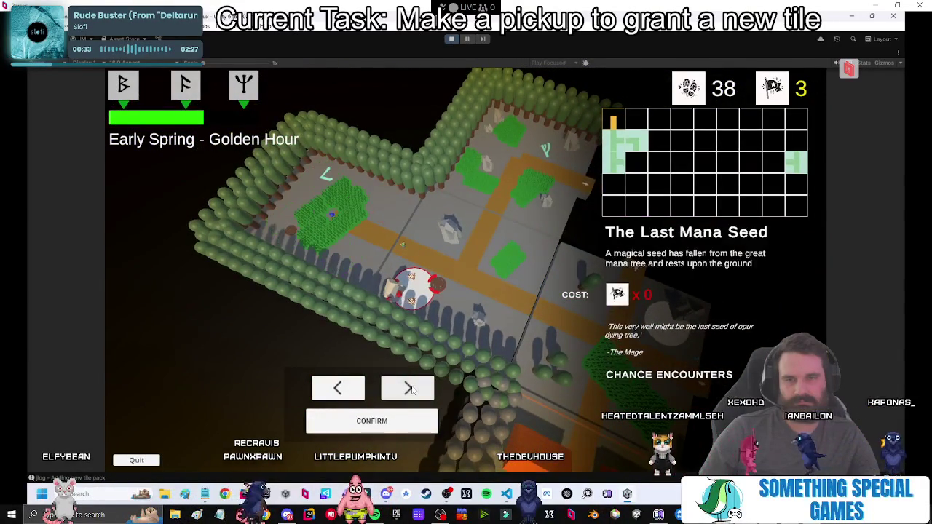
{"action": "left_click", "coordinate": [405, 416]}
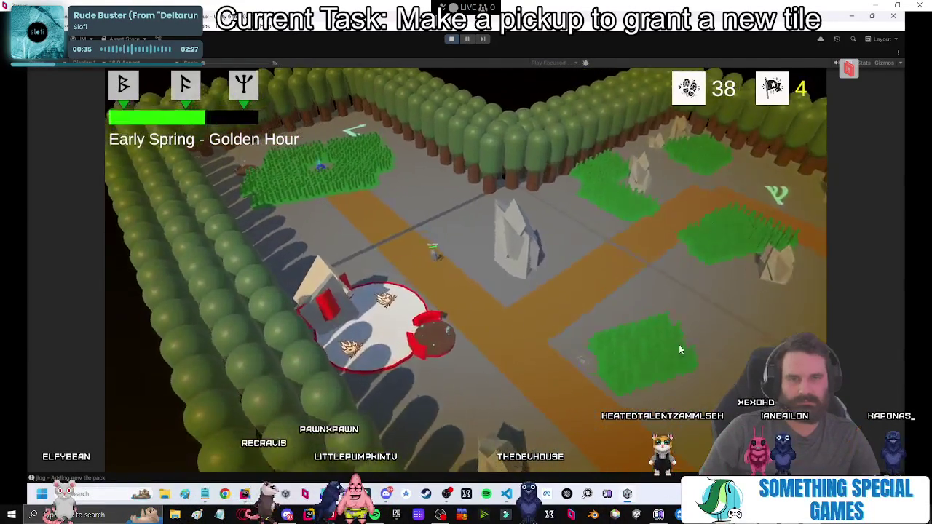
{"action": "key", "text": "d"}
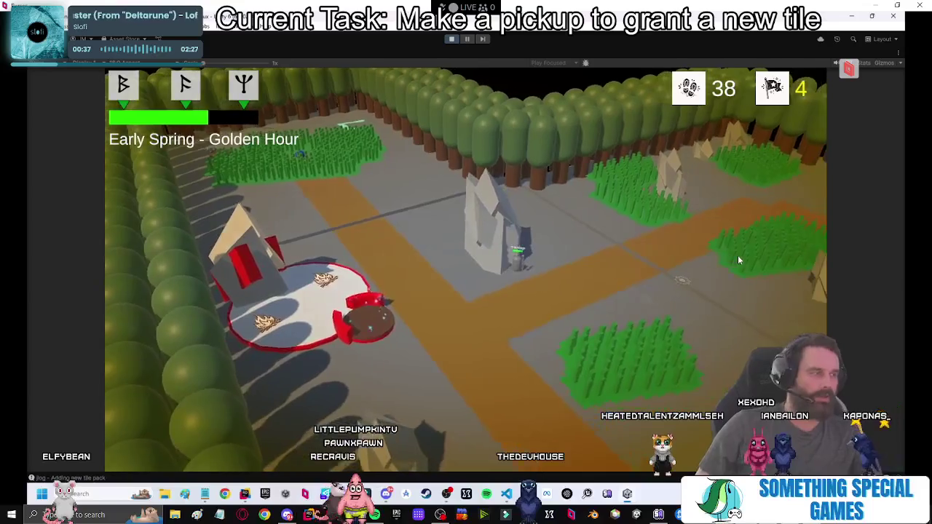
{"action": "key", "text": "d"}
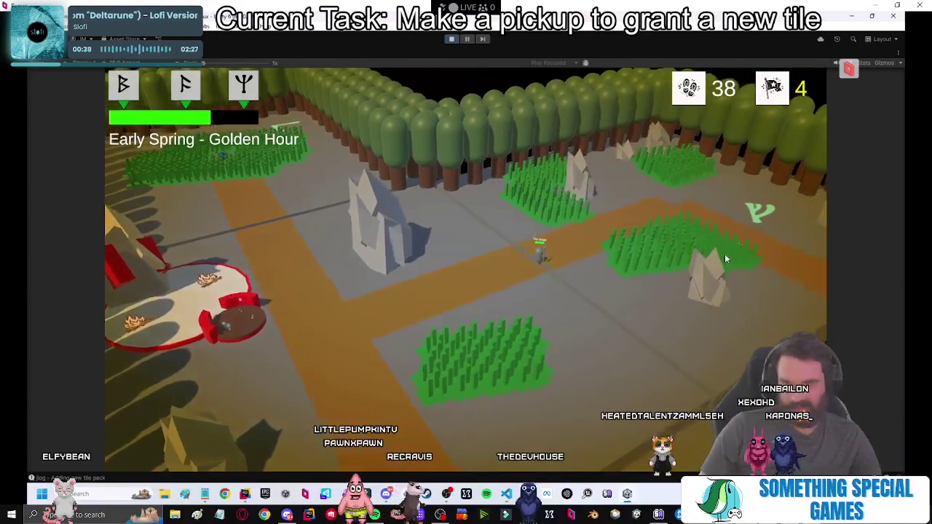
{"action": "key", "text": "d"}
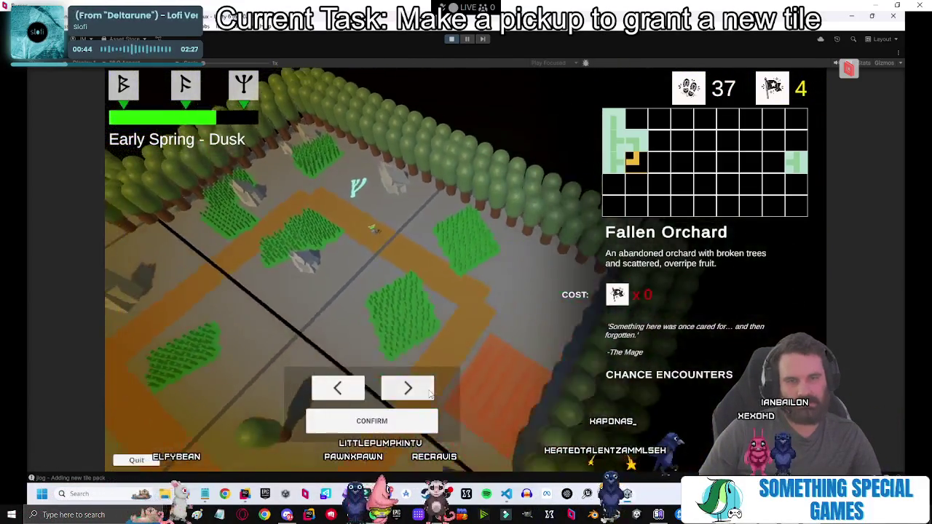
Cycle past Hearthy Burrow and place the Wild Herb Patch tile on the map.
{"action": "left_click", "coordinate": [340, 388]}
{"action": "left_click", "coordinate": [342, 389]}
{"action": "left_click", "coordinate": [391, 394]}
{"action": "left_click", "coordinate": [408, 390]}
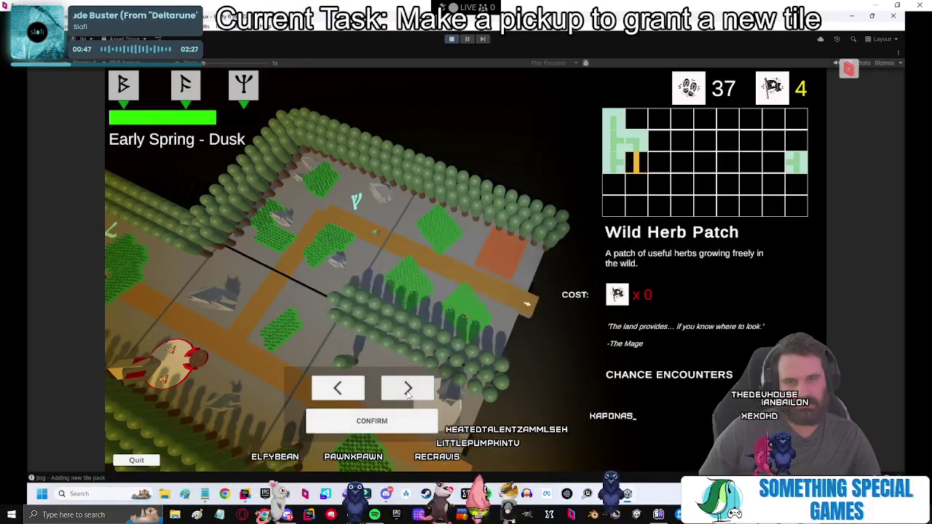
{"action": "left_click", "coordinate": [371, 420]}
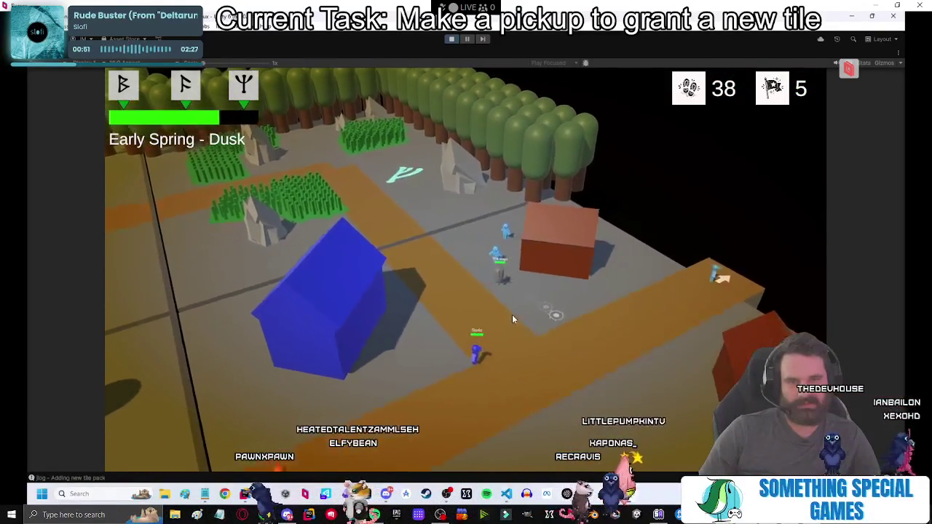
Talk to Sonic, accept his offer to join, then stop the play-test with Ctrl+P.
{"action": "left_click", "coordinate": [435, 322]}
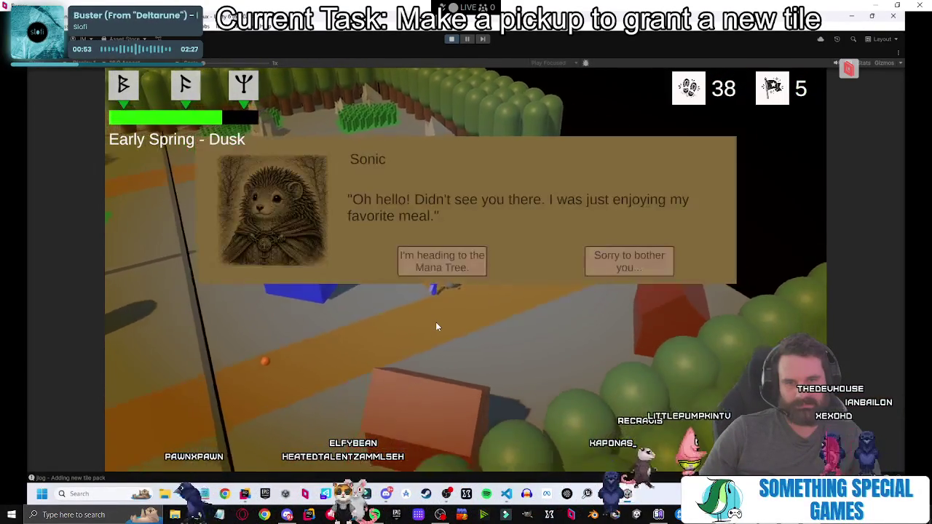
{"action": "left_click", "coordinate": [457, 263]}
{"action": "left_click", "coordinate": [459, 265]}
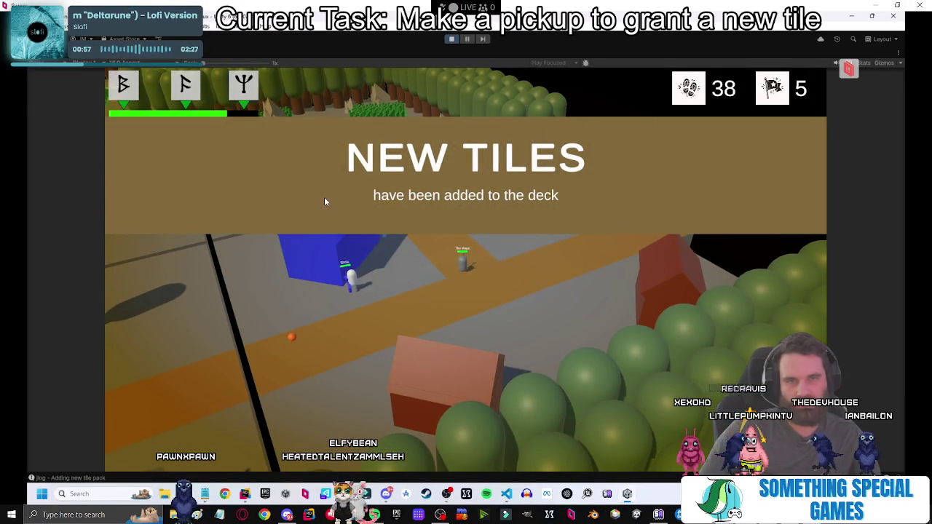
{"action": "left_click", "coordinate": [529, 283]}
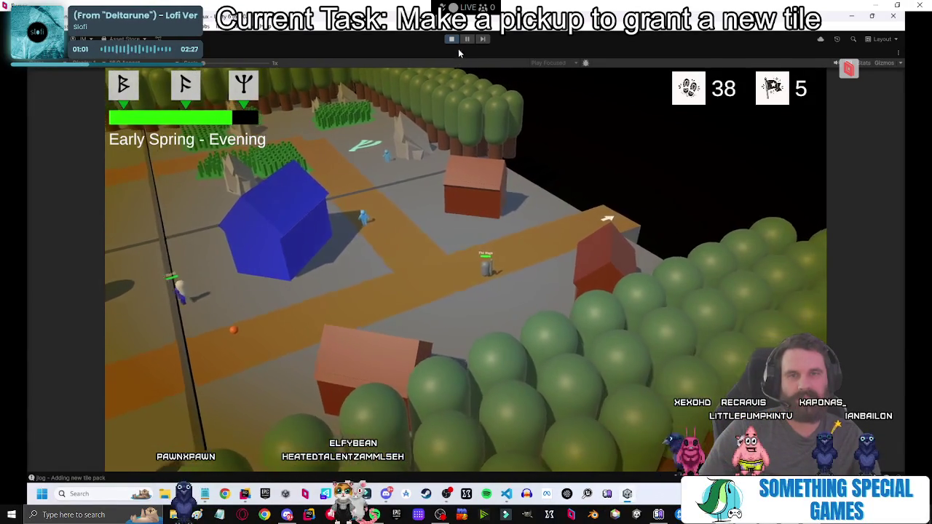
{"action": "key", "text": "ctrl+p"}
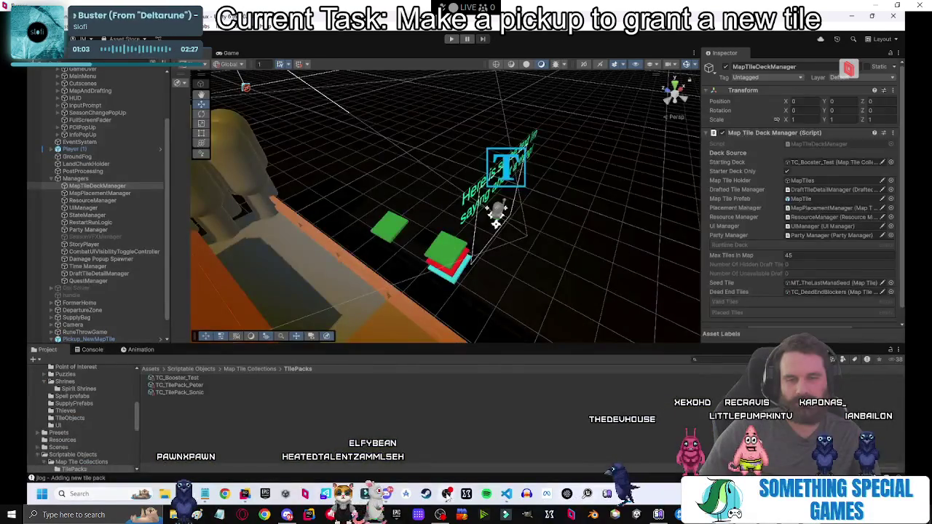
Save the OBS recording, then inspect MapTileDeckManager's TC_TilePack_Sonic tile pack.
{"action": "key", "text": "alt+Tab"}
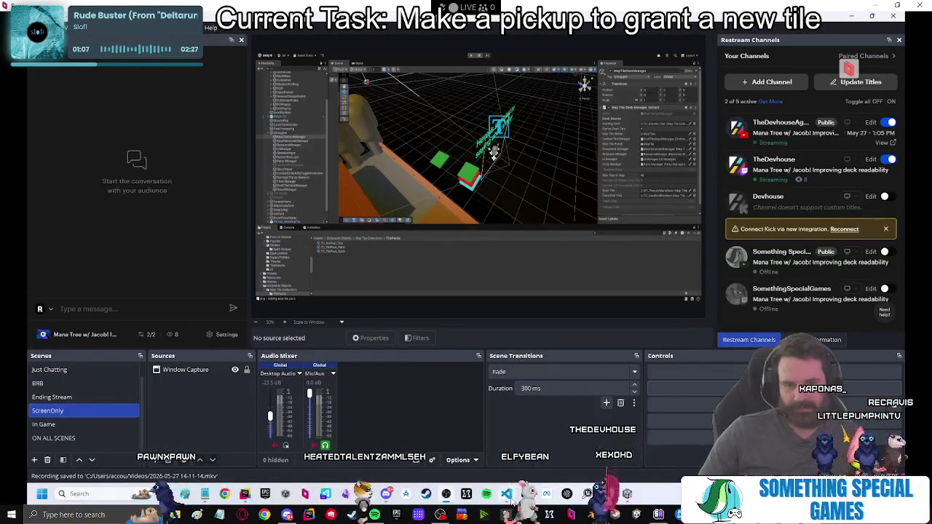
{"action": "key", "text": "alt+Tab"}
{"action": "key", "text": "alt+Tab"}
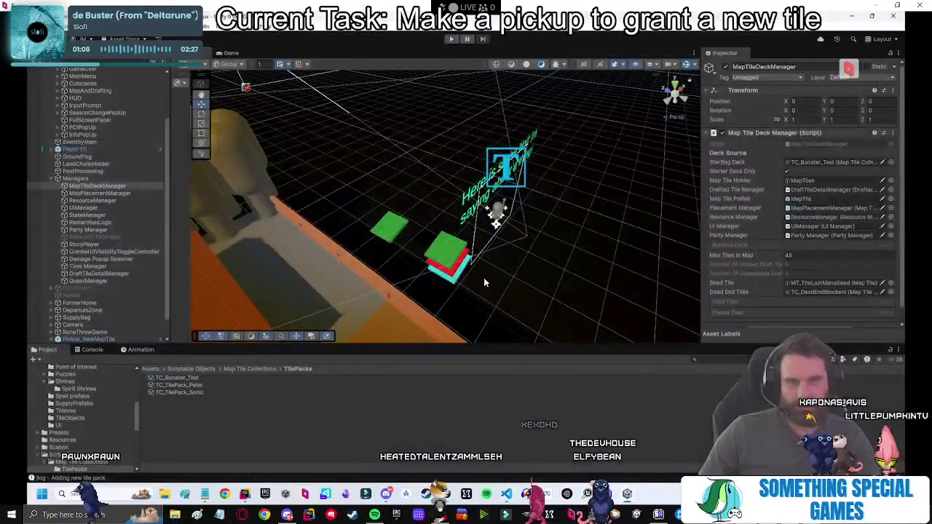
{"action": "left_click", "coordinate": [146, 186]}
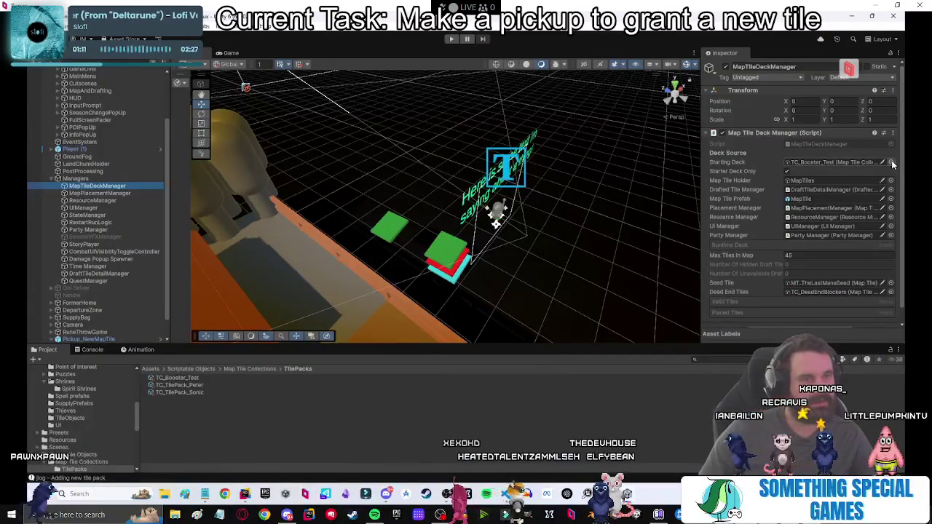
{"action": "left_click", "coordinate": [194, 393]}
{"action": "left_click", "coordinate": [248, 415]}
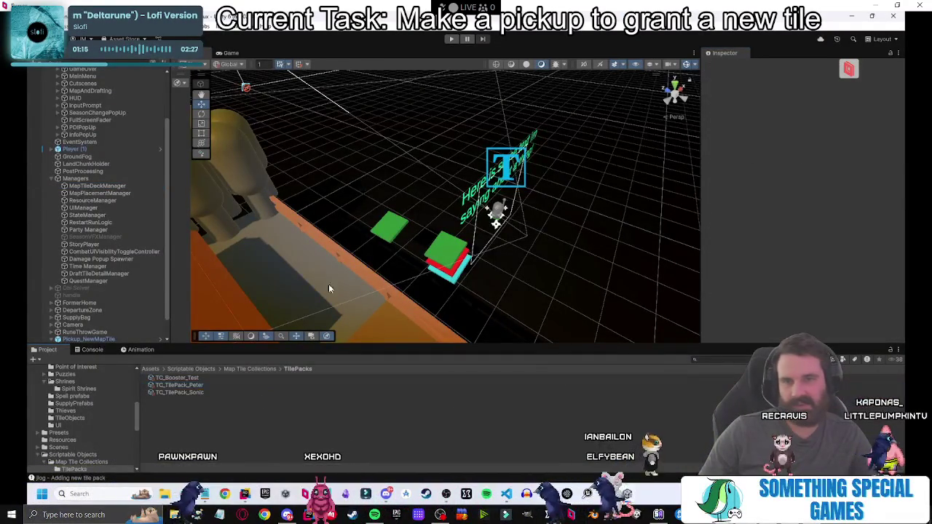
Delete the red-and-cyan stack and green cube test pickups from the scene.
{"action": "left_click", "coordinate": [458, 260]}
{"action": "left_click", "coordinate": [386, 222], "text": "shift"}
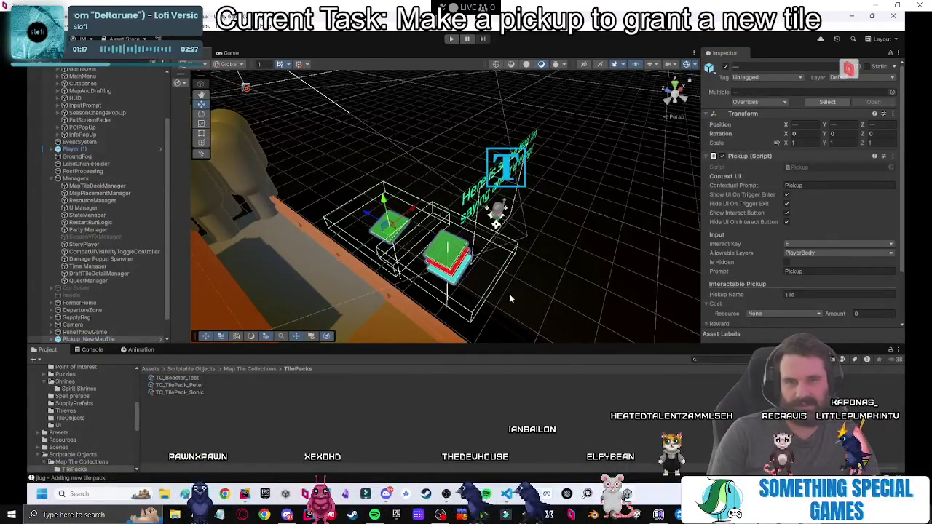
{"action": "key", "text": "Delete"}
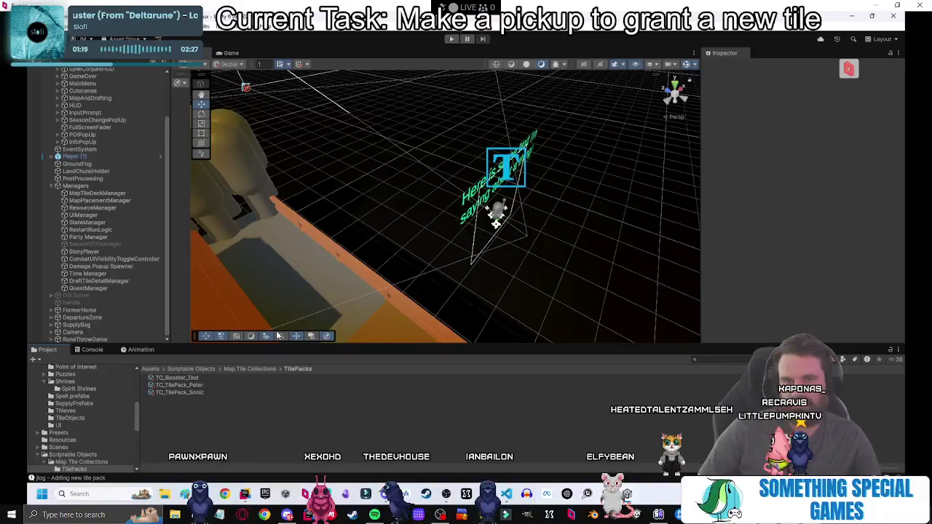
{"action": "left_click", "coordinate": [54, 187]}
{"action": "left_click", "coordinate": [108, 182]}
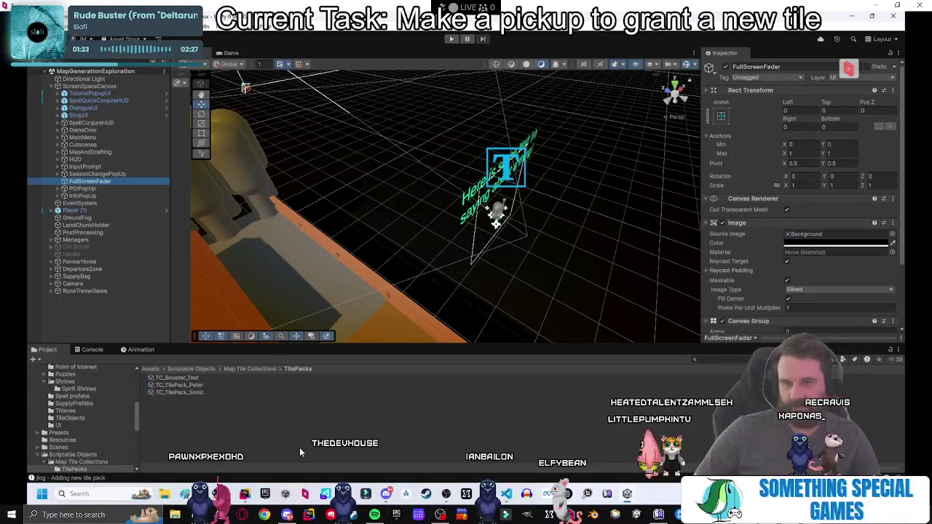
{"action": "left_click", "coordinate": [507, 494]}
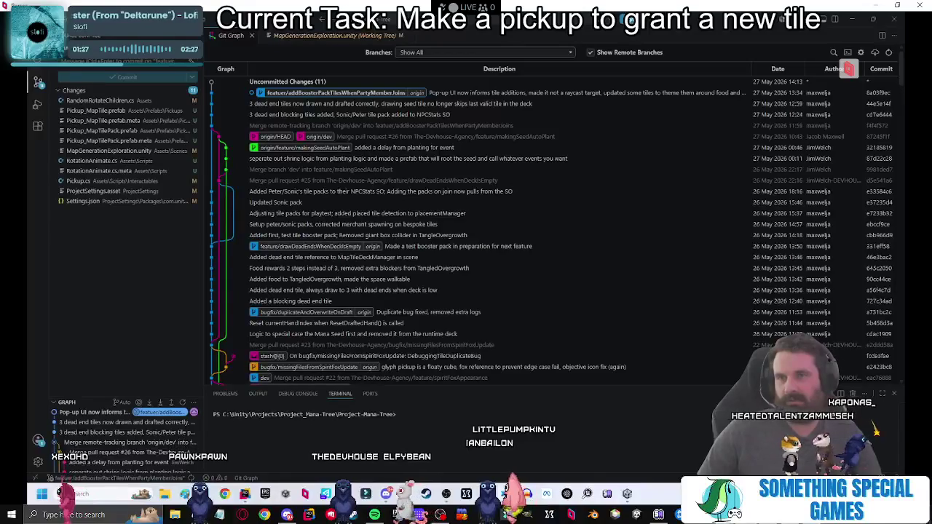
Review the Pickup.cs diff and write the commit message 'Added single tile and tile pack pickups…'.
{"action": "left_click", "coordinate": [84, 181]}
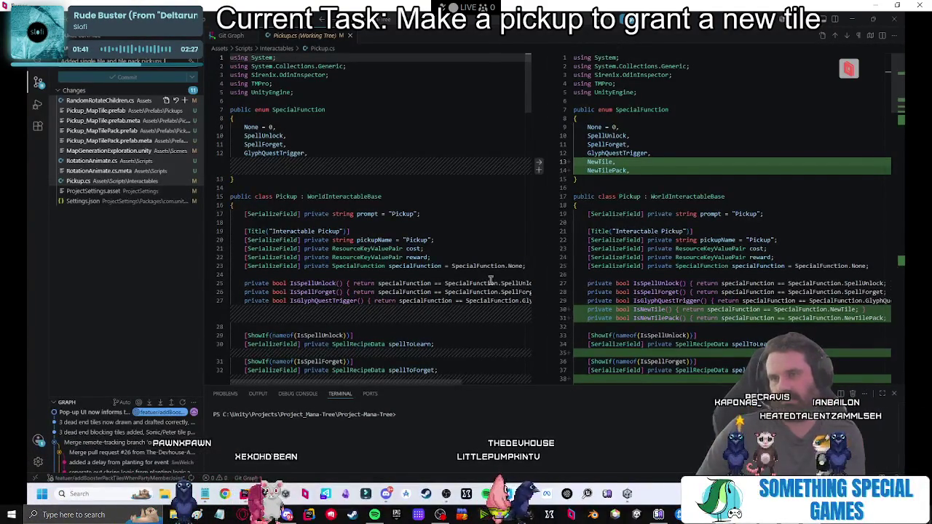
{"action": "type", "text": "added Rot"}
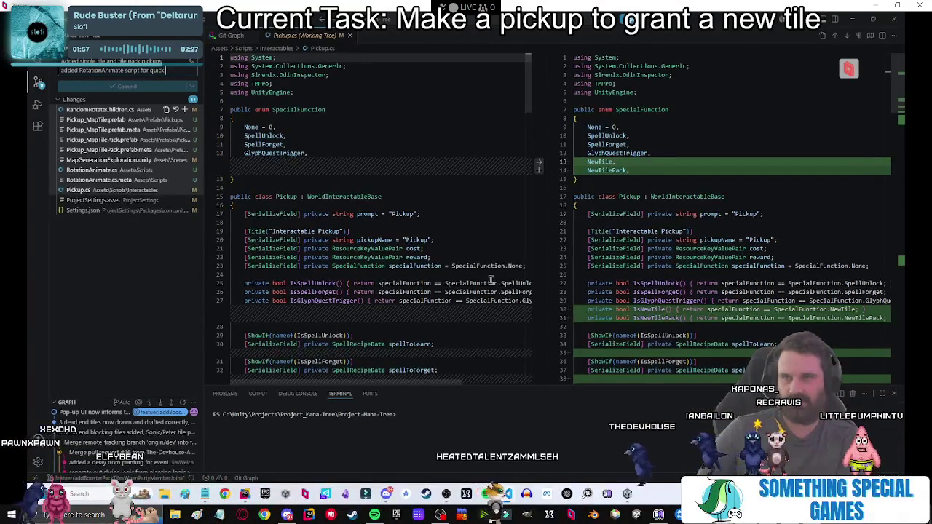
{"action": "type", "text": "ation"}
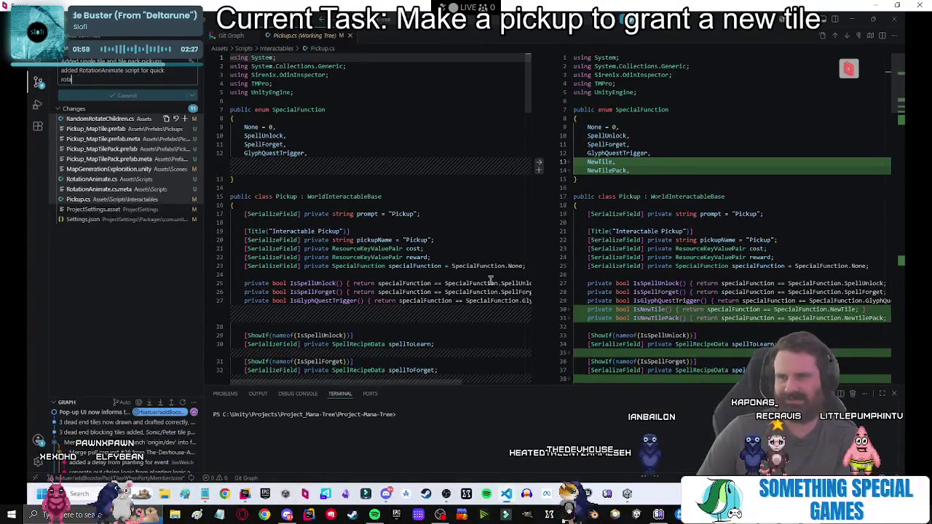
{"action": "key", "text": "BackSpace"}
{"action": "key", "text": "BackSpace"}
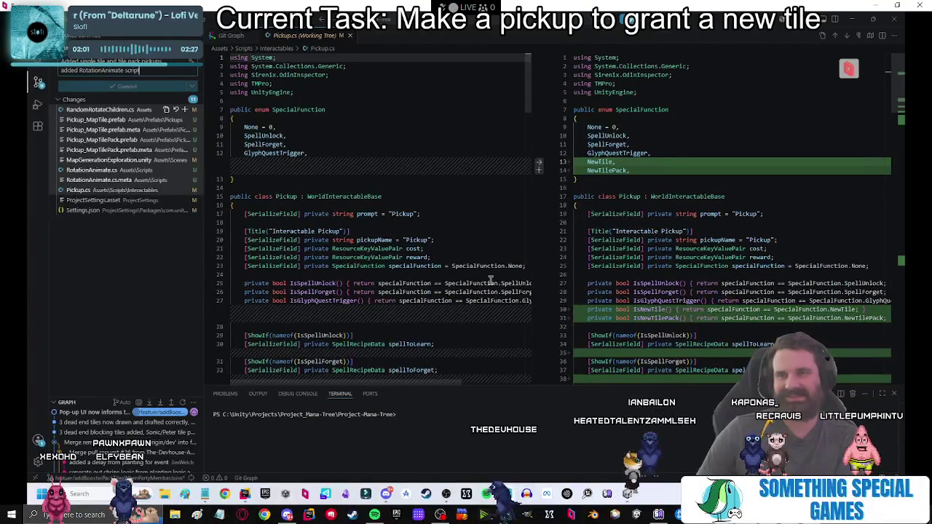
{"action": "type", "text": "simple"}
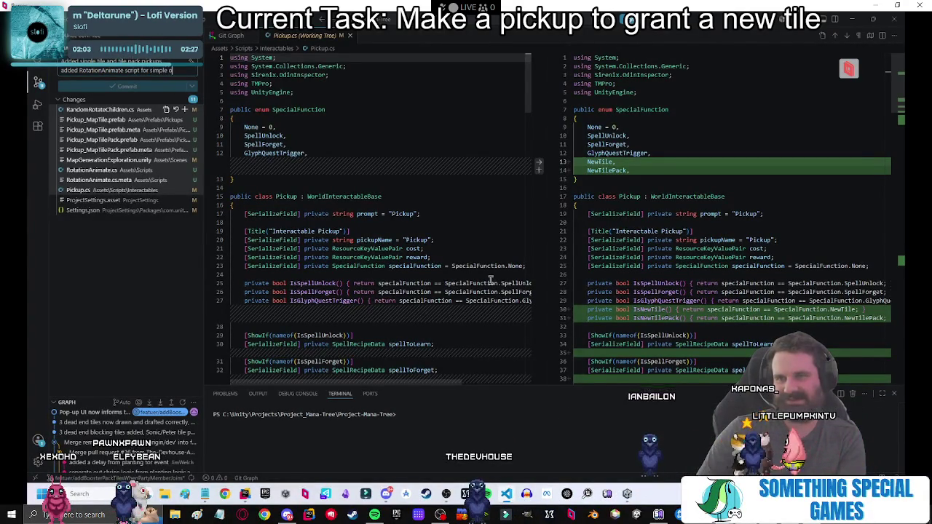
{"action": "type", "text": "bject animation"}
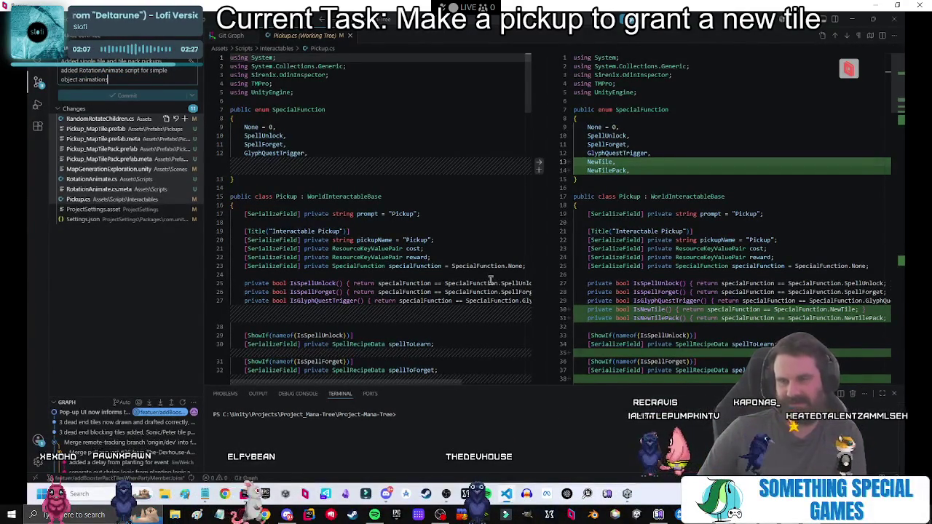
Stage all changes, commit, sync to the remote branch, and check the Git Graph.
{"action": "left_click", "coordinate": [184, 117]}
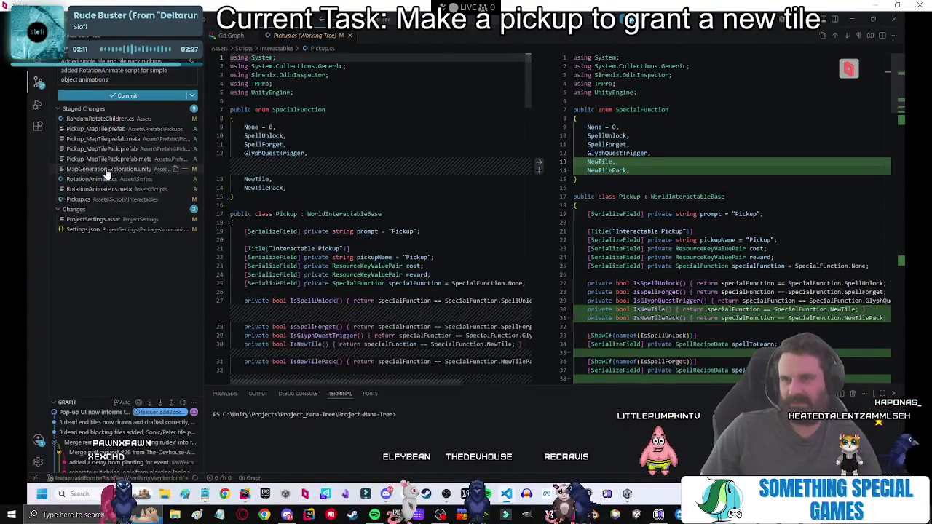
{"action": "left_click", "coordinate": [109, 168]}
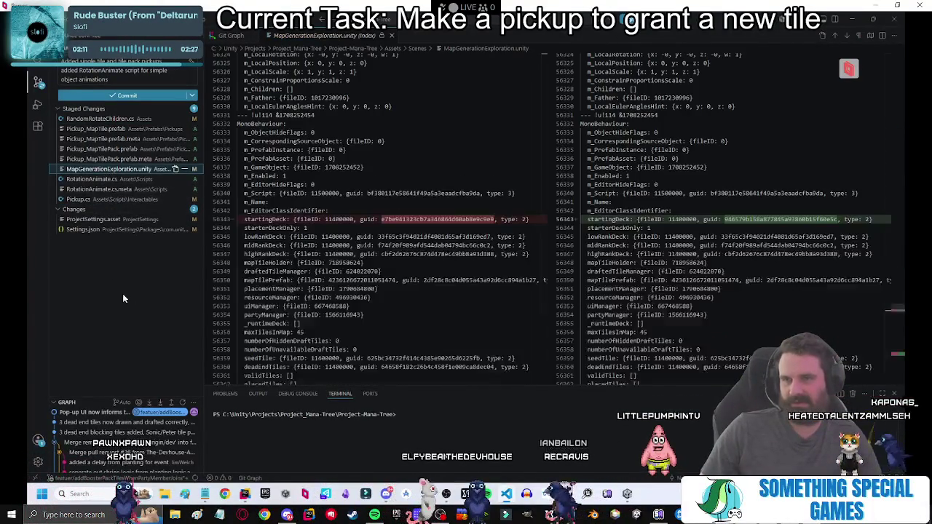
{"action": "left_click", "coordinate": [118, 97]}
{"action": "left_click", "coordinate": [148, 79]}
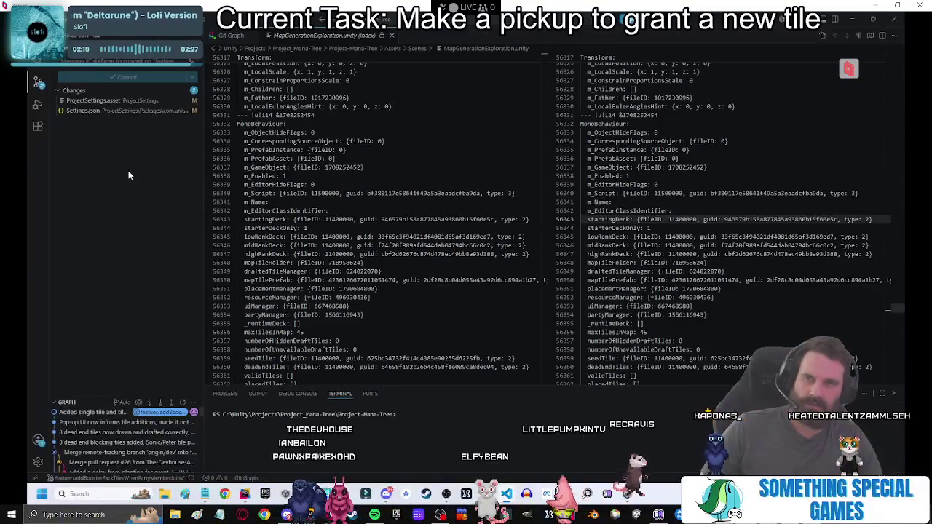
{"action": "left_click", "coordinate": [228, 36]}
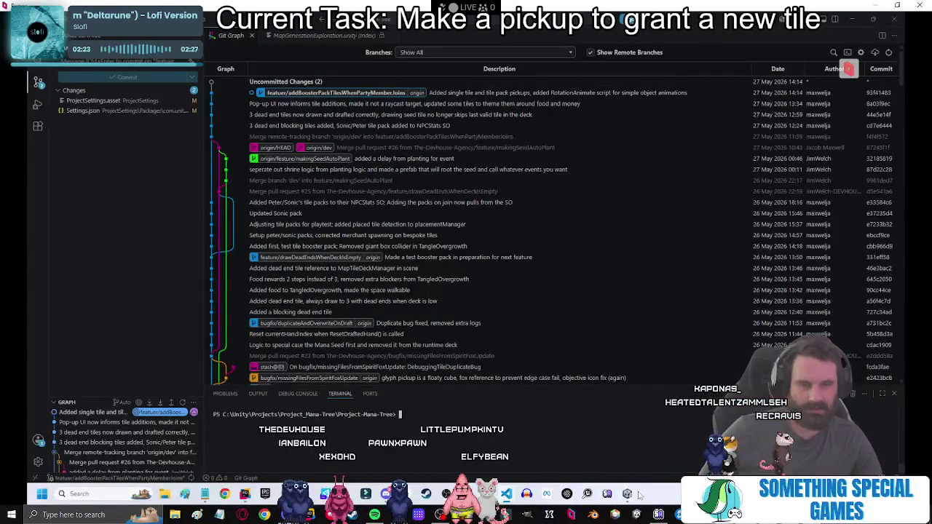
{"action": "left_click", "coordinate": [628, 495]}
{"action": "left_click", "coordinate": [450, 40]}
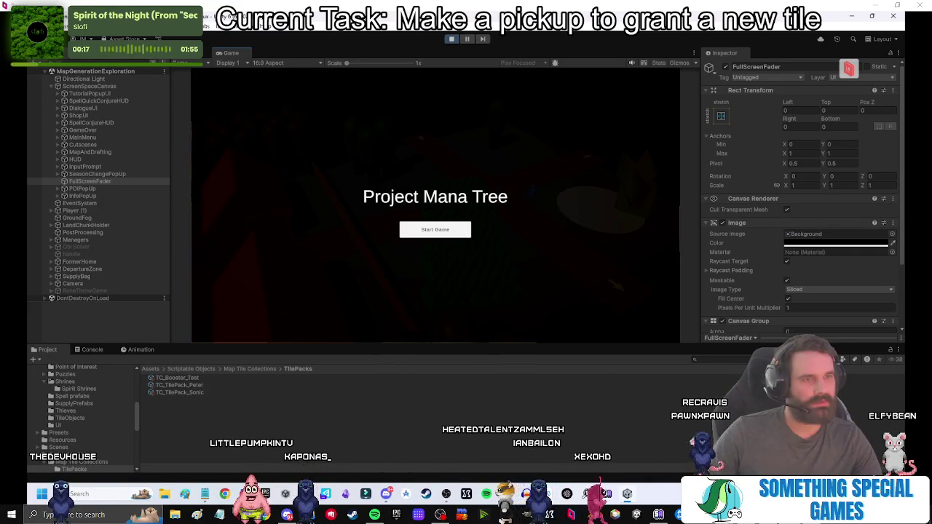
Confirm the tile draft and walk the character along the path to the seed patch.
{"action": "key", "text": "alt+Tab"}
{"action": "key", "text": "alt+Tab"}
{"action": "key", "text": "alt+Tab"}
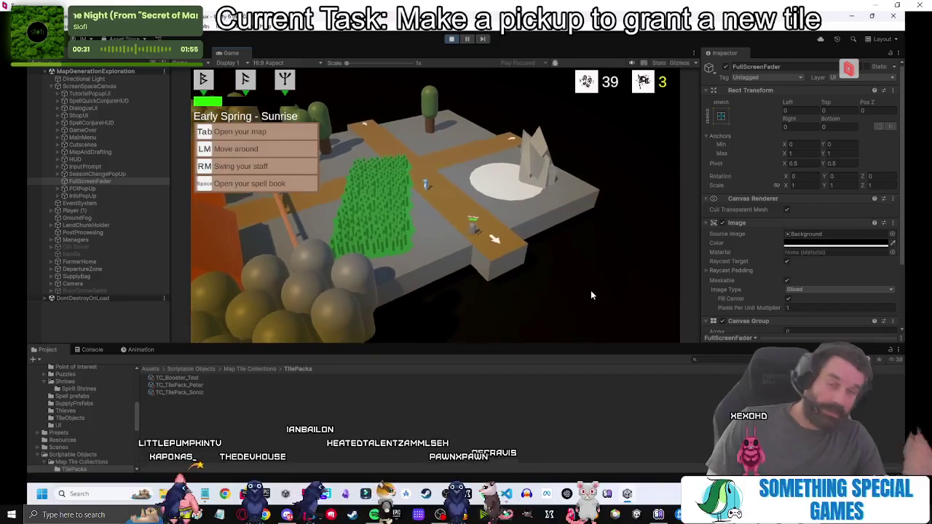
{"action": "left_click", "coordinate": [392, 310]}
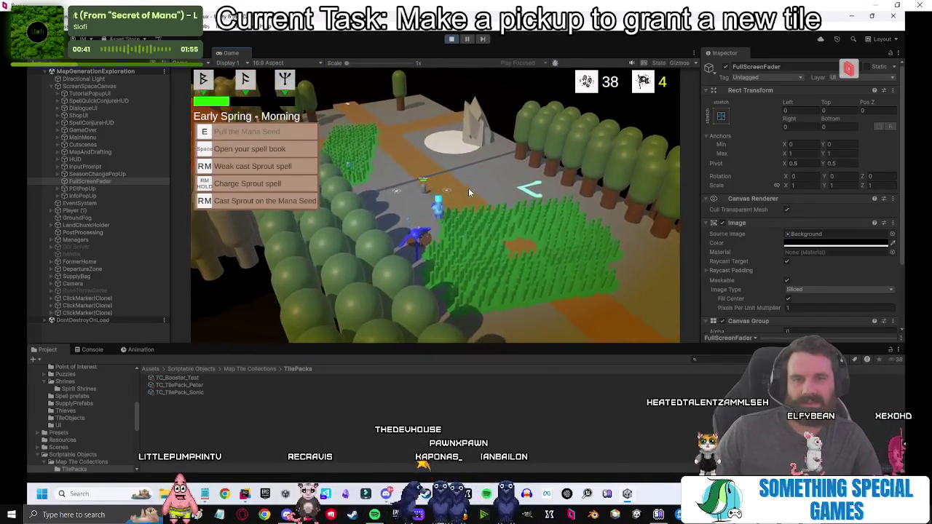
{"action": "left_click", "coordinate": [490, 194]}
{"action": "left_click", "coordinate": [413, 195]}
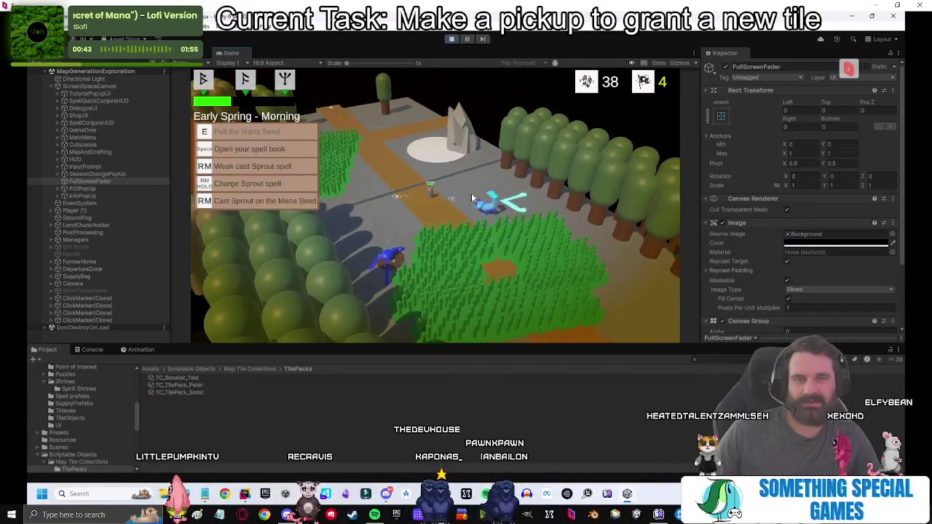
{"action": "left_click", "coordinate": [425, 201]}
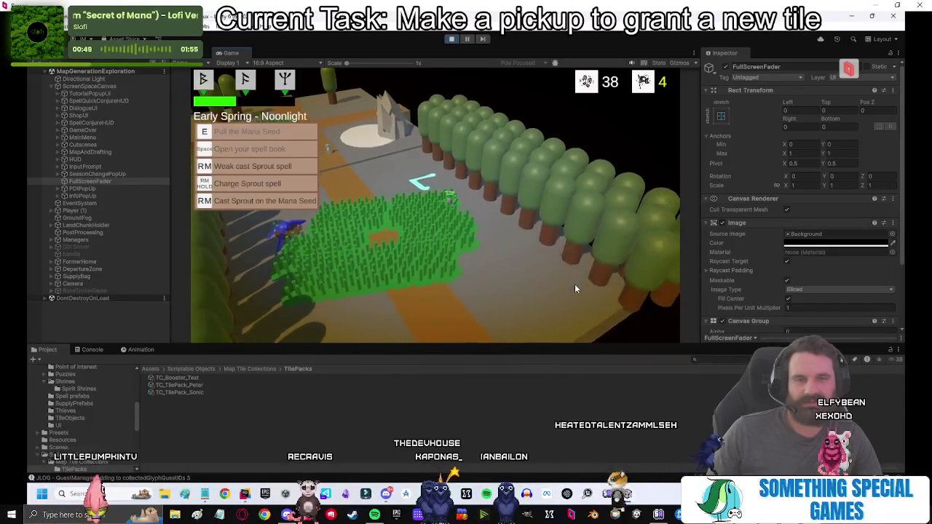
{"action": "left_click", "coordinate": [365, 236]}
{"action": "left_click", "coordinate": [386, 218]}
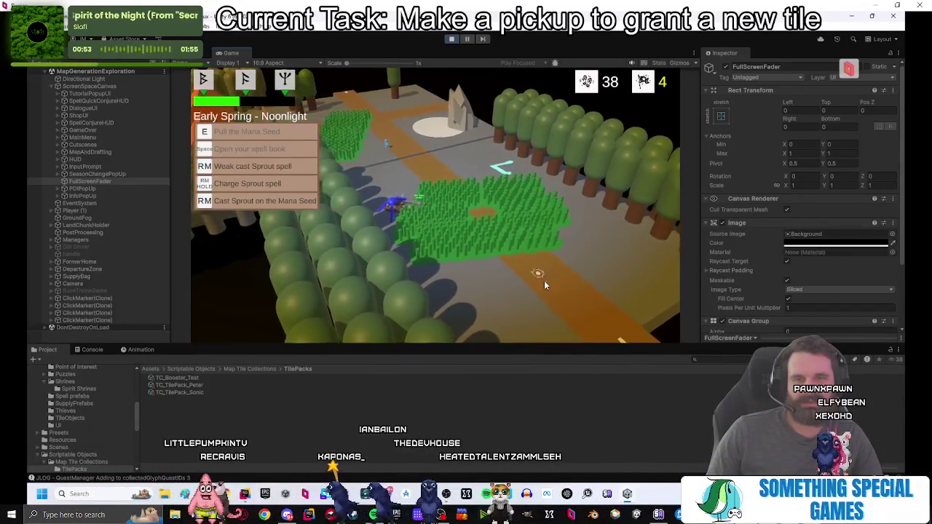
{"action": "left_click", "coordinate": [559, 271]}
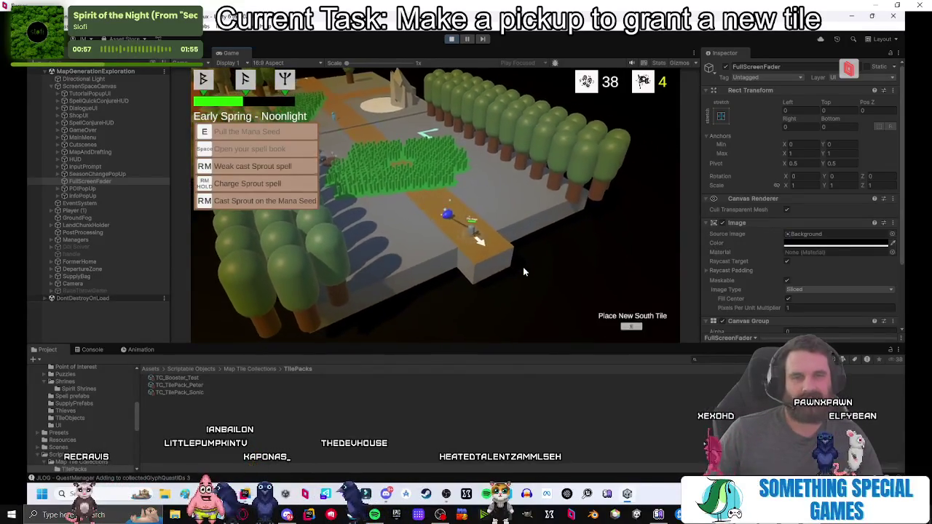
Place a tile from the granted pack, get past the spirit dialog, and stop the play-test.
{"action": "left_click", "coordinate": [396, 285]}
{"action": "left_click", "coordinate": [395, 285]}
{"action": "left_click", "coordinate": [371, 307]}
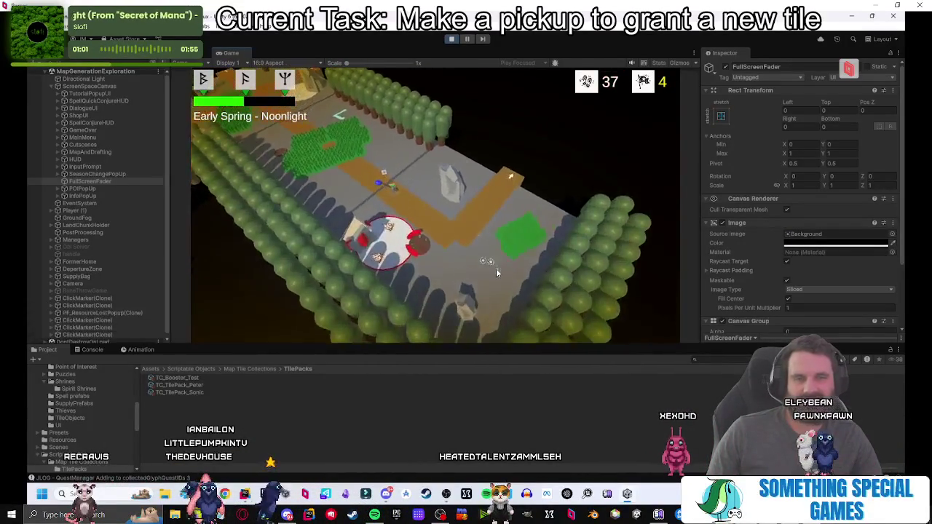
{"action": "left_click", "coordinate": [487, 271]}
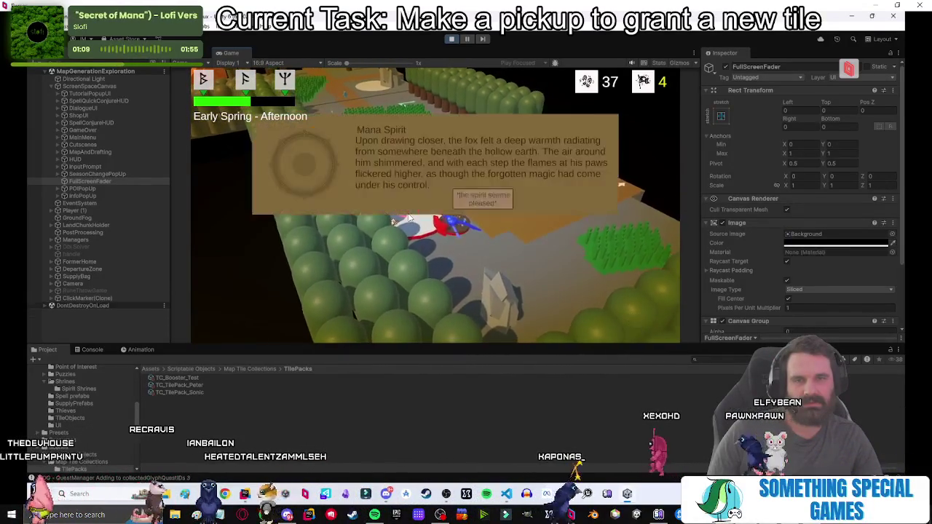
{"action": "left_click", "coordinate": [480, 201]}
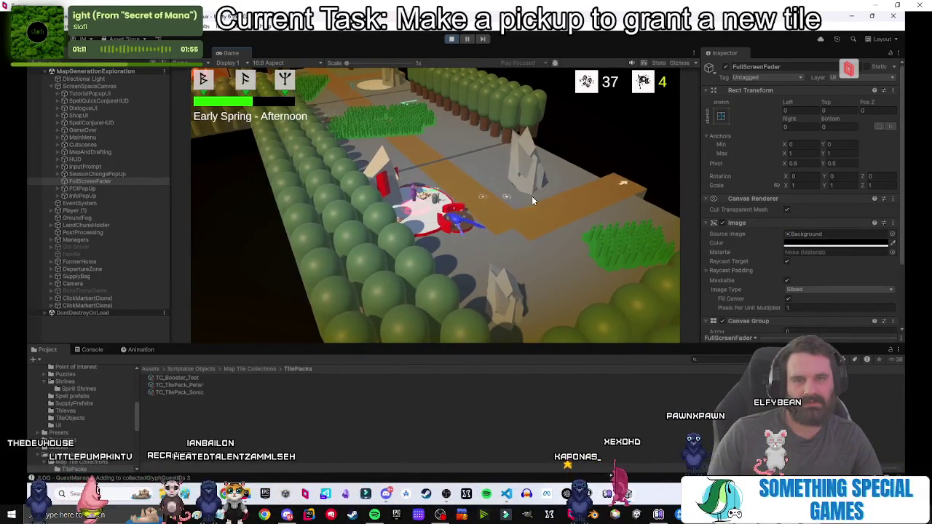
{"action": "left_click", "coordinate": [517, 205]}
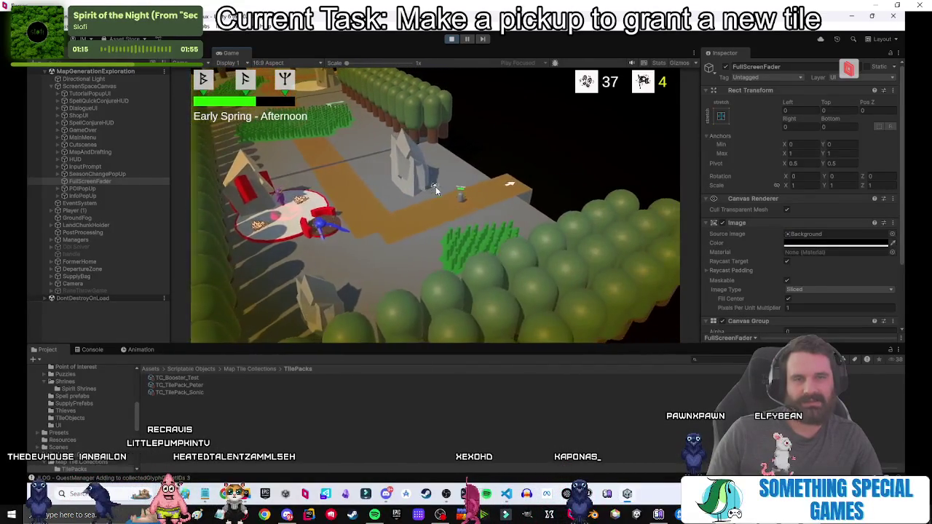
{"action": "left_click", "coordinate": [436, 187]}
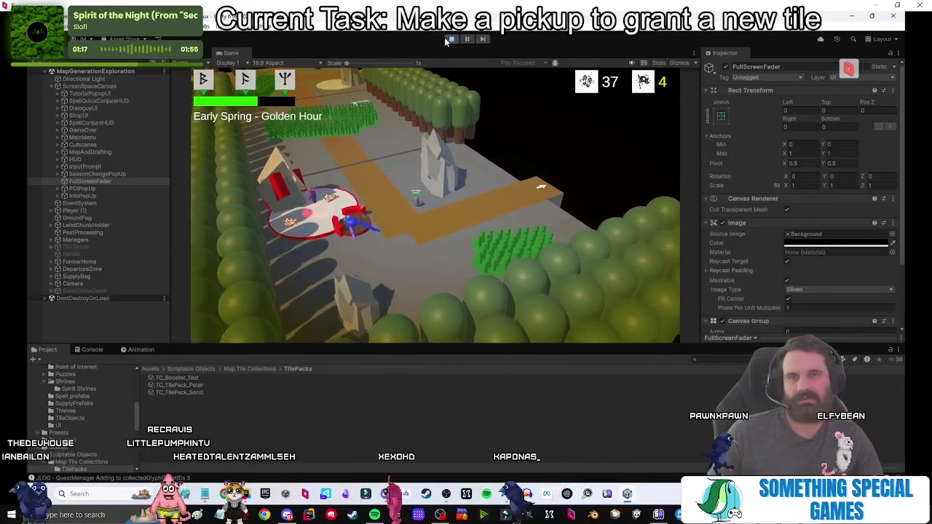
{"action": "left_click", "coordinate": [451, 38]}
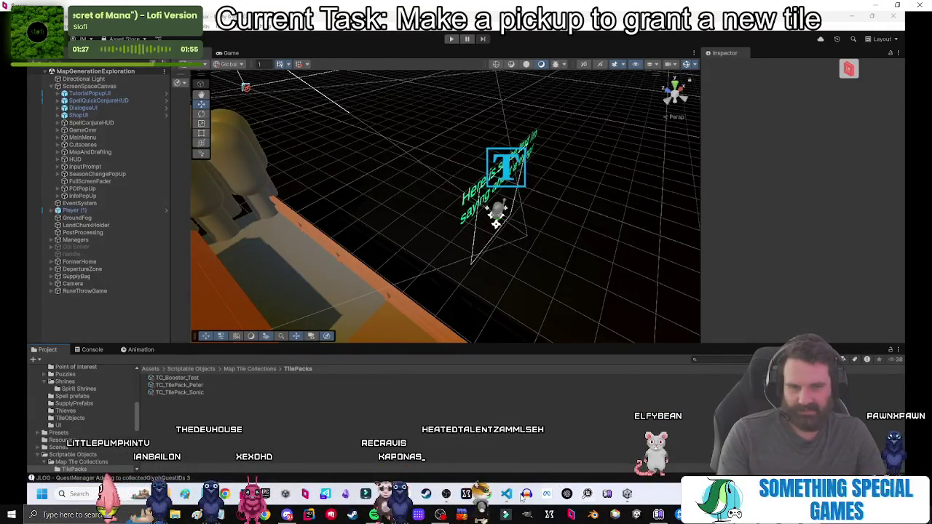
Discard the leftover ProjectSettings.asset and Settings.json changes in Source Control.
{"action": "left_click", "coordinate": [506, 514]}
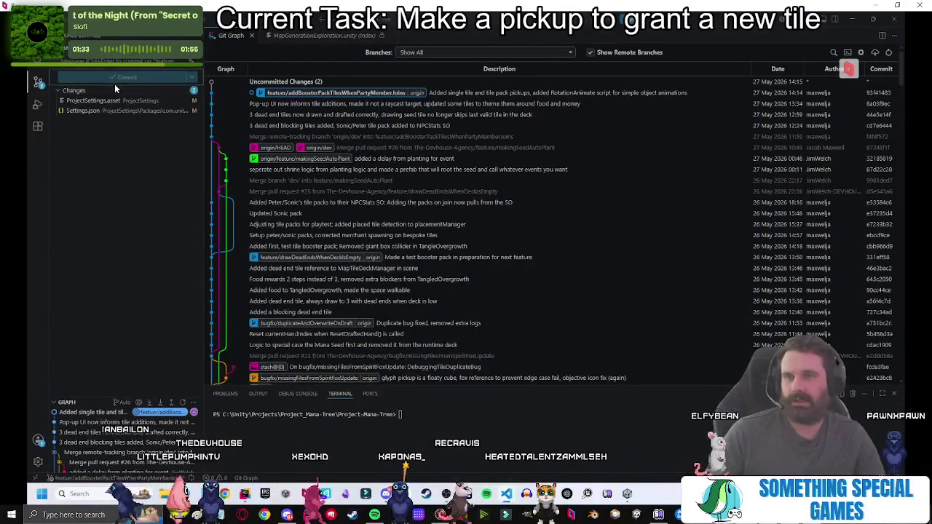
{"action": "left_click", "coordinate": [172, 89]}
{"action": "left_click", "coordinate": [484, 258]}
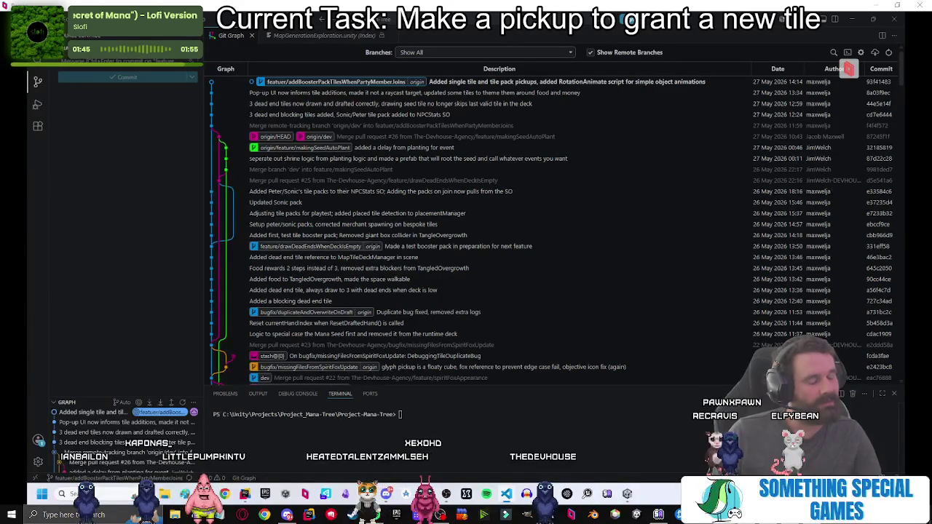
{"action": "key", "text": "alt+Tab"}
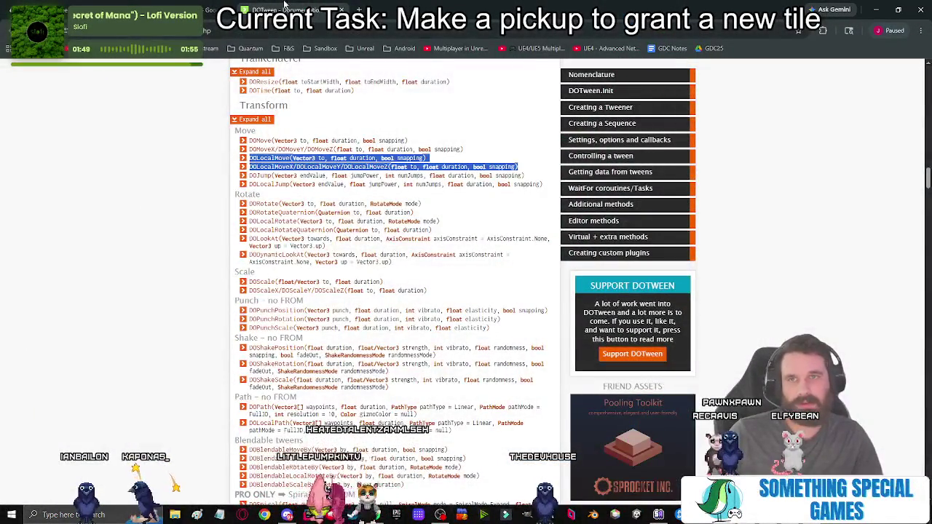
Log 1 hour of Actual Time on the pickup task and set its status to For Review.
{"action": "key", "text": "alt+Left"}
{"action": "key", "text": "ctrl+Tab"}
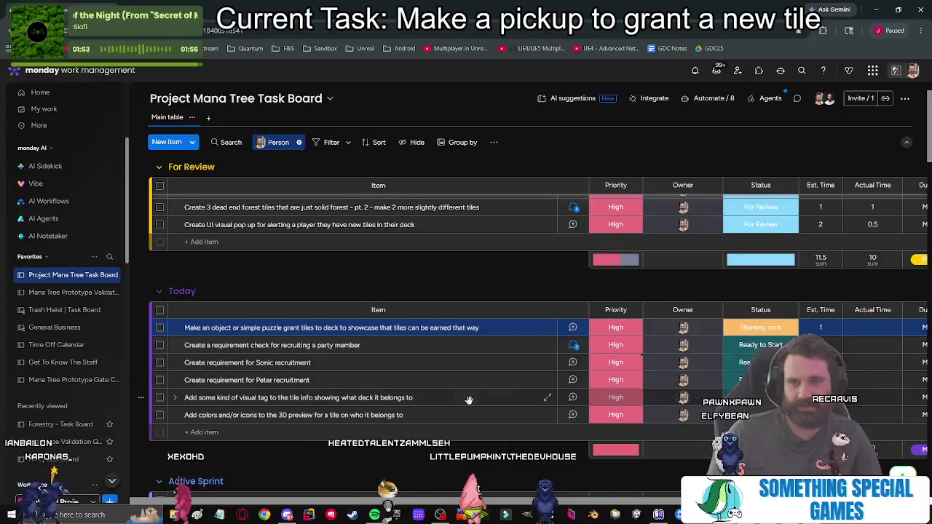
{"action": "left_click", "coordinate": [870, 327]}
{"action": "type", "text": "1"}
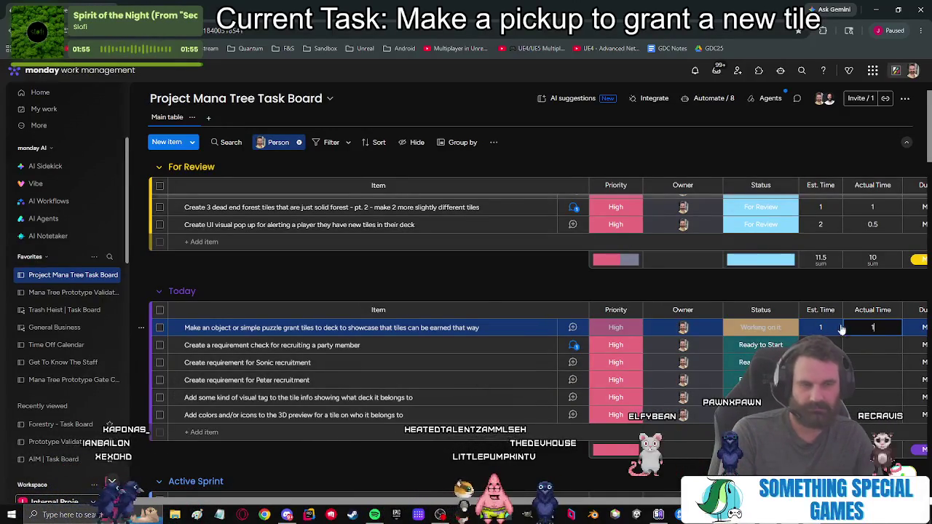
{"action": "scroll", "coordinate": [865, 269], "scroll_direction": "up", "scroll_amount": 2}
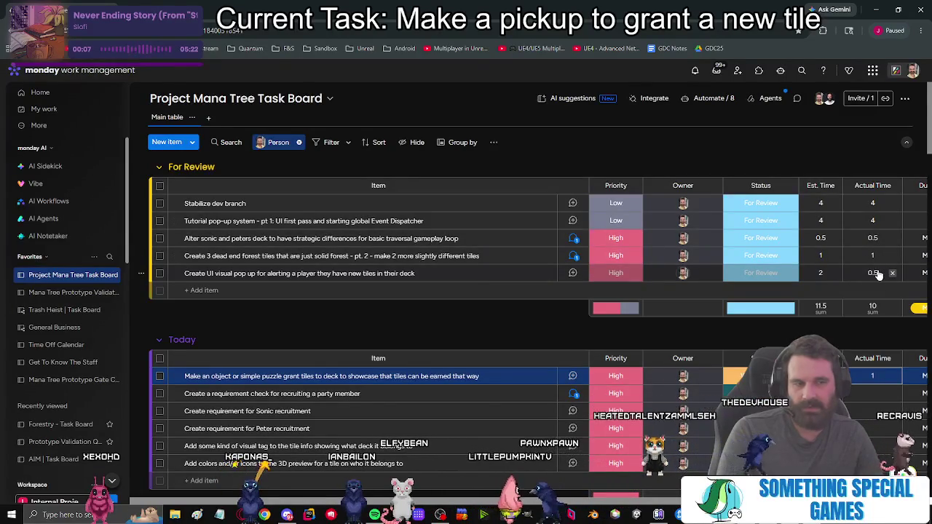
{"action": "left_click", "coordinate": [760, 273]}
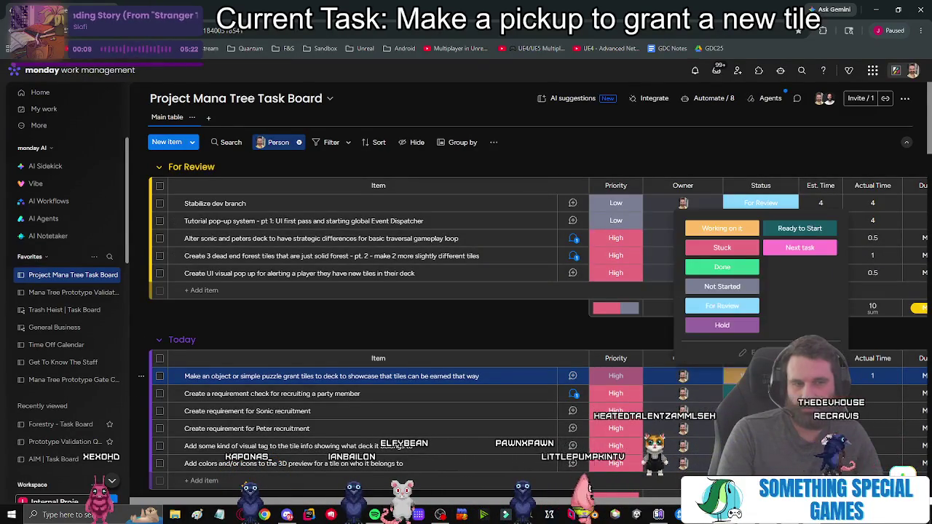
{"action": "left_click", "coordinate": [736, 309]}
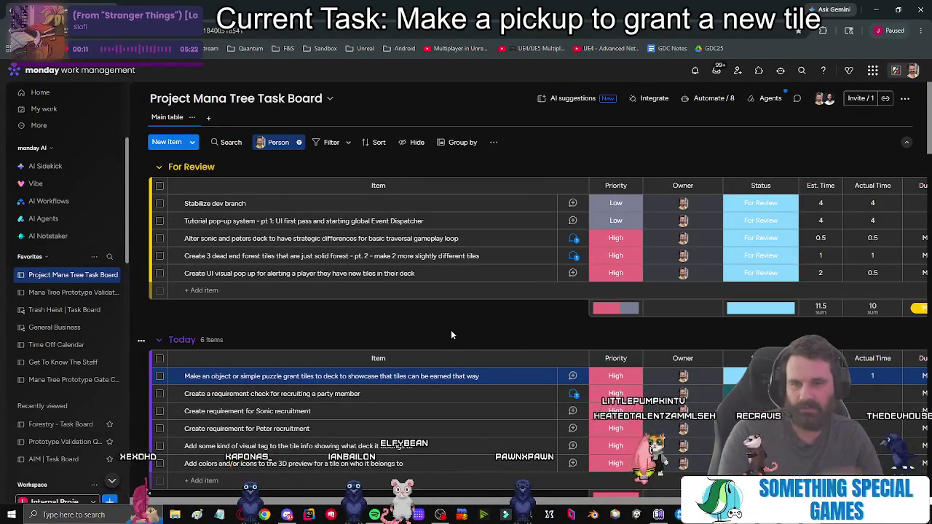
{"action": "scroll", "coordinate": [450, 330], "scroll_direction": "down", "scroll_amount": 1}
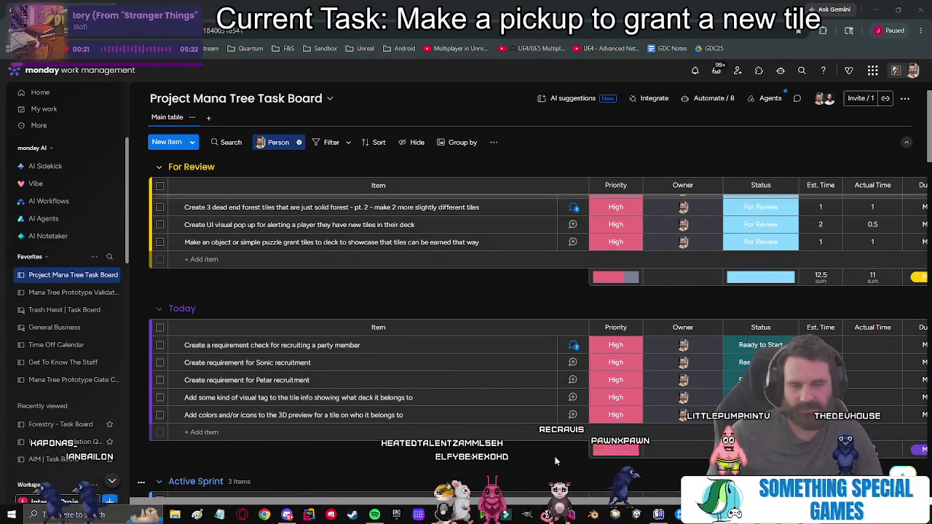
{"action": "key", "text": "alt+Tab"}
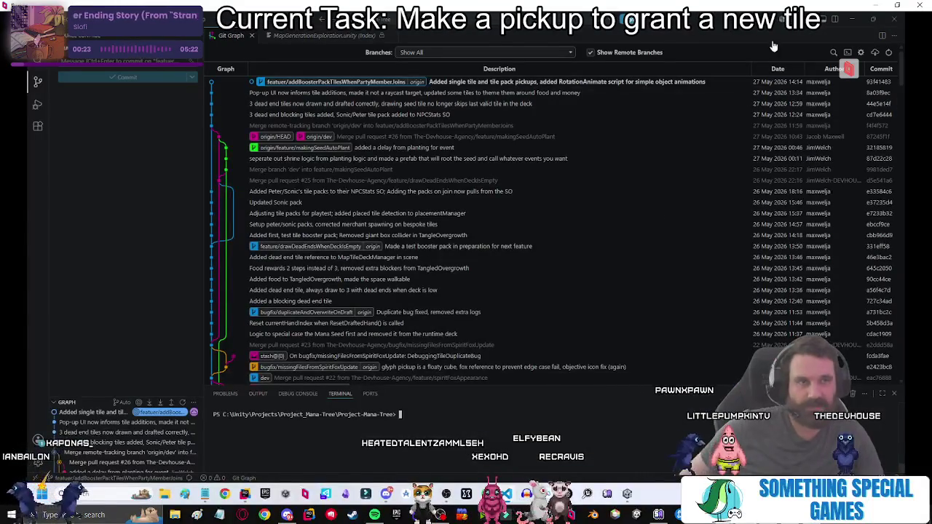
Launch Filmora, dismiss the badge promotion, and start a new video project.
{"action": "left_click", "coordinate": [853, 20]}
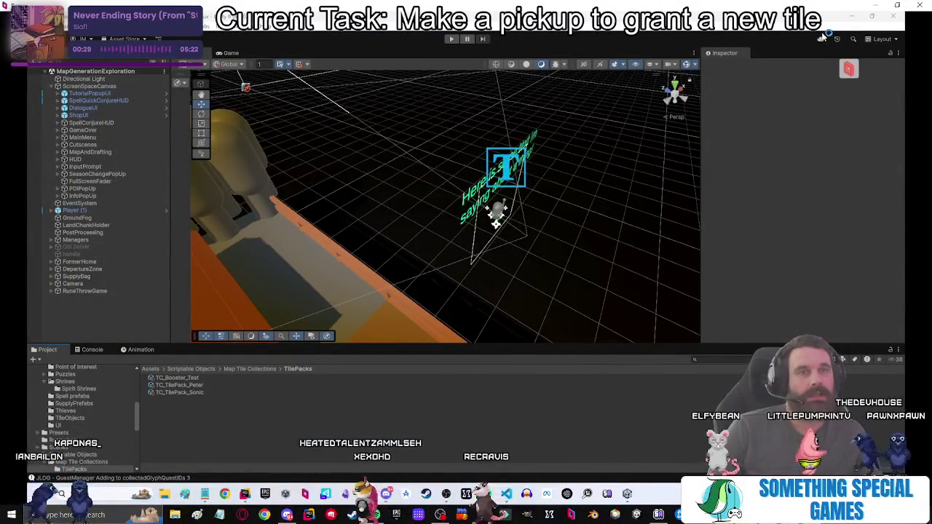
{"action": "left_click", "coordinate": [855, 16]}
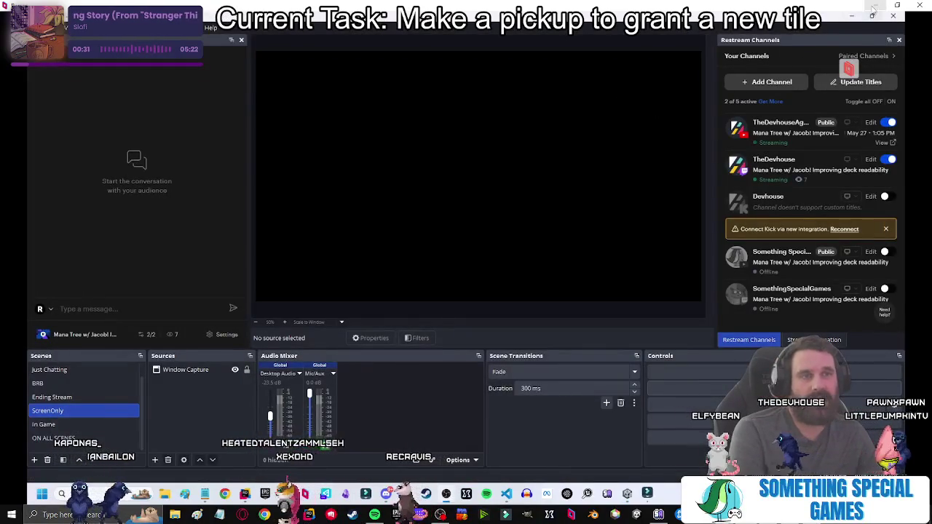
{"action": "left_click", "coordinate": [895, 17]}
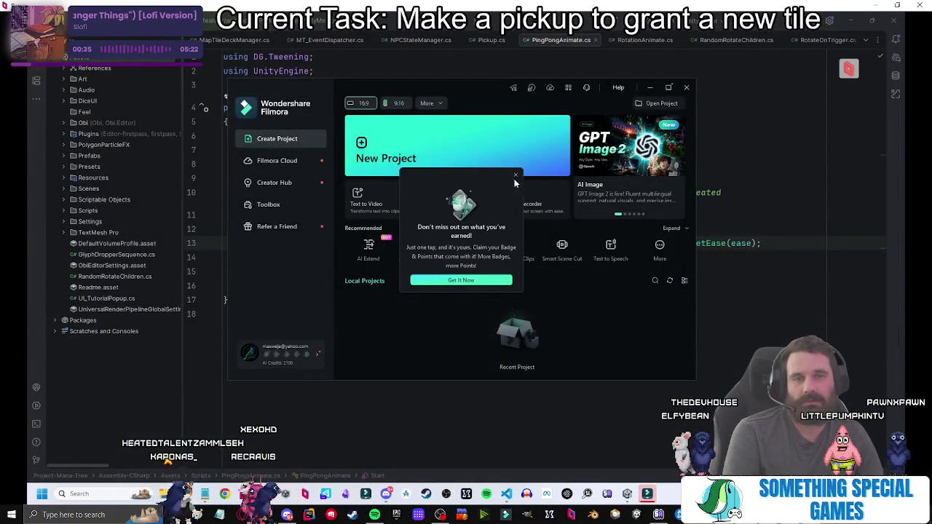
{"action": "left_click", "coordinate": [516, 175]}
{"action": "left_click", "coordinate": [451, 154]}
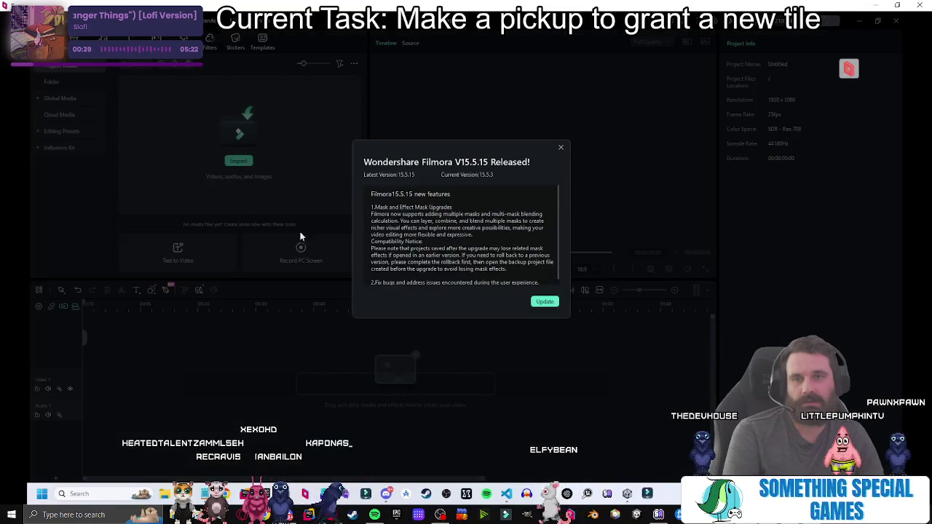
{"action": "left_click", "coordinate": [550, 302]}
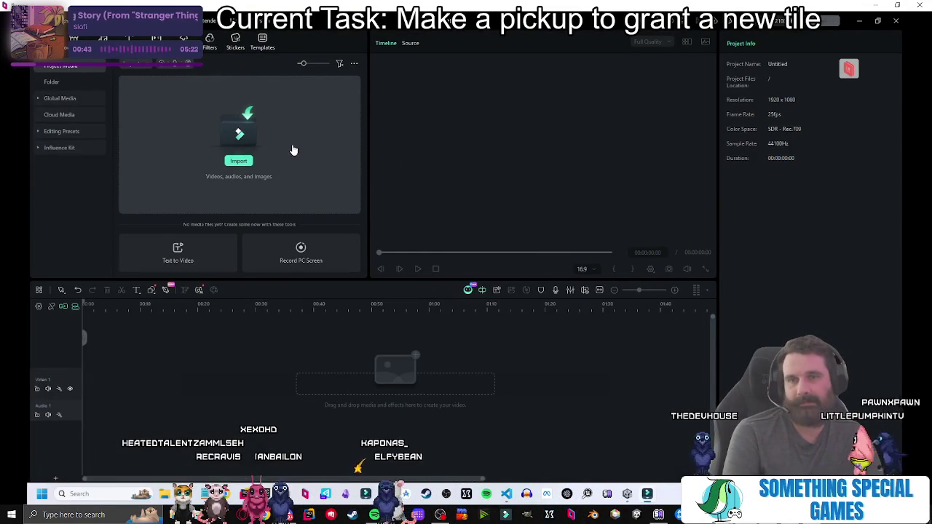
{"action": "left_click", "coordinate": [267, 159]}
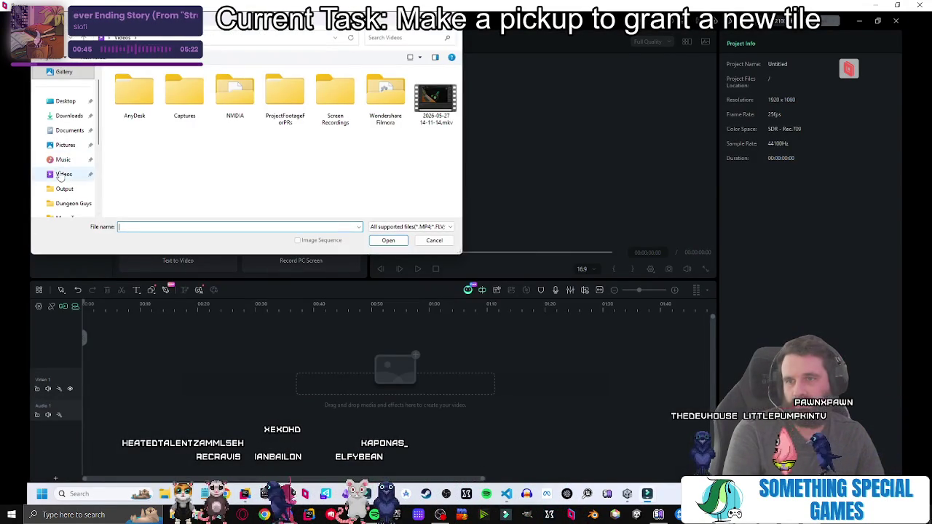
{"action": "left_click", "coordinate": [438, 98]}
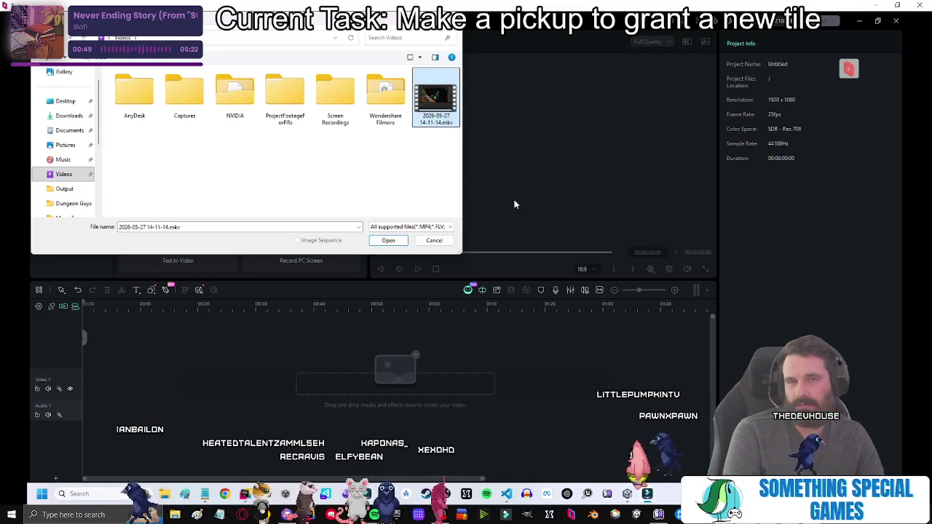
{"action": "key", "text": "Return"}
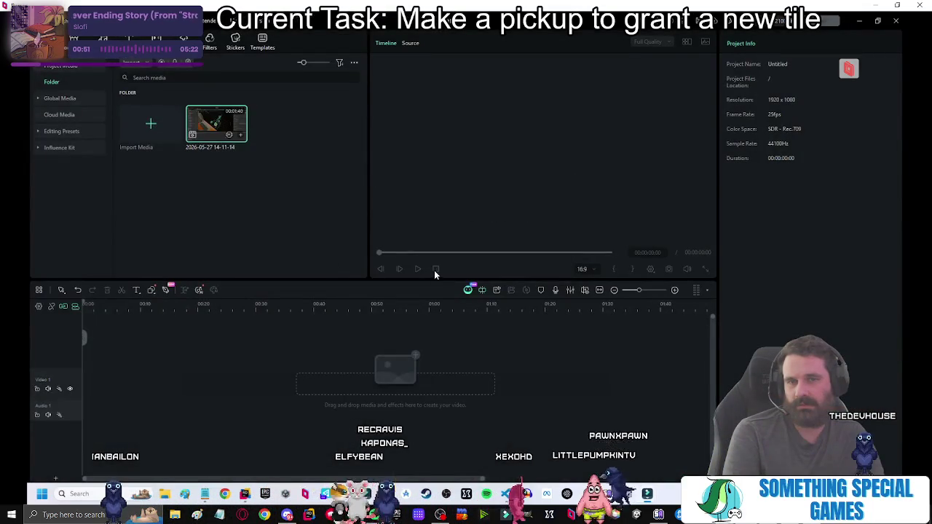
{"action": "mouse_move", "coordinate": [229, 135]}
{"action": "left_mouse_down"}
{"action": "mouse_move", "coordinate": [267, 368]}
{"action": "mouse_move", "coordinate": [363, 347]}
{"action": "left_mouse_up"}
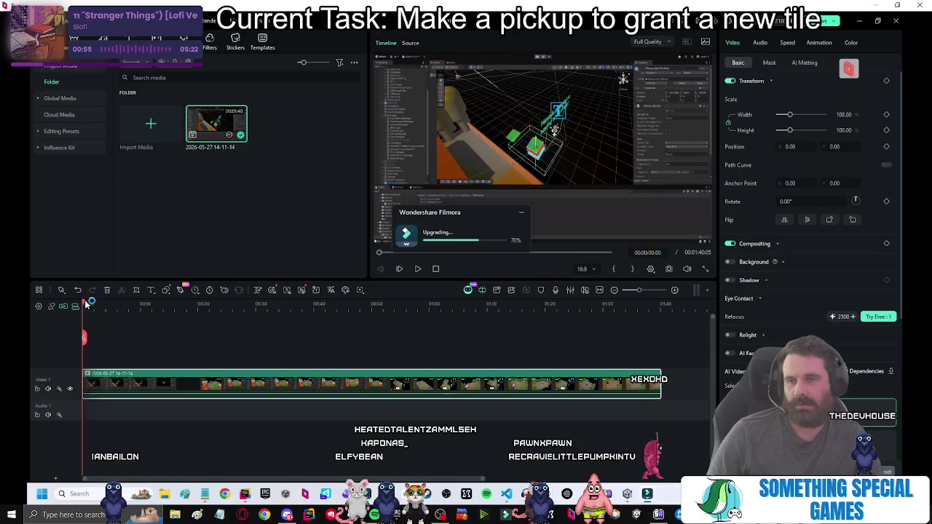
Trim the unwanted opening and ending off the gameplay clip on the timeline.
{"action": "mouse_move", "coordinate": [99, 305]}
{"action": "left_mouse_down"}
{"action": "mouse_move", "coordinate": [308, 313]}
{"action": "mouse_move", "coordinate": [202, 317]}
{"action": "mouse_move", "coordinate": [212, 318]}
{"action": "left_mouse_up"}
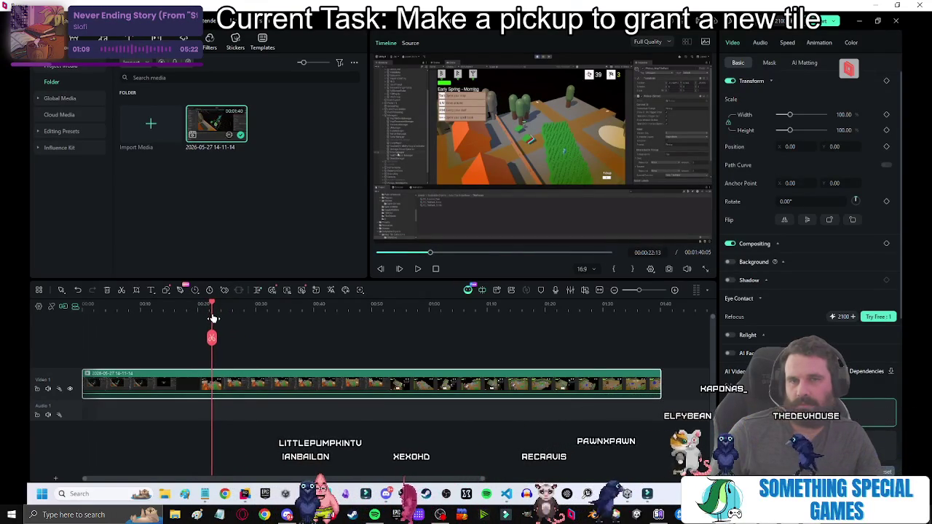
{"action": "left_click", "coordinate": [157, 379]}
{"action": "key", "text": "Delete"}
{"action": "mouse_move", "coordinate": [214, 307]}
{"action": "left_mouse_down"}
{"action": "mouse_move", "coordinate": [507, 307]}
{"action": "mouse_move", "coordinate": [500, 307]}
{"action": "mouse_move", "coordinate": [502, 332]}
{"action": "mouse_move", "coordinate": [495, 309]}
{"action": "mouse_move", "coordinate": [204, 318]}
{"action": "mouse_move", "coordinate": [233, 318]}
{"action": "left_mouse_up"}
{"action": "left_click", "coordinate": [501, 335]}
{"action": "key", "text": "Delete"}
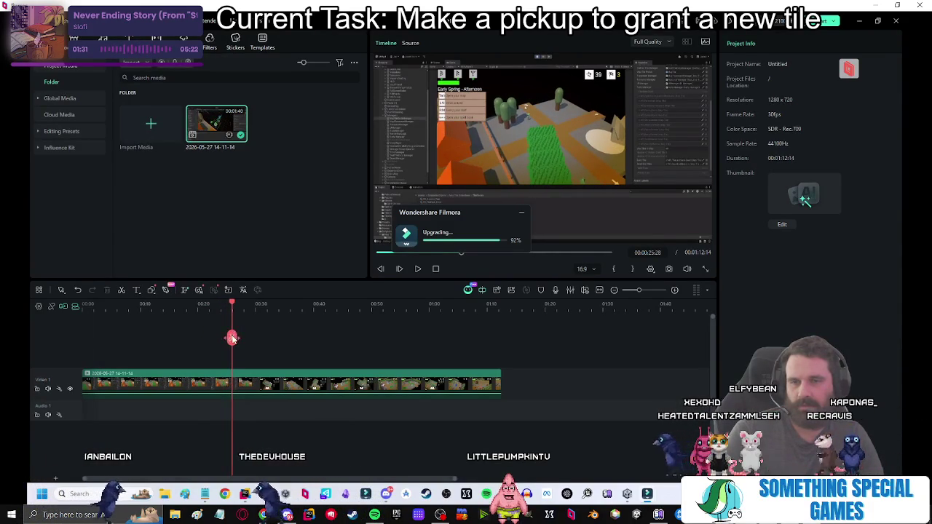
Split off the slow middle section and set its speed to Fast.
{"action": "key", "text": "ctrl+b"}
{"action": "left_click", "coordinate": [324, 306]}
{"action": "left_click_drag", "start_coordinate": [338, 305], "coordinate": [452, 300]}
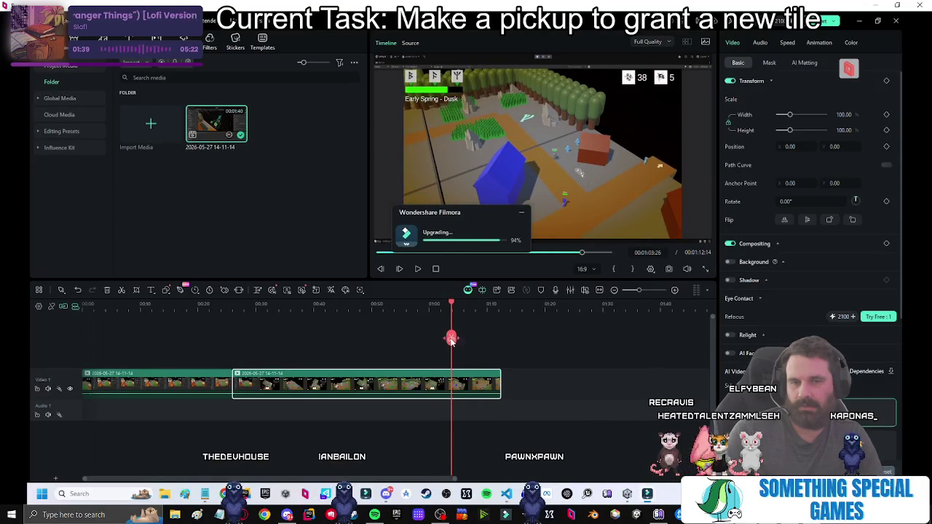
{"action": "right_click", "coordinate": [343, 378]}
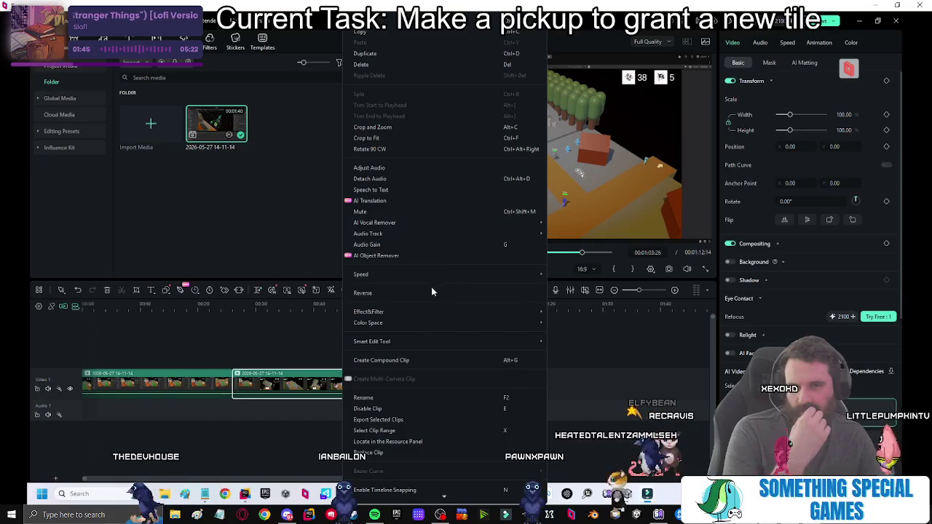
{"action": "left_click", "coordinate": [204, 291]}
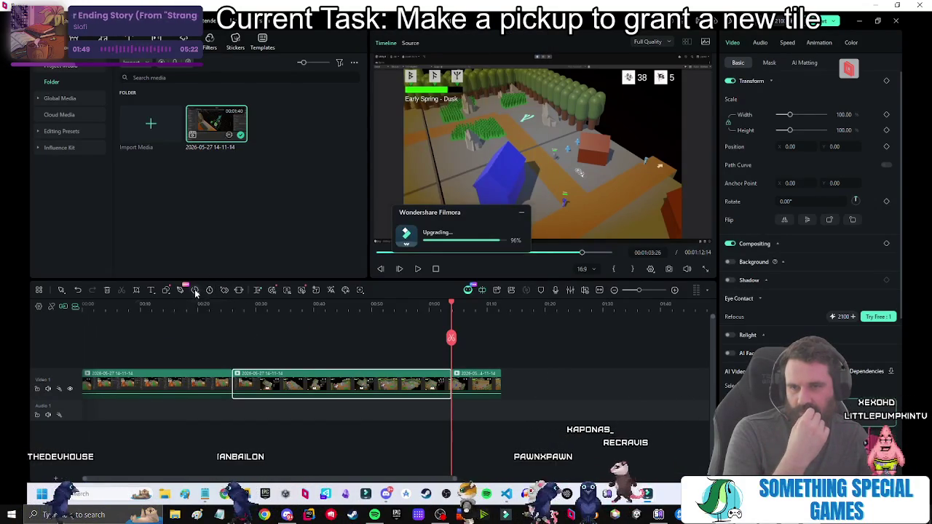
{"action": "left_click", "coordinate": [195, 290]}
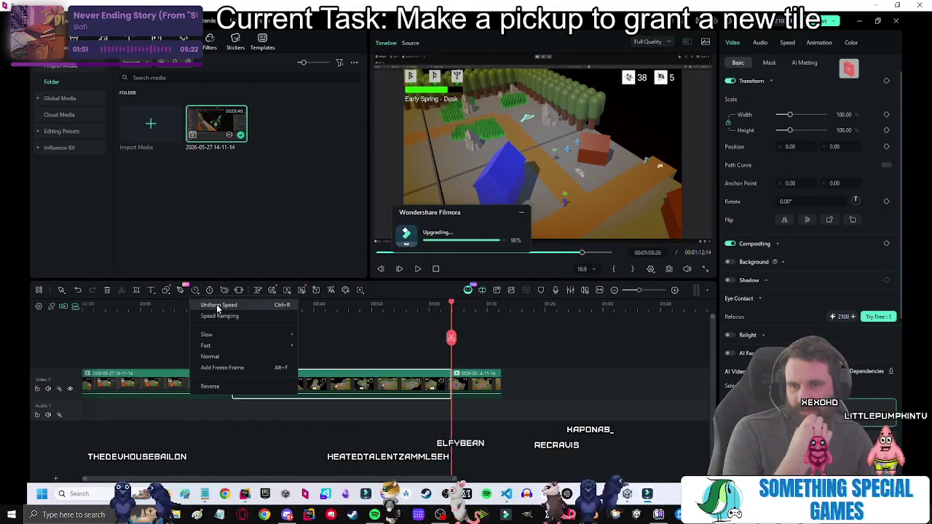
{"action": "mouse_move", "coordinate": [224, 342]}
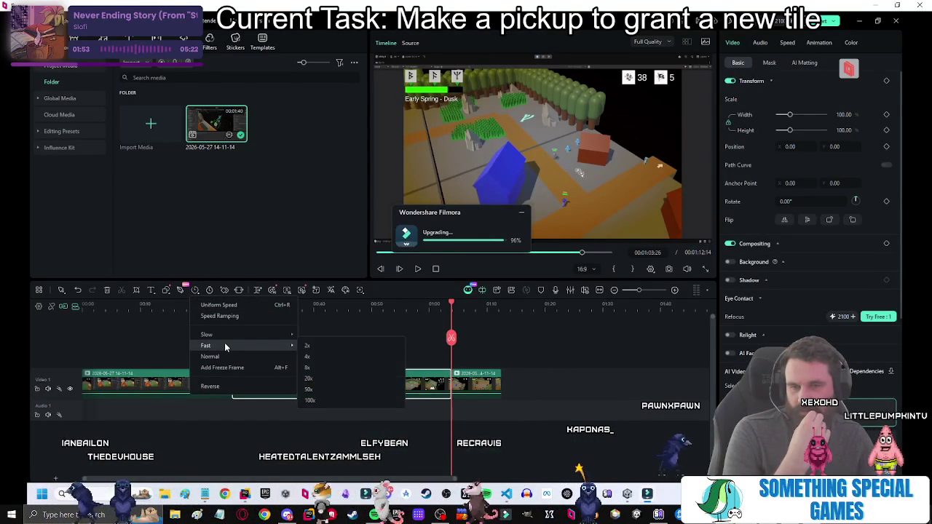
{"action": "left_click", "coordinate": [322, 370]}
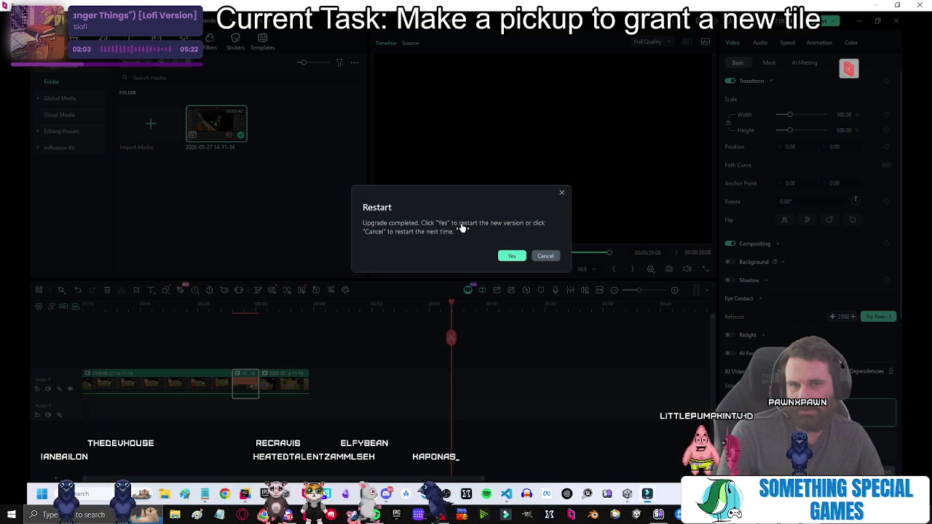
Dismiss the restart prompt and play the trimmed edit back from the start.
{"action": "left_click", "coordinate": [546, 257]}
{"action": "left_click_drag", "start_coordinate": [311, 313], "coordinate": [89, 323]}
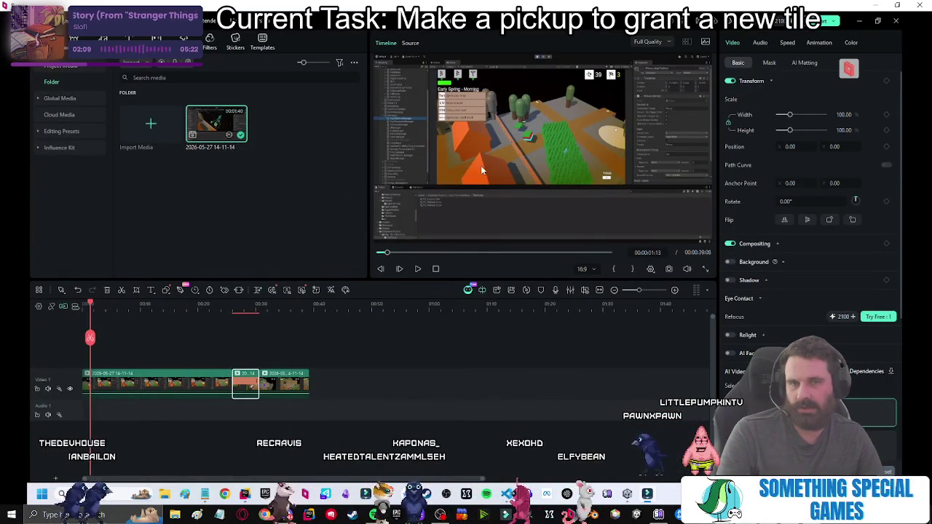
{"action": "key", "text": "space"}
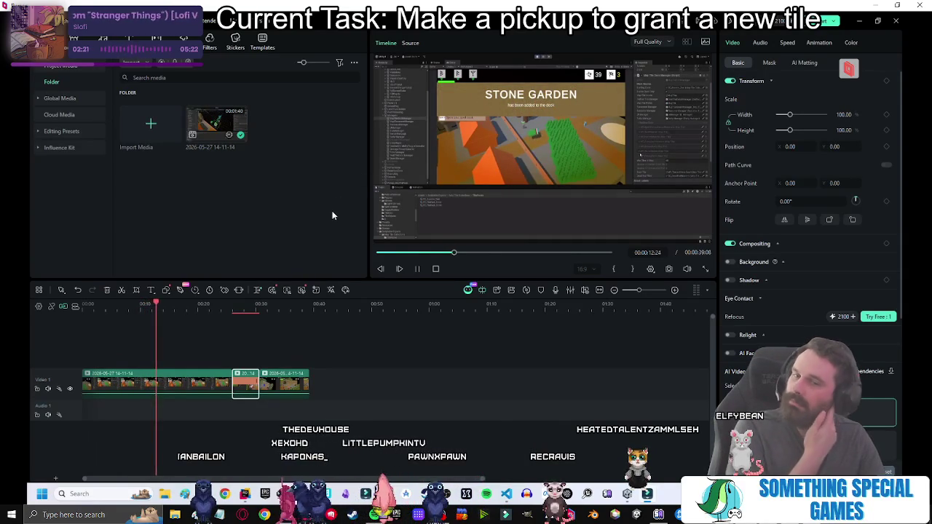
Open the export settings and set the quality to High (7000 kbps).
{"action": "left_click", "coordinate": [786, 42]}
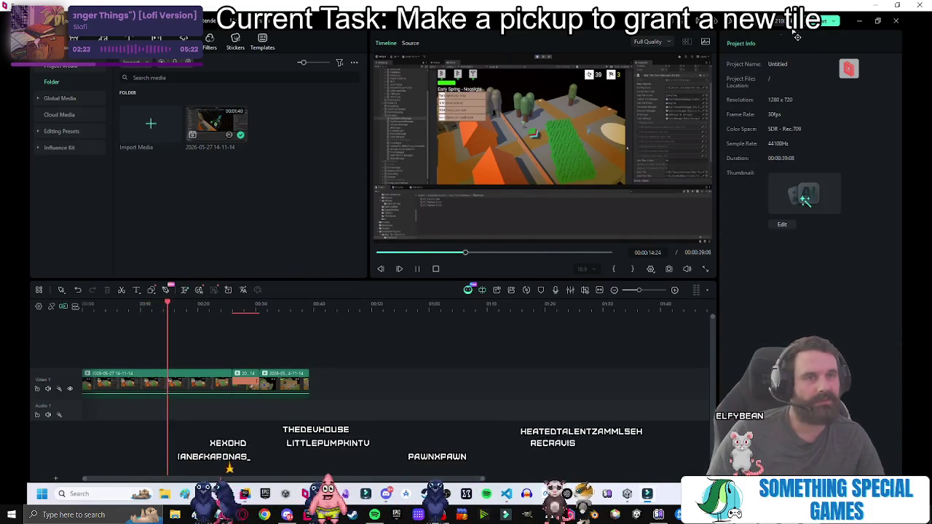
{"action": "key", "text": "ctrl+e"}
{"action": "left_click", "coordinate": [557, 285]}
{"action": "left_click", "coordinate": [537, 326]}
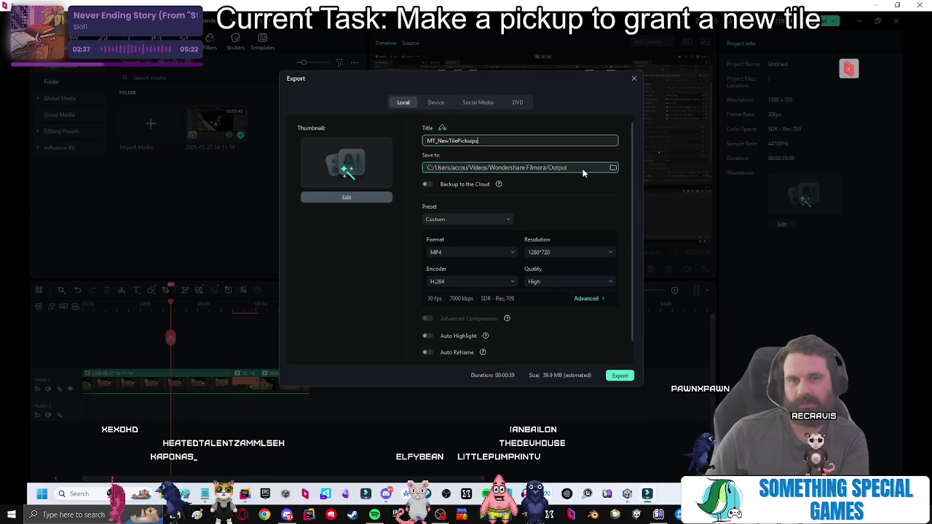
Complete the title as MT_NewTilePickupsAndPopUps and export the MP4.
{"action": "type", "text": "ps"}
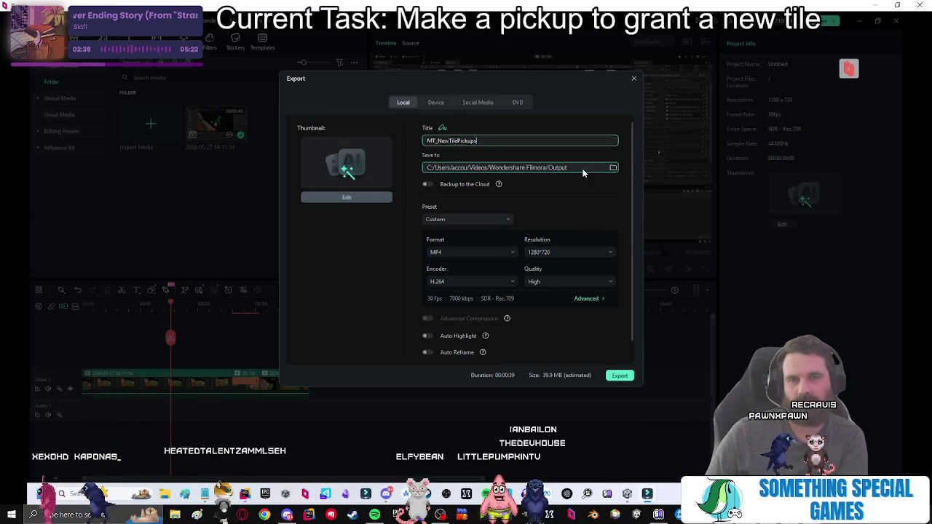
{"action": "type", "text": "AndPopu"}
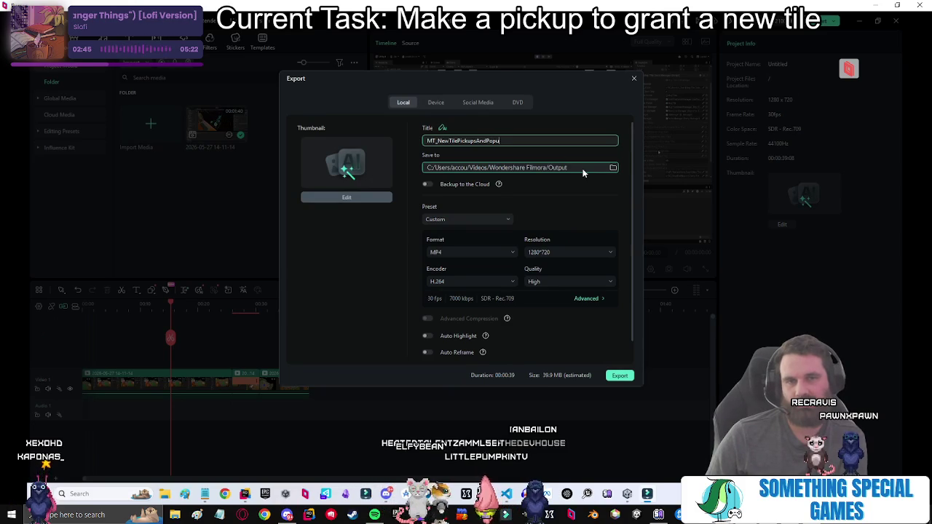
{"action": "key", "text": "BackSpace"}
{"action": "type", "text": "Ups"}
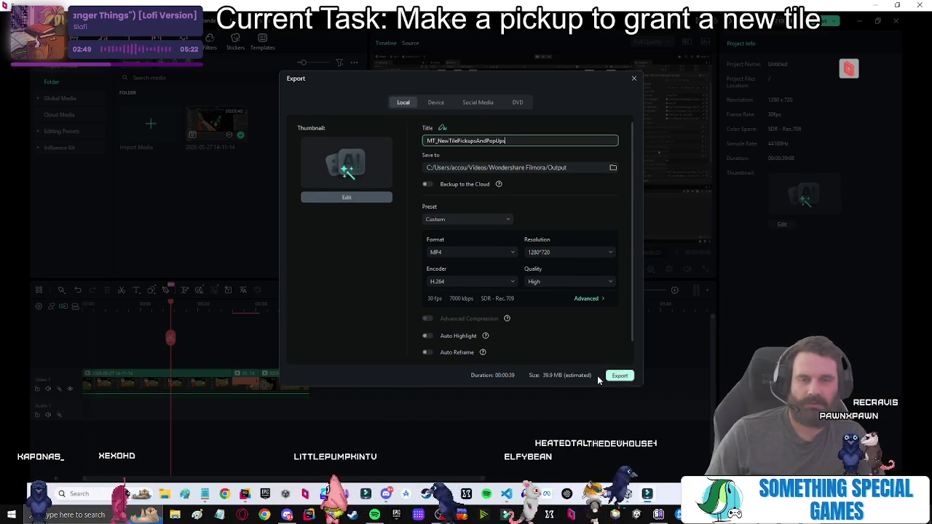
{"action": "left_click", "coordinate": [620, 375]}
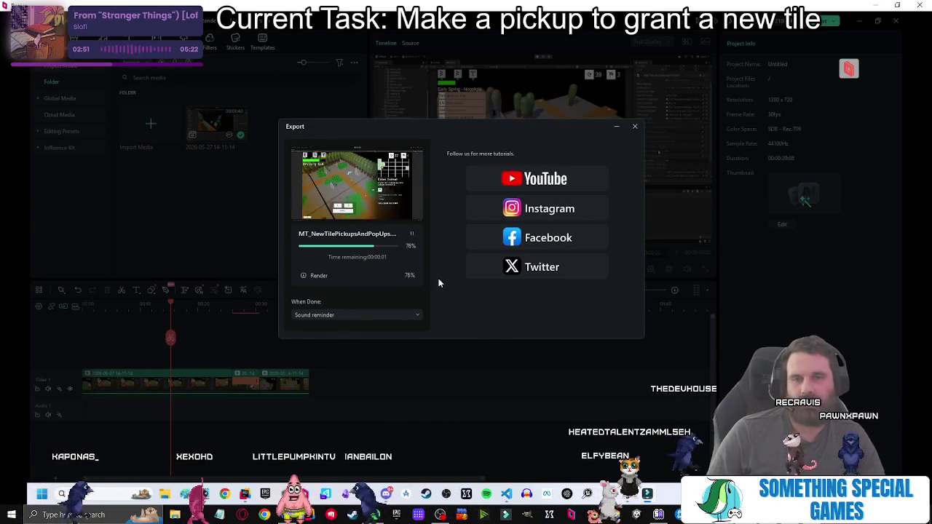
Check the exported file in the Output folder, close the export window, and open Chrome with a profile.
{"action": "left_click", "coordinate": [411, 268]}
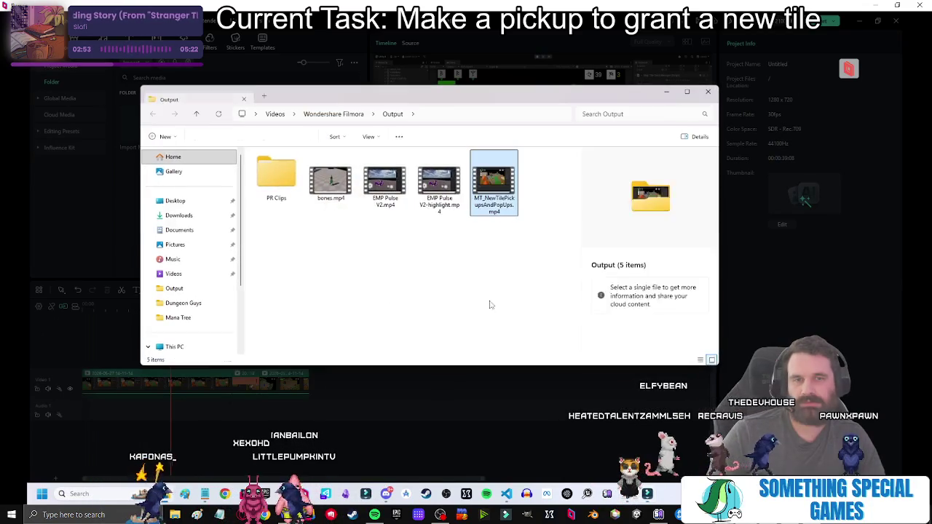
{"action": "mouse_move", "coordinate": [474, 95]}
{"action": "left_mouse_down"}
{"action": "mouse_move", "coordinate": [905, 160]}
{"action": "mouse_move", "coordinate": [26, 100]}
{"action": "mouse_move", "coordinate": [593, 124]}
{"action": "mouse_move", "coordinate": [503, 108]}
{"action": "left_mouse_up"}
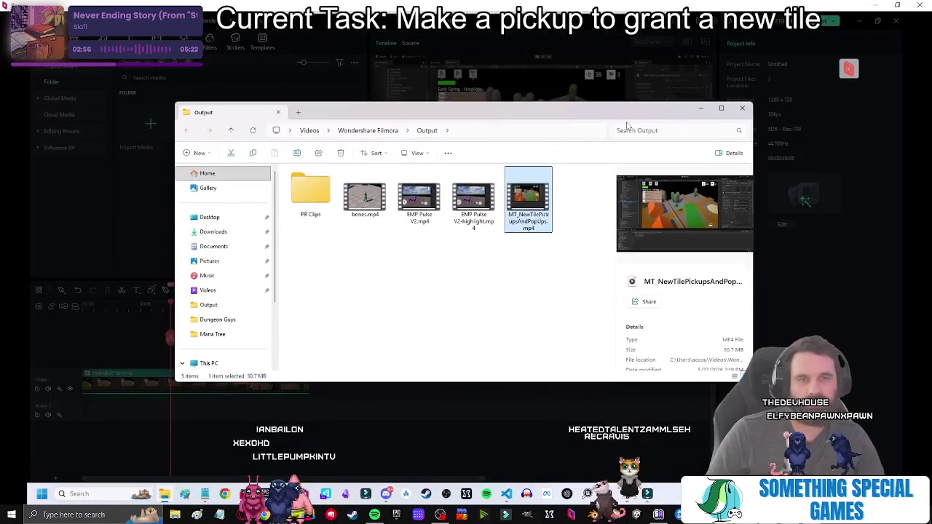
{"action": "left_click", "coordinate": [537, 276]}
{"action": "left_click", "coordinate": [702, 107]}
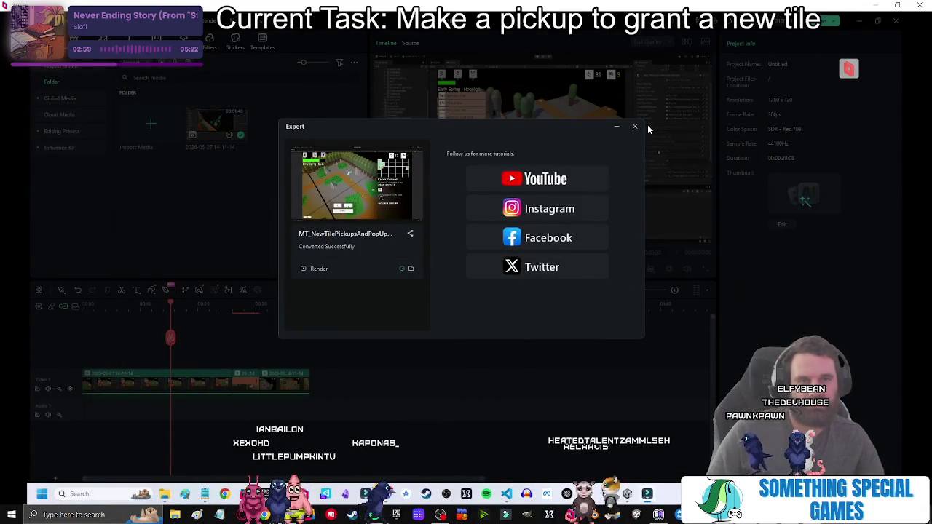
{"action": "left_click", "coordinate": [633, 126]}
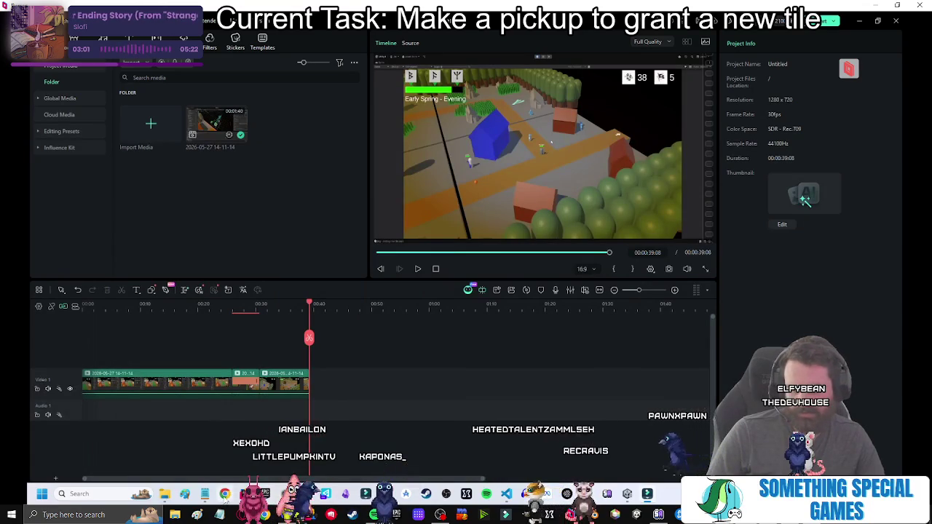
{"action": "left_click", "coordinate": [510, 502]}
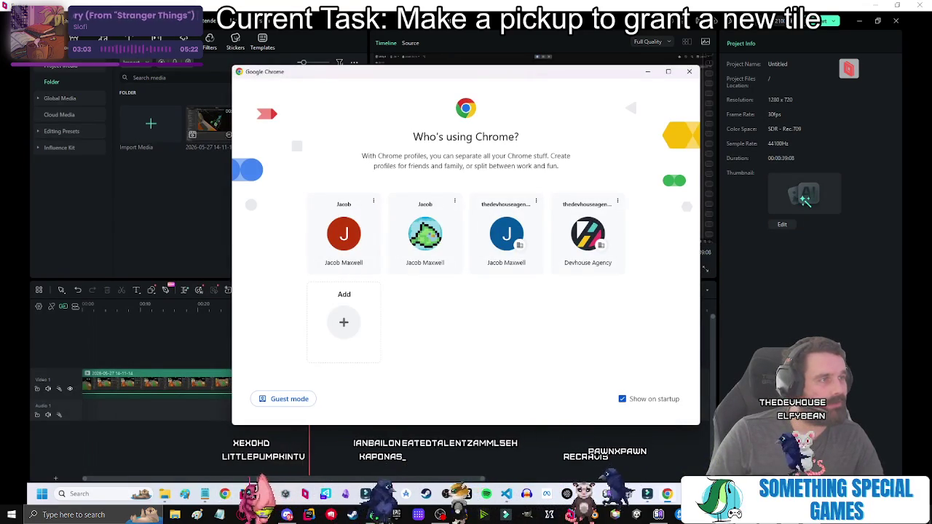
{"action": "left_click", "coordinate": [506, 233]}
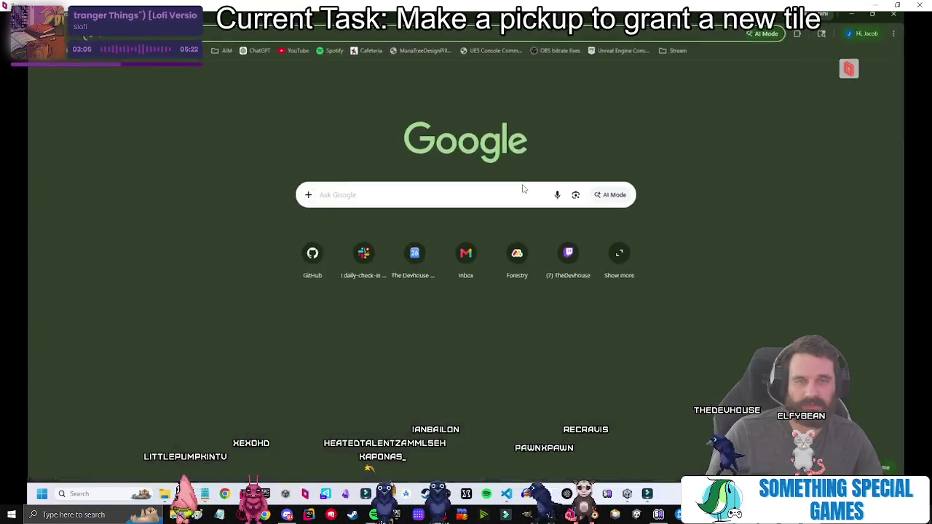
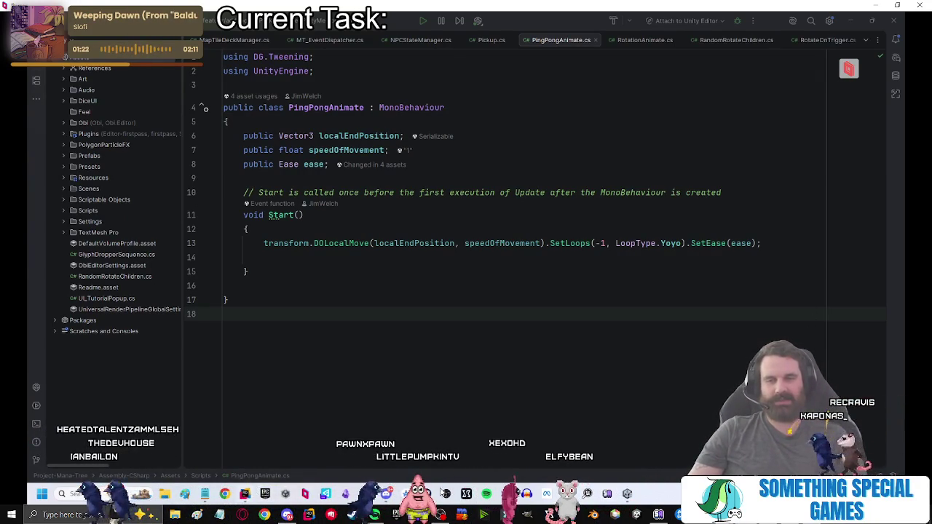
Review the monday.com task board in Chrome.
{"action": "mouse_move", "coordinate": [664, 494]}
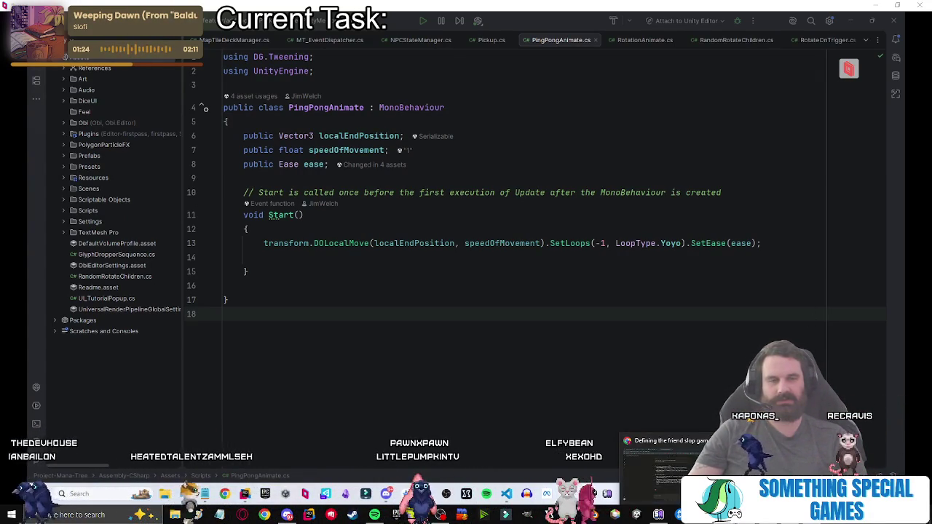
{"action": "left_click", "coordinate": [662, 459]}
{"action": "scroll", "coordinate": [467, 329], "scroll_direction": "down", "scroll_amount": 2}
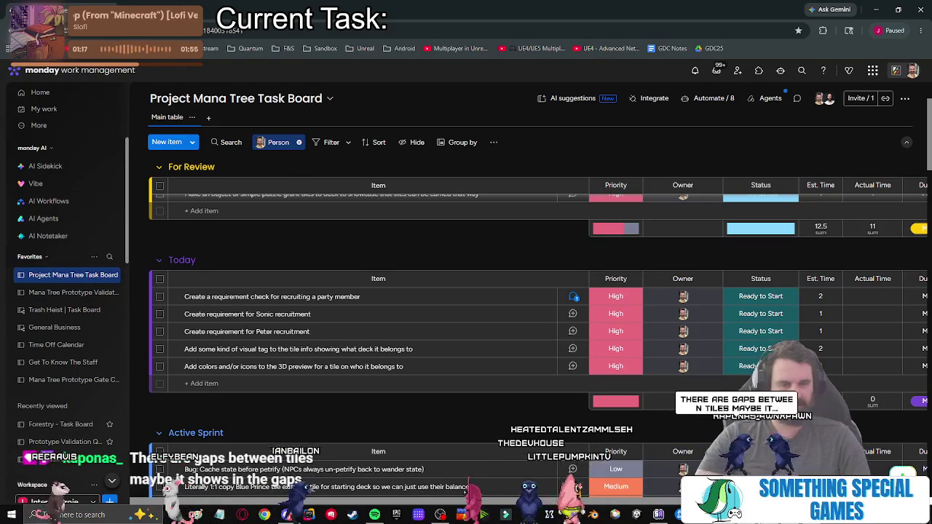
Return to the PingPongAnimate script in Rider, then bring up the Unity editor.
{"action": "key", "text": "alt+Tab"}
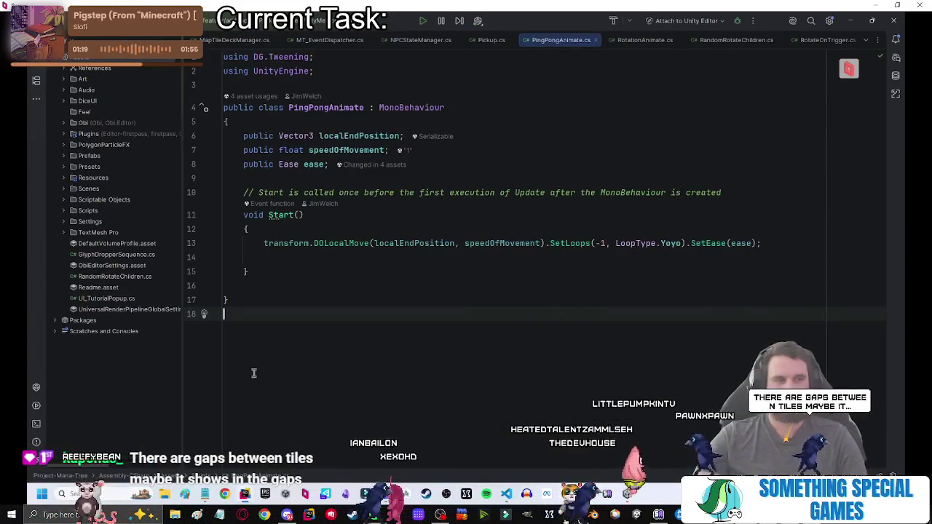
{"action": "left_click", "coordinate": [325, 302]}
{"action": "left_click", "coordinate": [437, 271]}
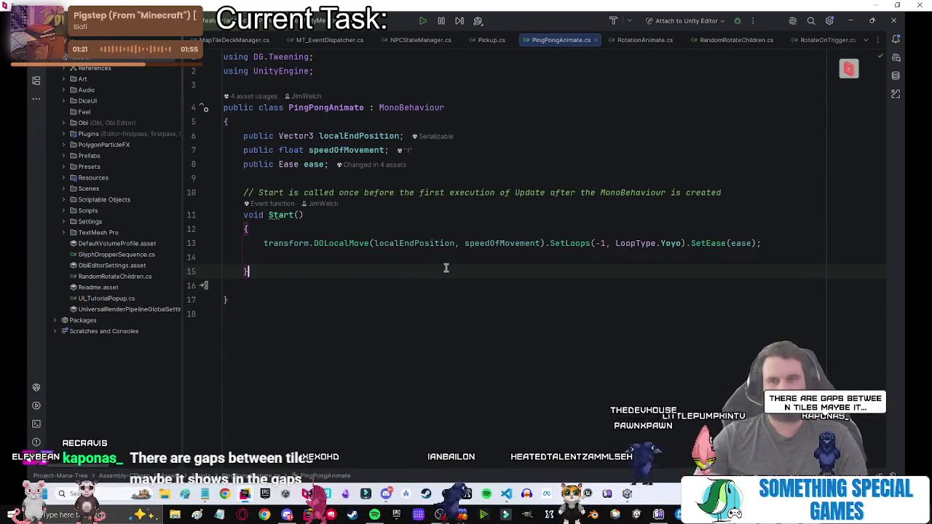
{"action": "key", "text": "alt+Tab"}
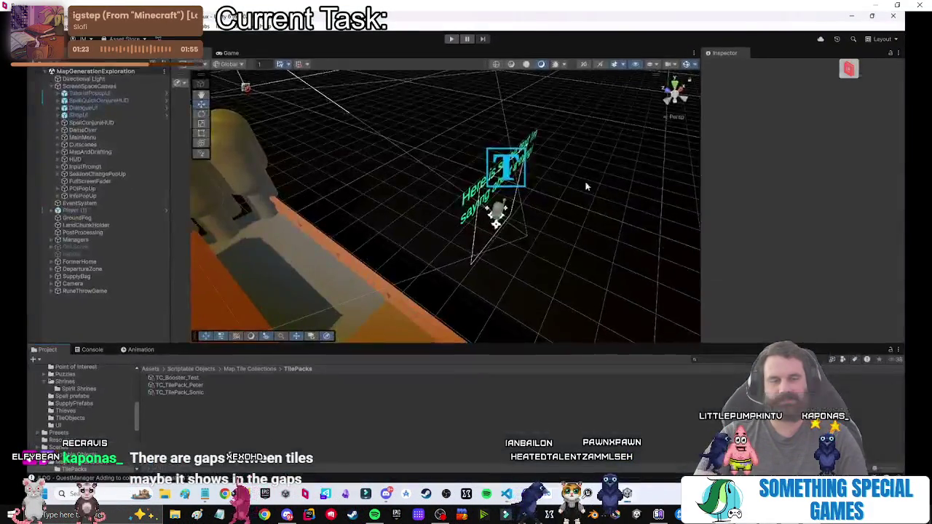
Enter Play mode, start a new game and walk the player up the path.
{"action": "left_click", "coordinate": [451, 39]}
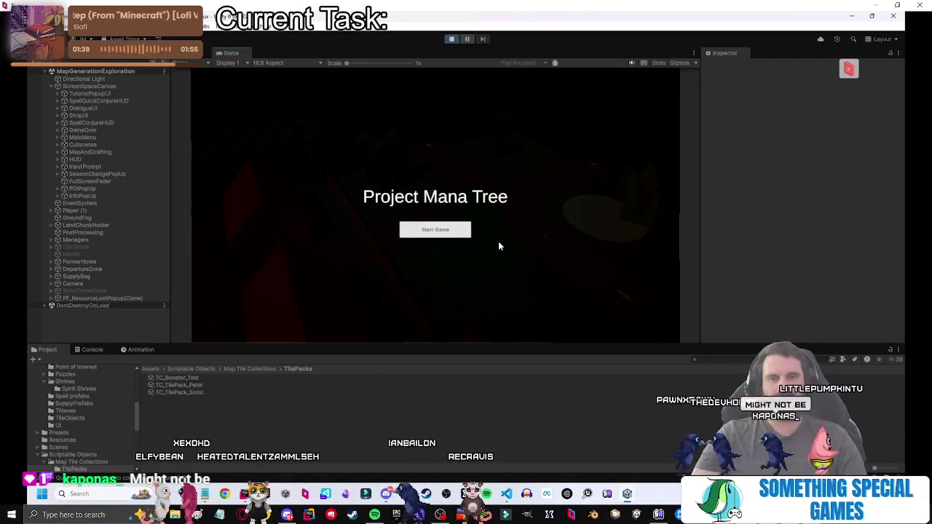
{"action": "left_click", "coordinate": [436, 230]}
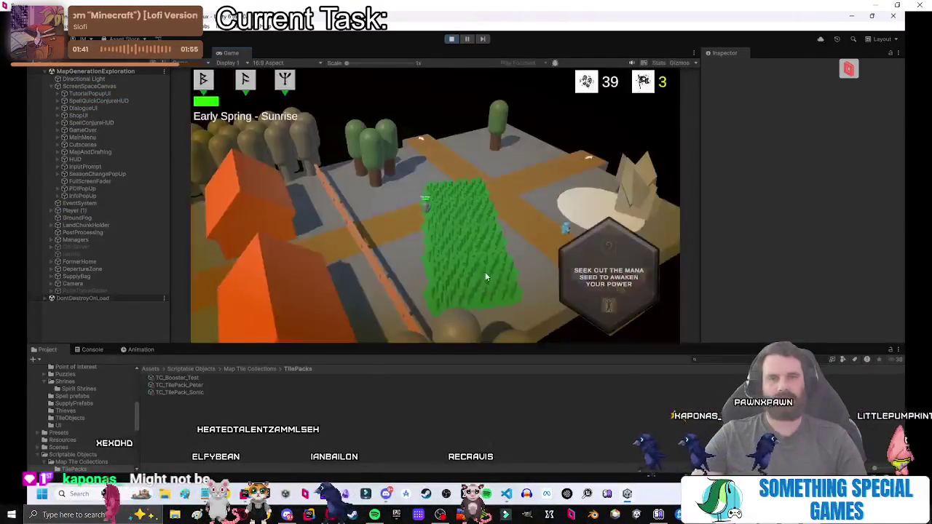
{"action": "left_click", "coordinate": [416, 151]}
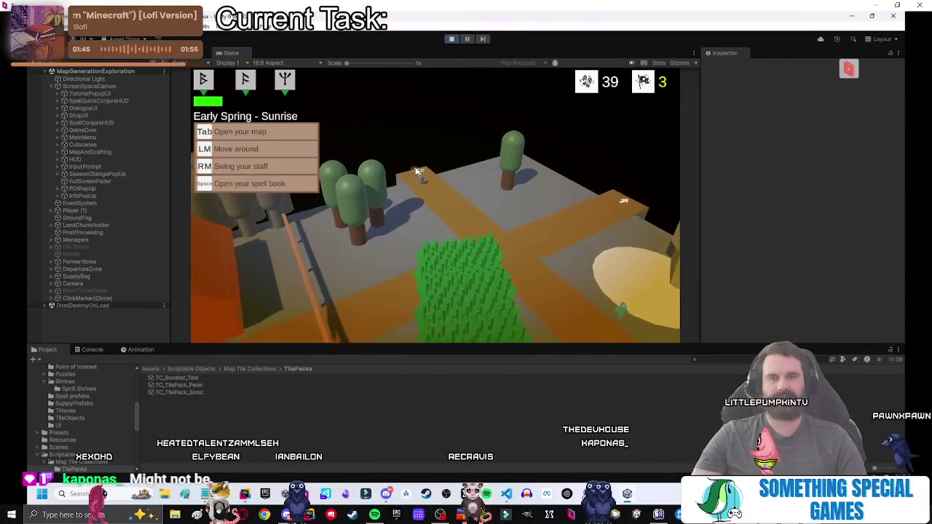
{"action": "left_click", "coordinate": [515, 202]}
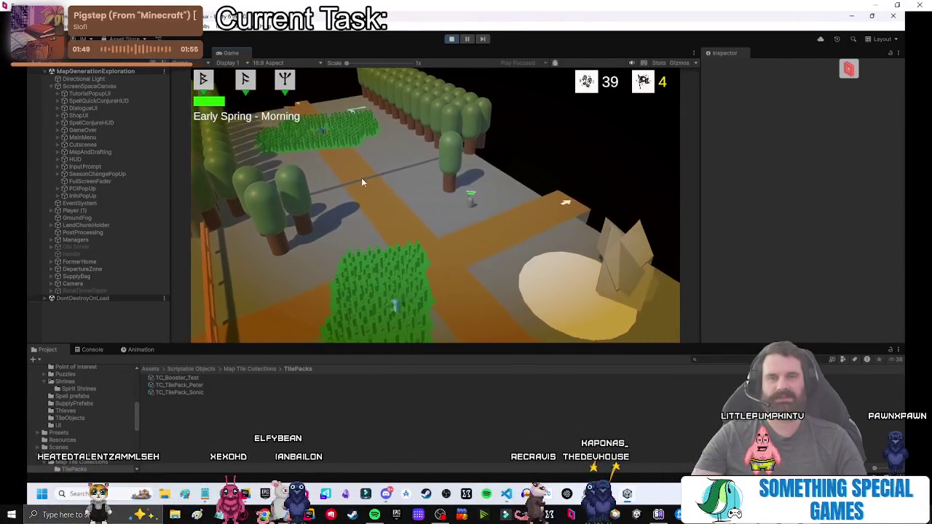
{"action": "left_click", "coordinate": [502, 193]}
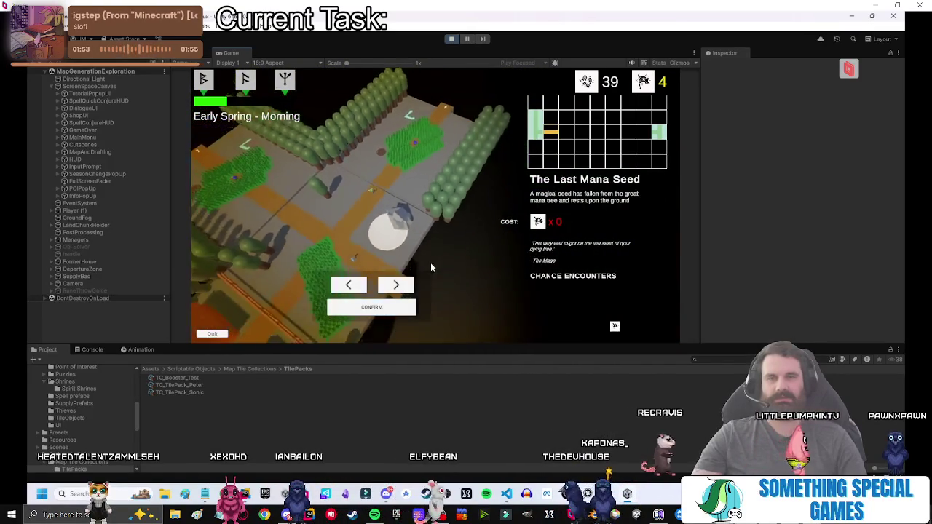
Place The Last Mana Seed tile and walk the player across the map.
{"action": "left_click", "coordinate": [357, 174]}
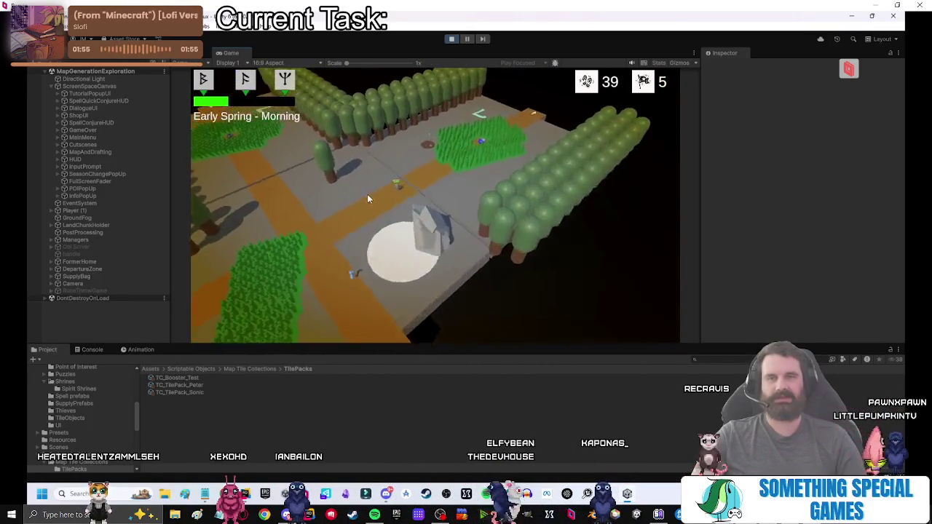
{"action": "left_click", "coordinate": [419, 181]}
{"action": "left_click", "coordinate": [483, 153]}
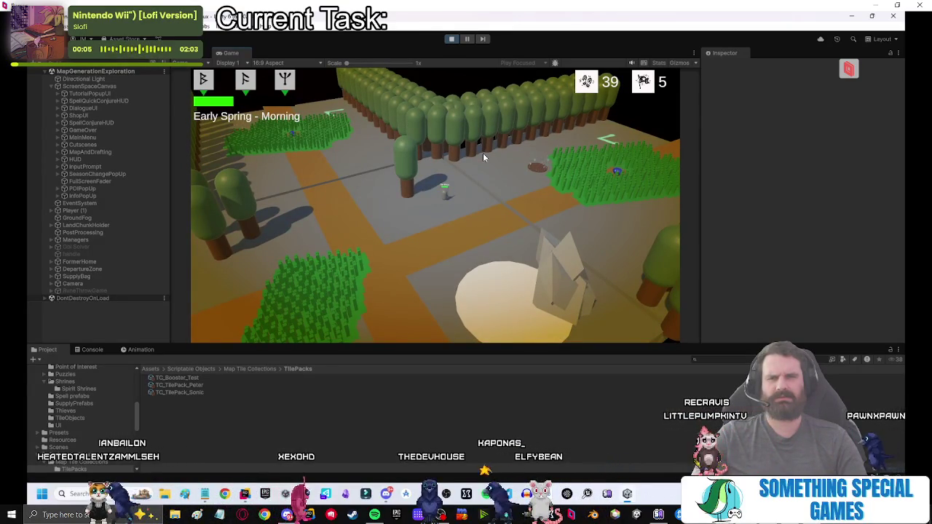
Inspect the Player's FX_Swirl_03 child, then the MapTileDeckManager and MapPlacementManager settings.
{"action": "left_click", "coordinate": [52, 211]}
{"action": "left_click", "coordinate": [52, 217]}
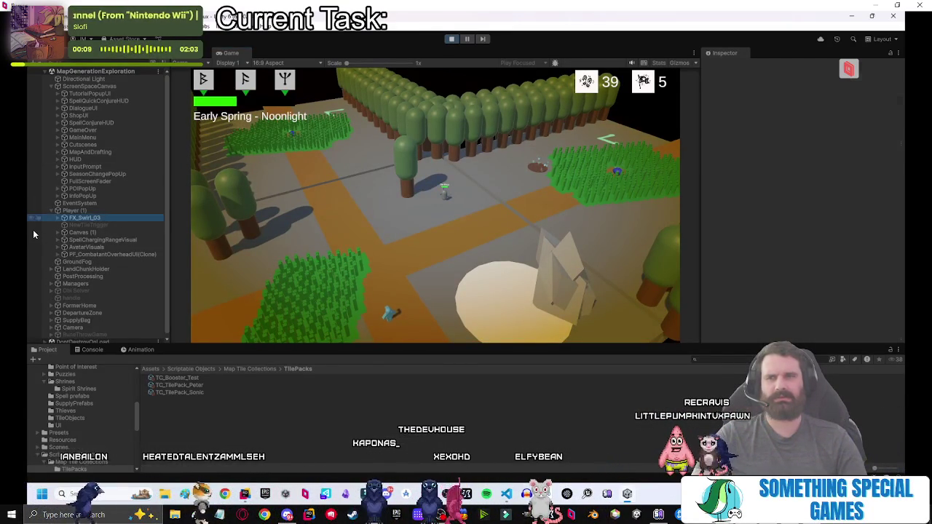
{"action": "left_click", "coordinate": [52, 211]}
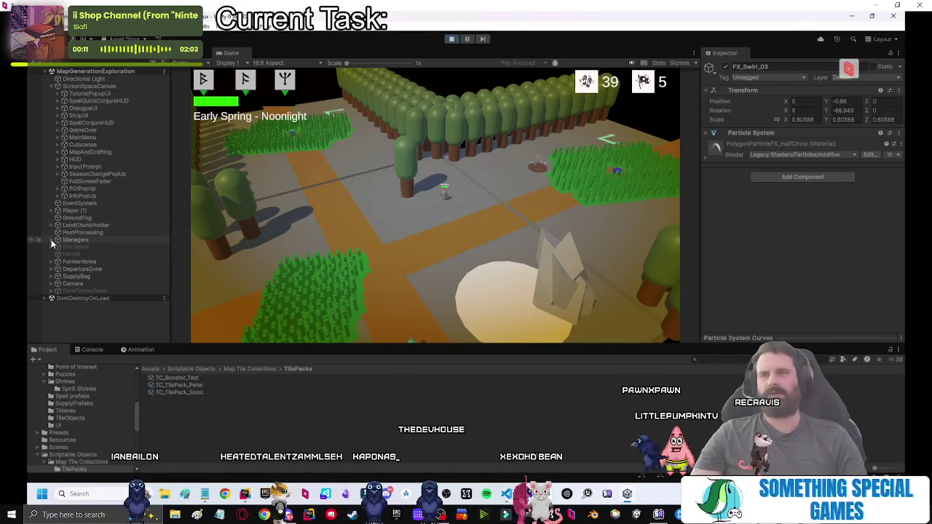
{"action": "left_click", "coordinate": [52, 240]}
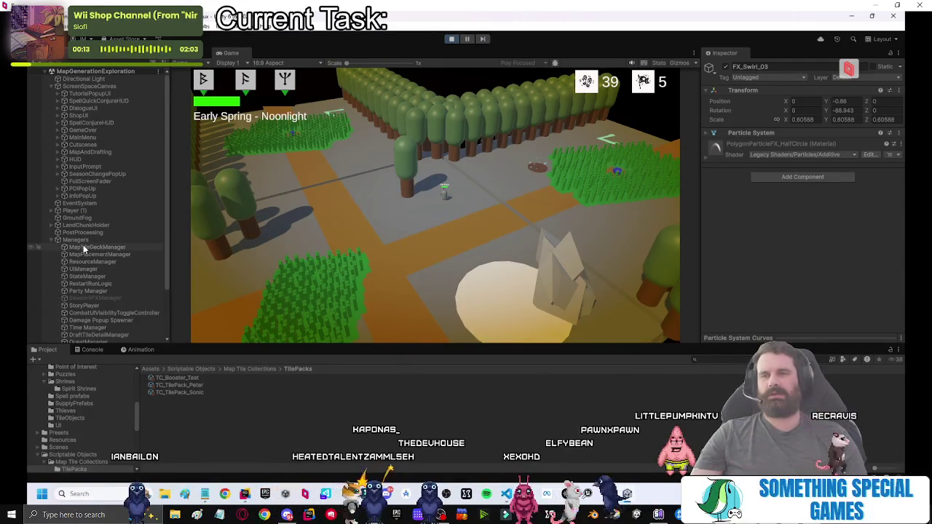
{"action": "left_click", "coordinate": [87, 247]}
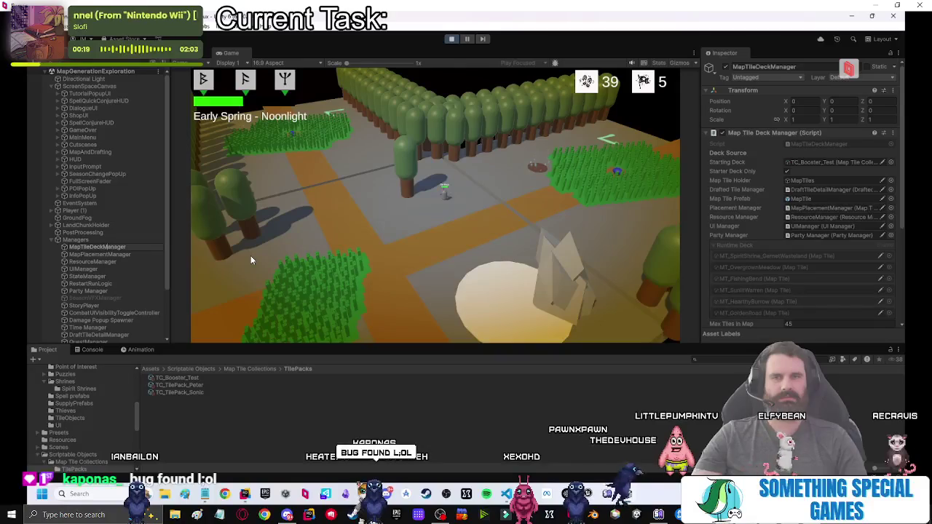
{"action": "left_click", "coordinate": [121, 254]}
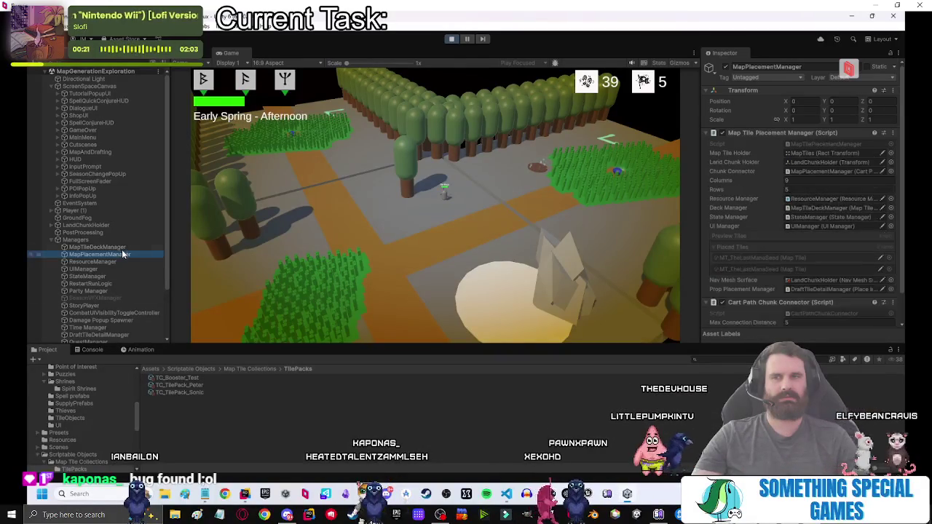
{"action": "left_click", "coordinate": [154, 246]}
Walk the player onto the orange path and locate the placed tile asset from MapPlacementManager.
{"action": "left_click", "coordinate": [359, 201]}
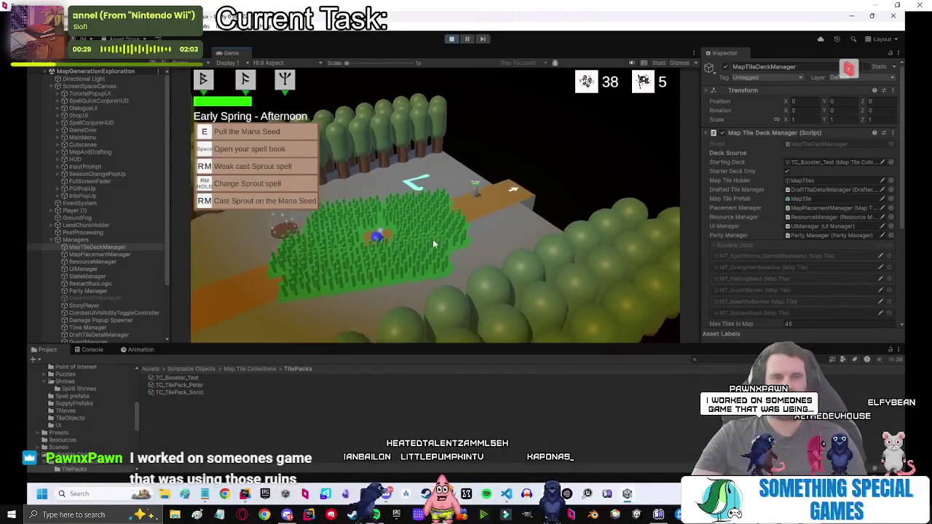
{"action": "key", "text": "w"}
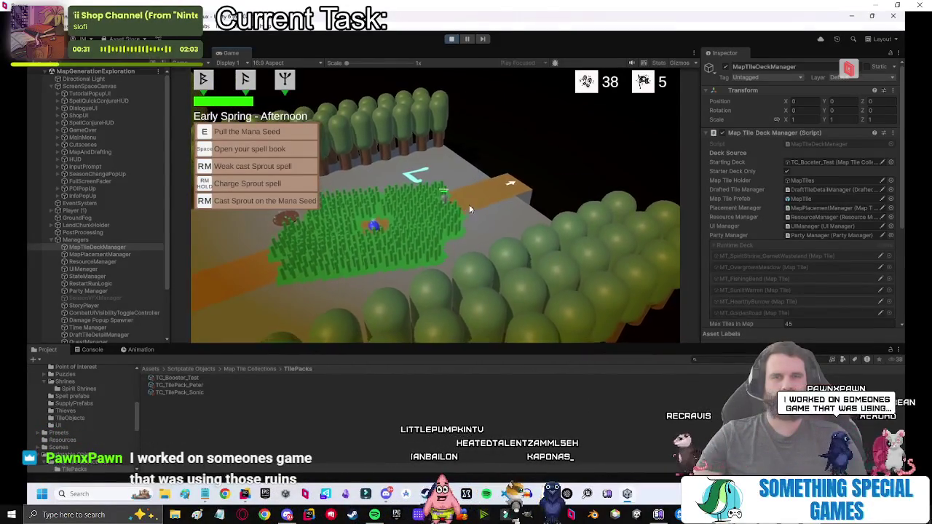
{"action": "left_click", "coordinate": [131, 253]}
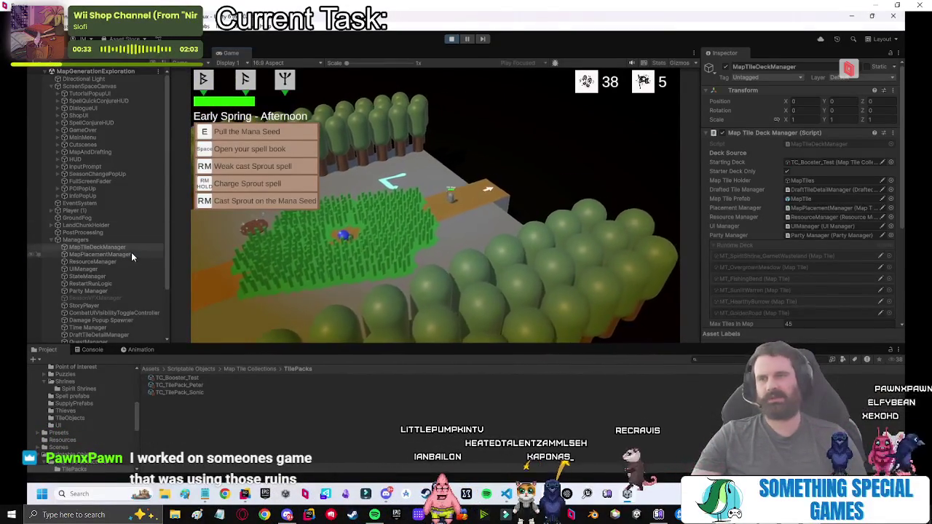
{"action": "left_click", "coordinate": [752, 267]}
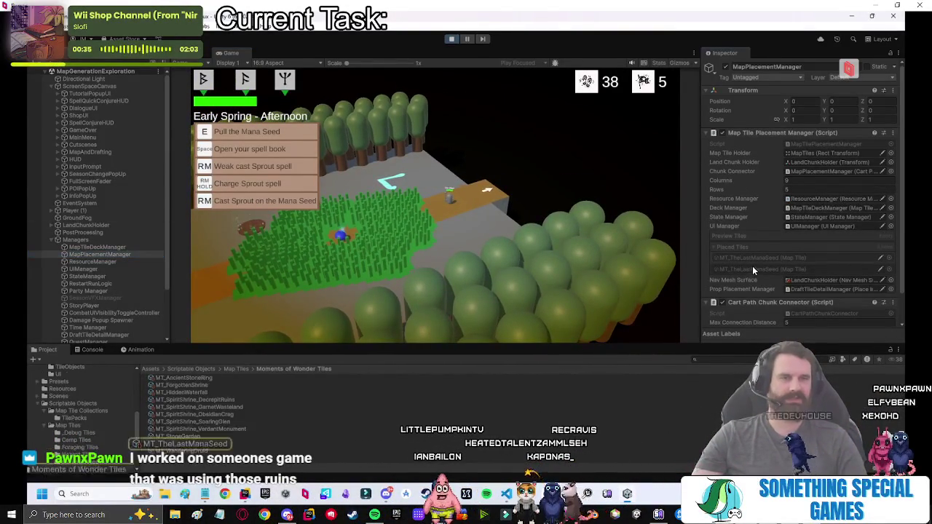
{"action": "left_click", "coordinate": [117, 248]}
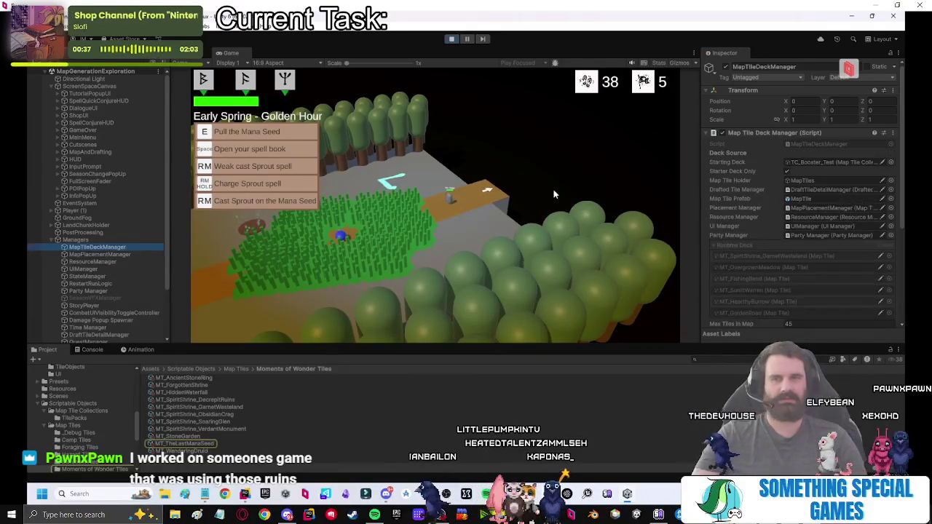
Open the next tile draft and cycle through options back to Garnet Wasteland.
{"action": "key", "text": "e"}
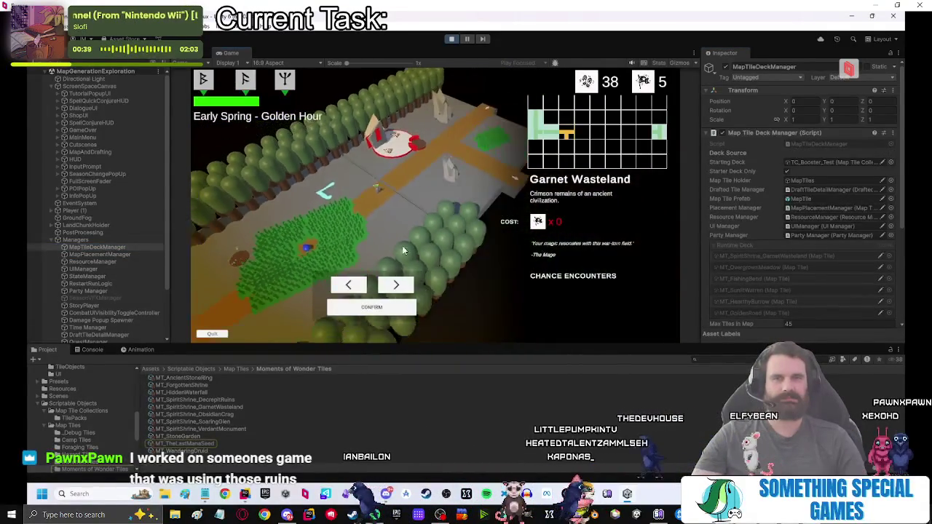
{"action": "left_click", "coordinate": [401, 287]}
{"action": "left_click", "coordinate": [401, 288]}
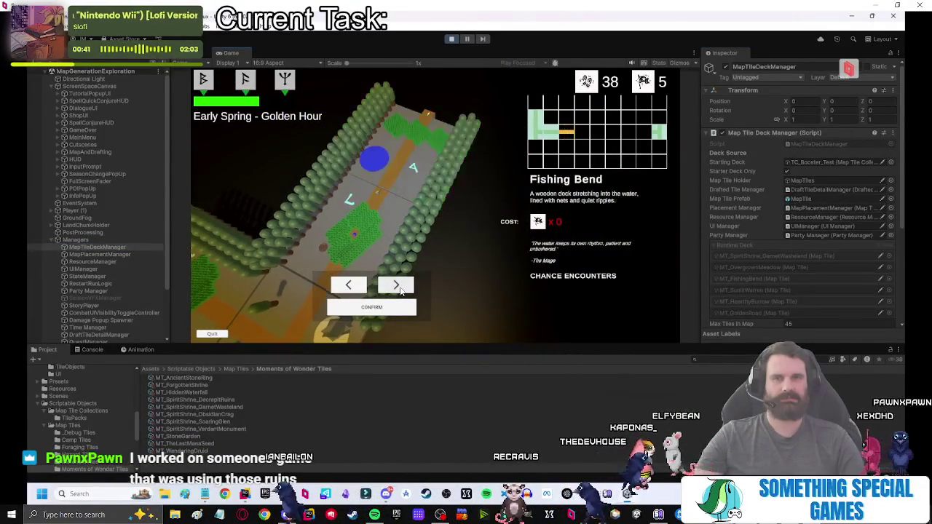
{"action": "left_click", "coordinate": [399, 289]}
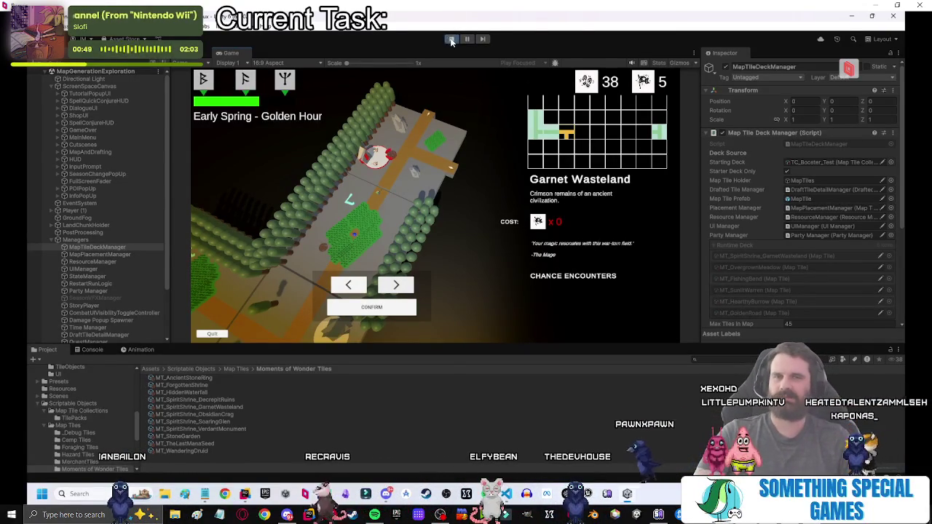
Restart the game, place The Last Mana Seed, and view TC_Booster_Test's eight map tiles.
{"action": "left_click", "coordinate": [450, 39]}
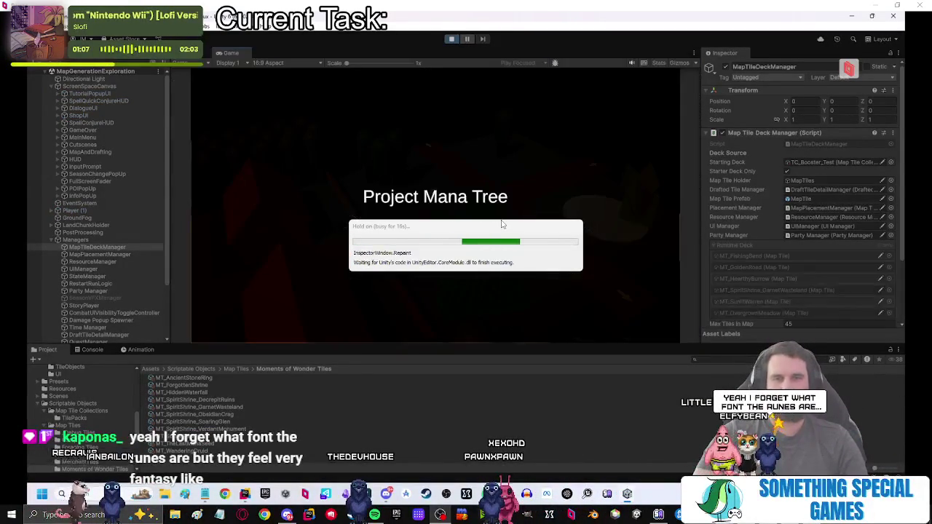
{"action": "left_click", "coordinate": [469, 230]}
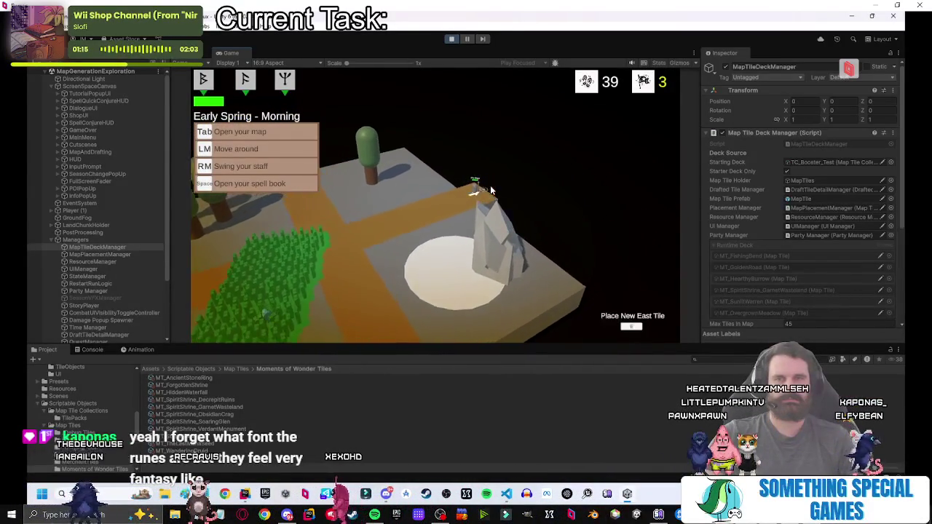
{"action": "key", "text": "Tab"}
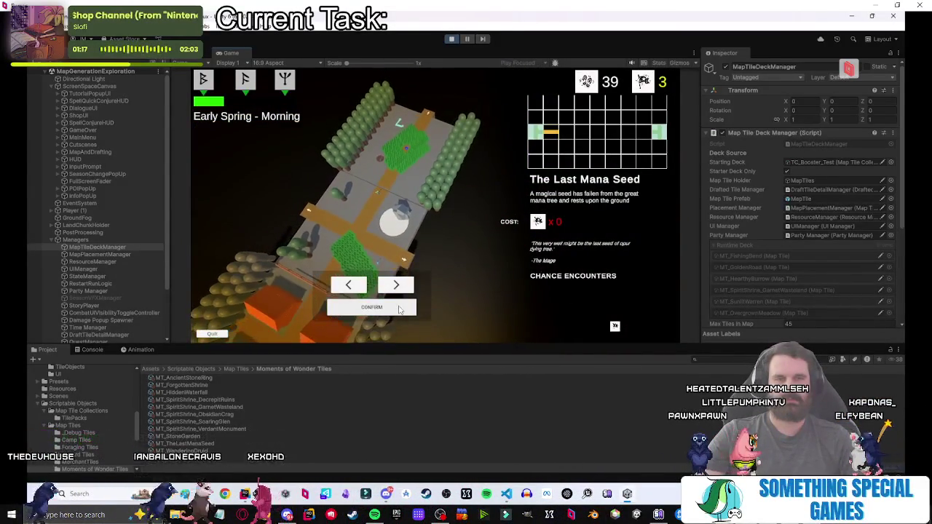
{"action": "left_click", "coordinate": [399, 308]}
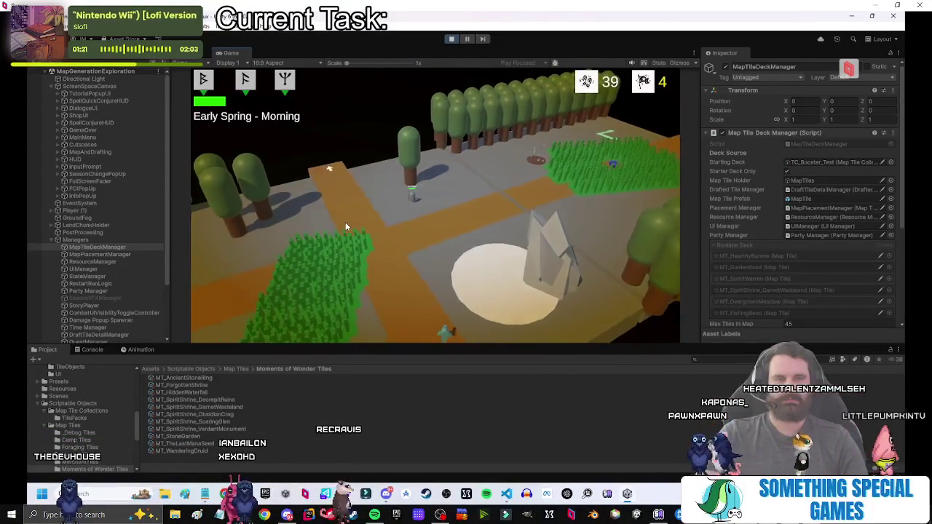
{"action": "left_click", "coordinate": [815, 162]}
{"action": "left_click", "coordinate": [178, 378]}
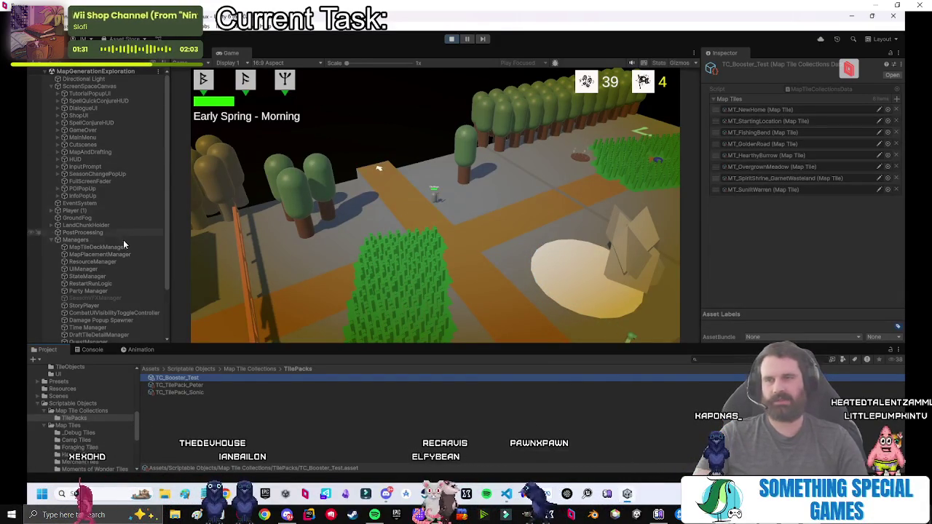
Cycle the drafted tiles back to Hearthy Burrow and place it.
{"action": "left_click", "coordinate": [102, 246]}
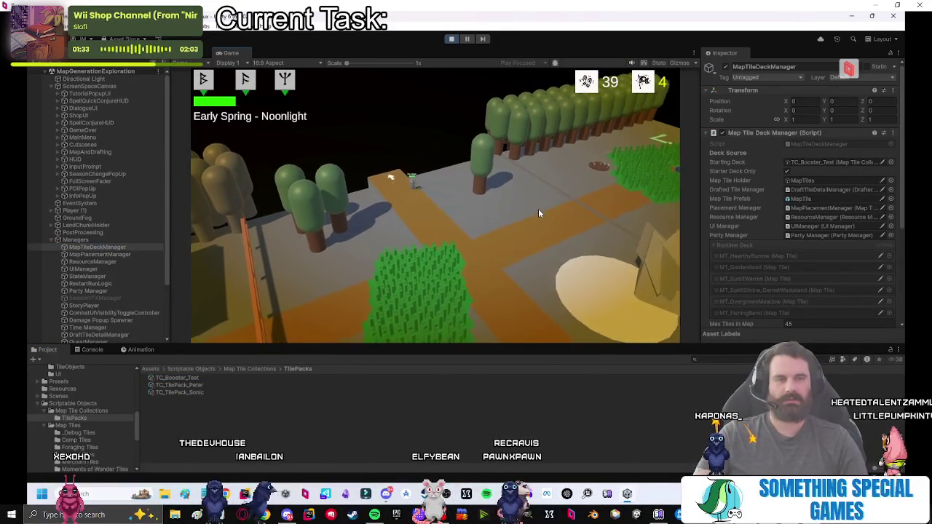
{"action": "left_click", "coordinate": [396, 285]}
{"action": "left_click", "coordinate": [396, 285]}
{"action": "left_click", "coordinate": [396, 285]}
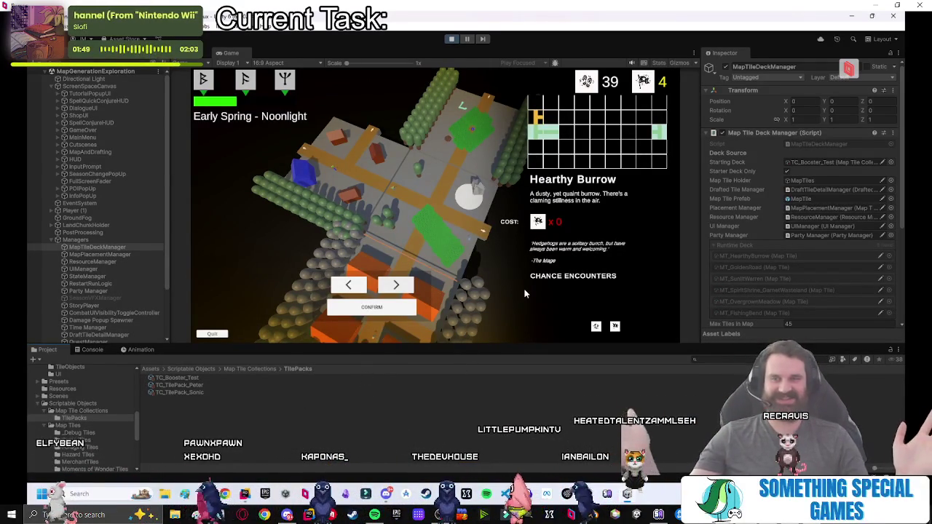
{"action": "left_click", "coordinate": [371, 306]}
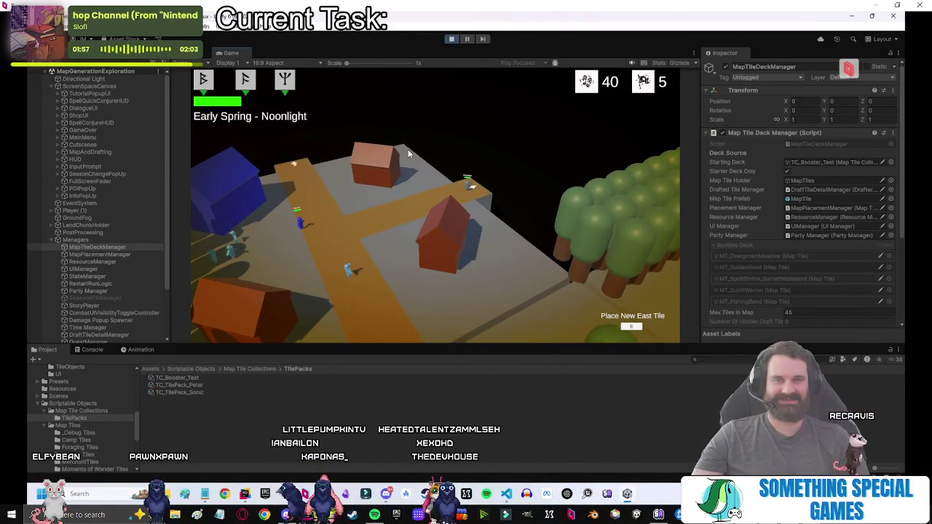
Open the east tile draft showing Overgrown Meadow, then stop Play mode and clear the asset selection.
{"action": "key", "text": "e"}
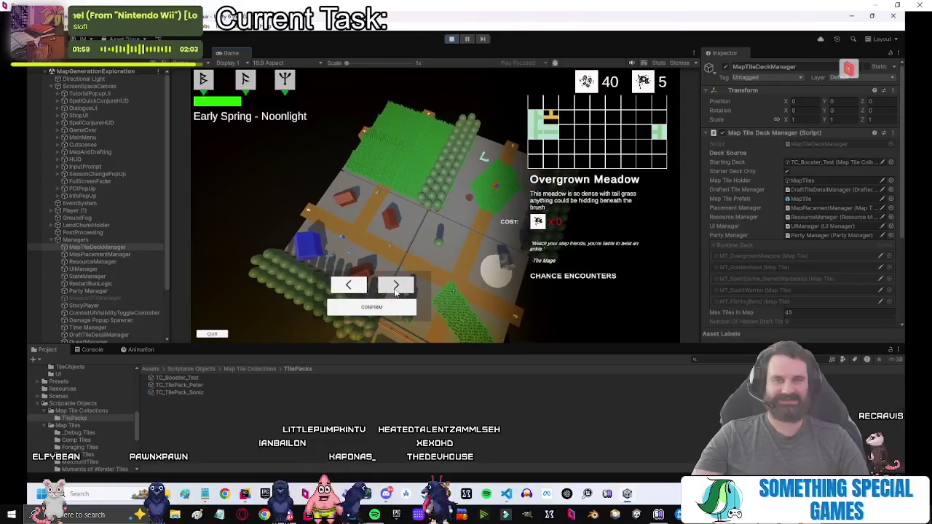
{"action": "left_click", "coordinate": [395, 284]}
{"action": "left_click", "coordinate": [449, 39]}
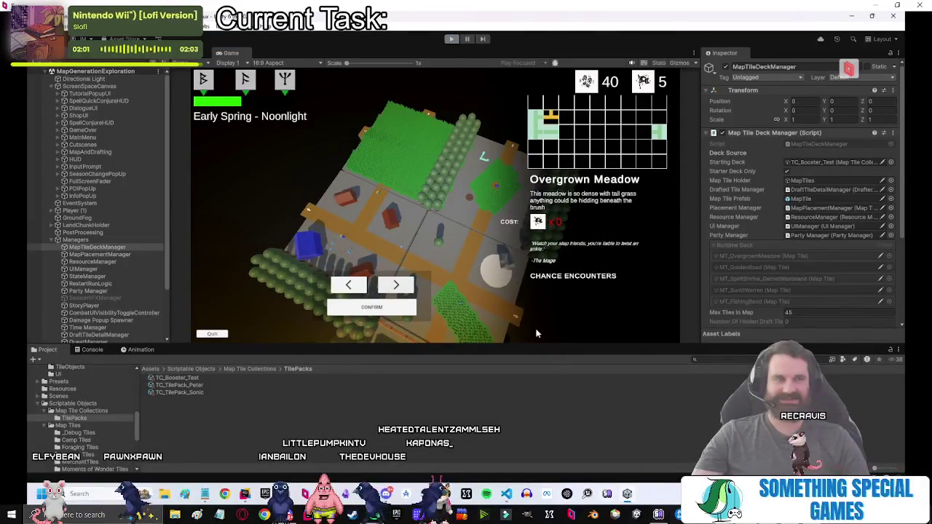
{"action": "left_click", "coordinate": [399, 394]}
{"action": "left_click", "coordinate": [292, 411]}
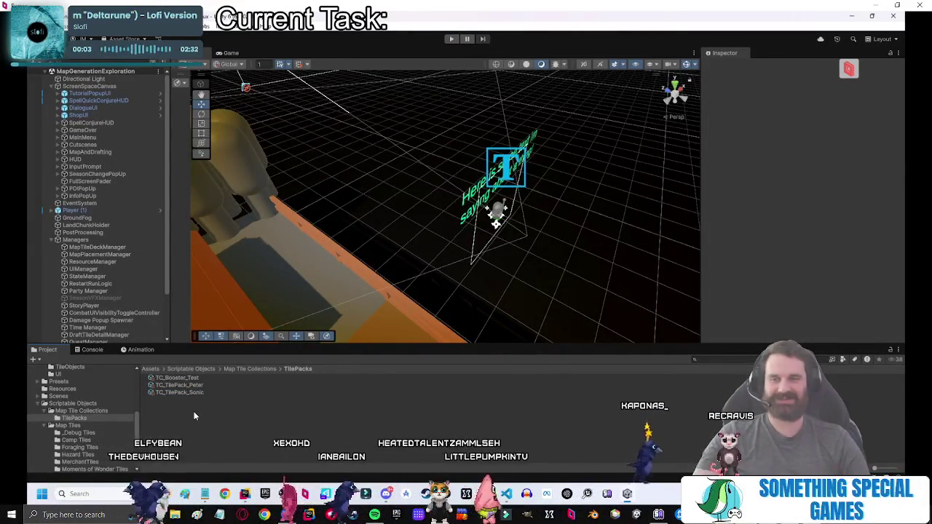
Show the TC_Booster_Test tile list and start Play mode.
{"action": "left_click", "coordinate": [175, 377]}
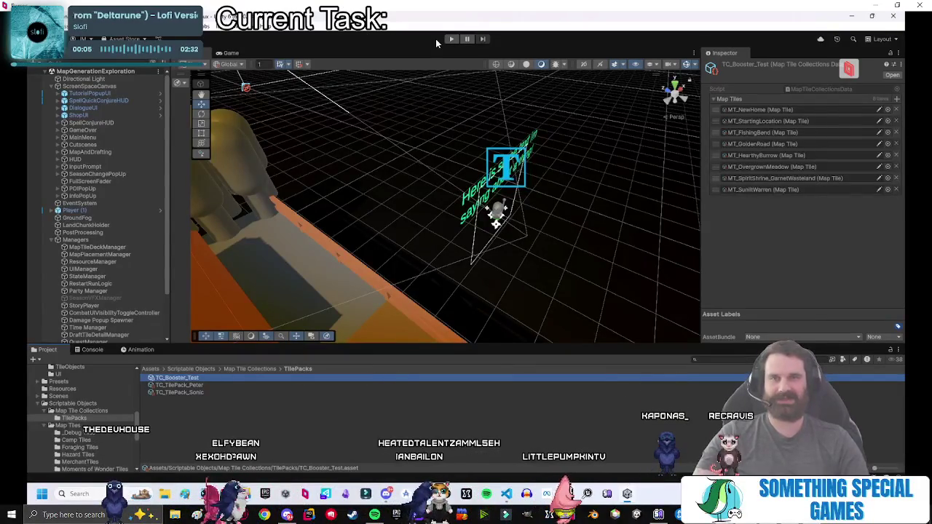
{"action": "left_click", "coordinate": [450, 39]}
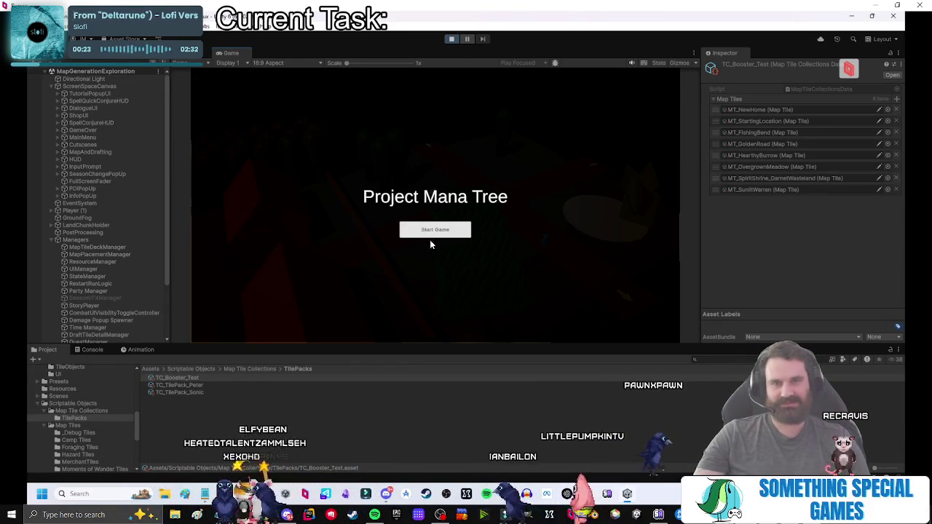
Start the game and inspect MapTileDeckManager's six-tile runtime deck, pinging MT_FishingBend and the seed tile.
{"action": "left_click", "coordinate": [429, 231]}
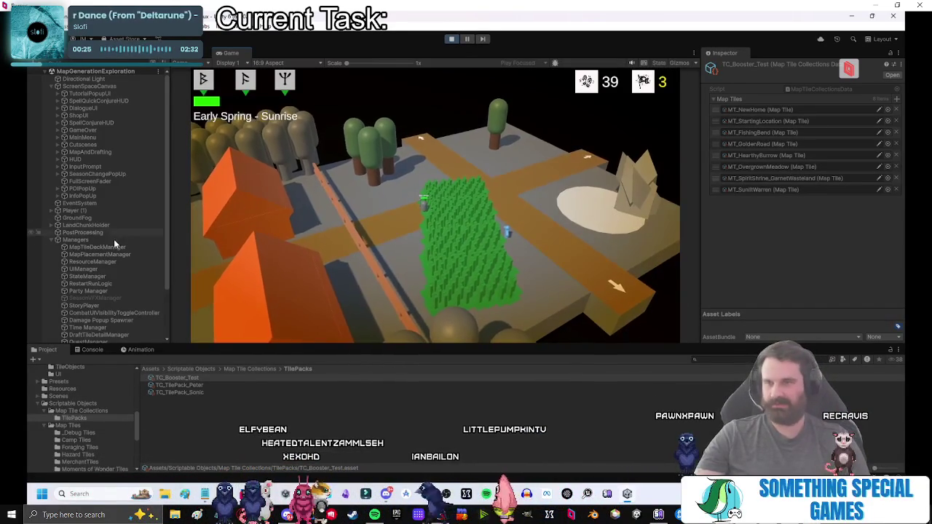
{"action": "left_click", "coordinate": [107, 248]}
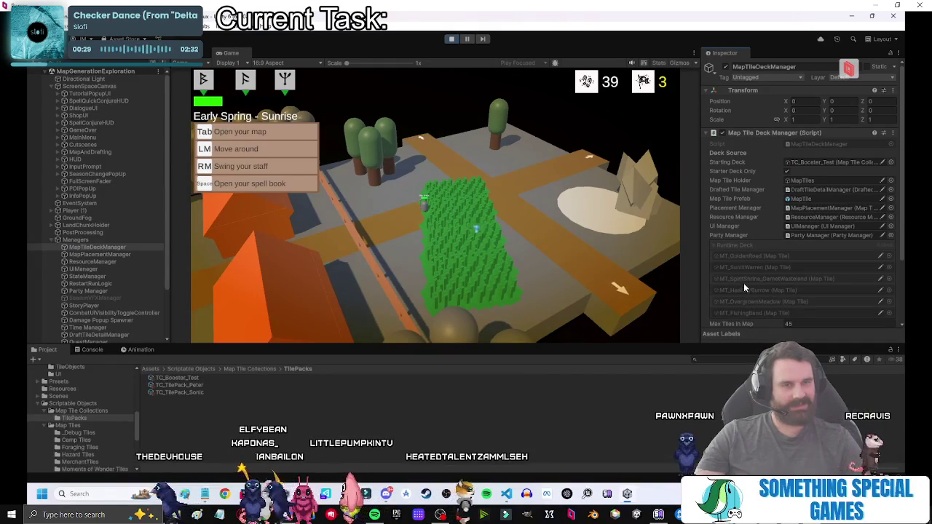
{"action": "scroll", "coordinate": [745, 266], "scroll_direction": "down", "scroll_amount": 2}
{"action": "left_click", "coordinate": [751, 264]}
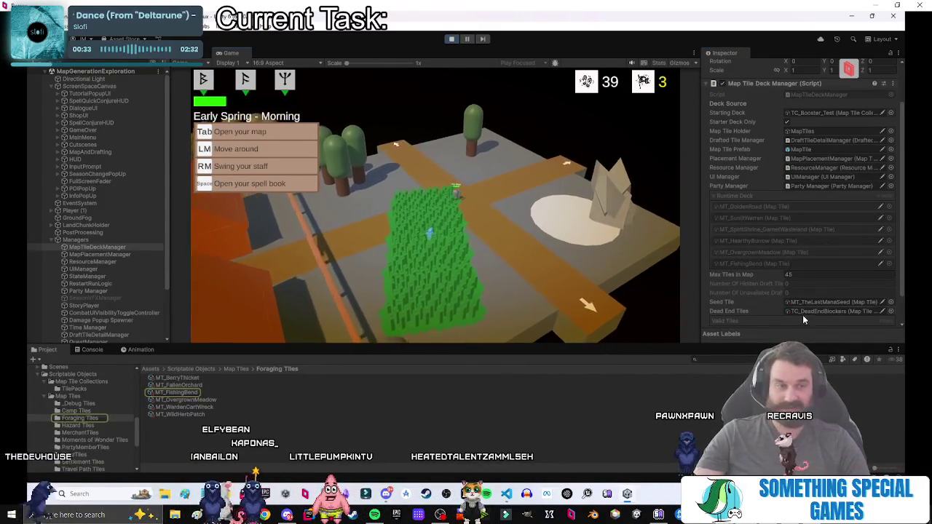
{"action": "left_click", "coordinate": [824, 304]}
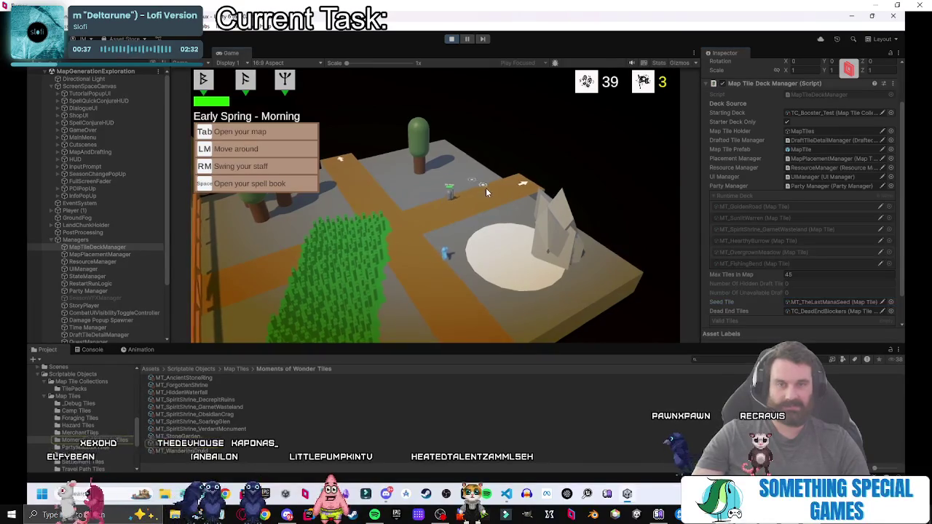
{"action": "key", "text": "ctrl+shift+c"}
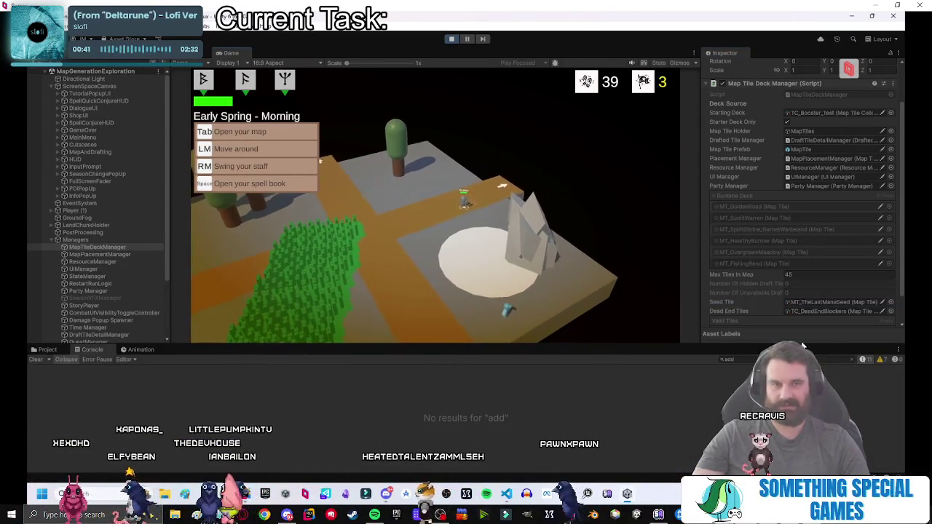
Filter the console to 'log', walk to the east edge and place the east tile.
{"action": "key", "text": "BackSpace"}
{"action": "key", "text": "BackSpace"}
{"action": "key", "text": "BackSpace"}
{"action": "type", "text": "log"}
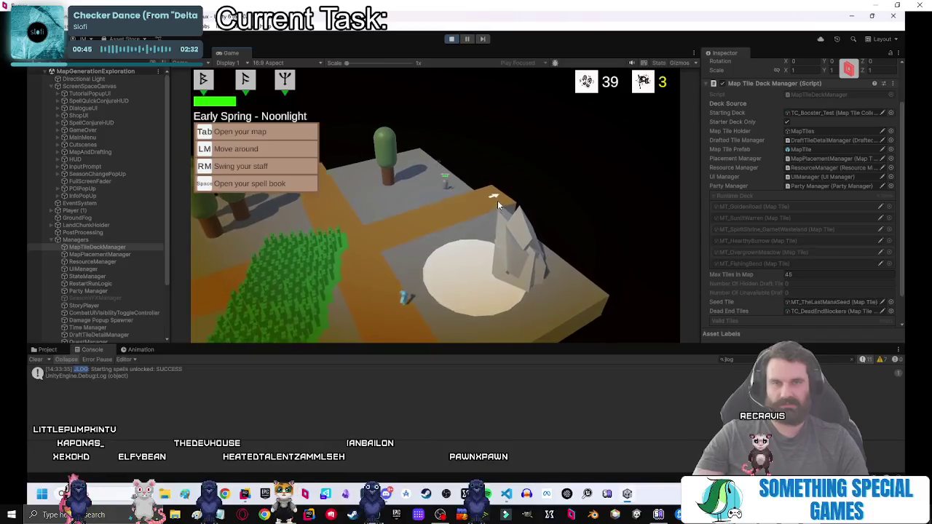
{"action": "left_click", "coordinate": [495, 227]}
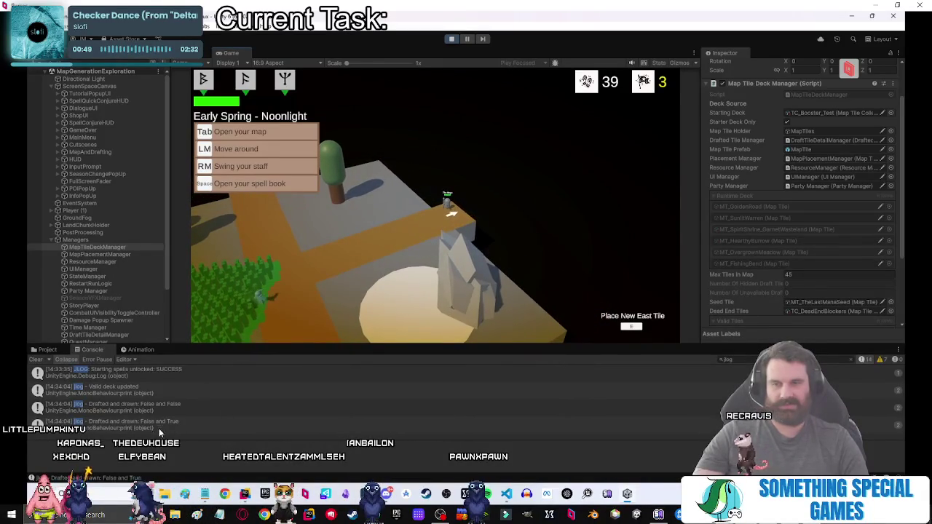
{"action": "key", "text": "e"}
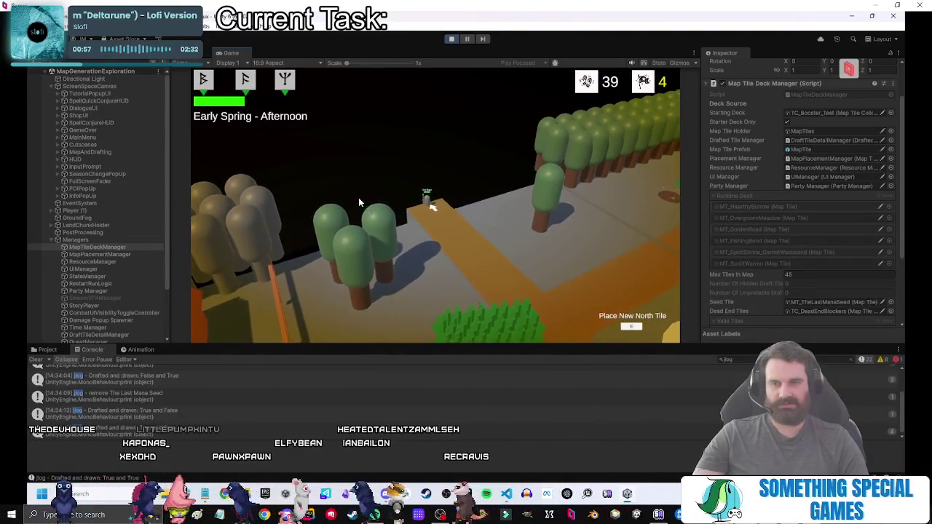
Open the north tile draft and review the log entries' stack traces.
{"action": "key", "text": "e"}
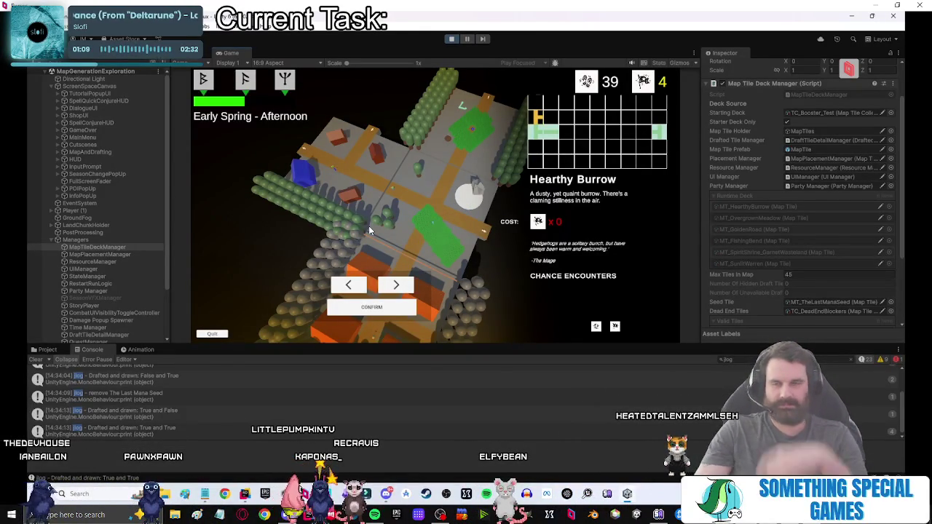
{"action": "left_click", "coordinate": [135, 412]}
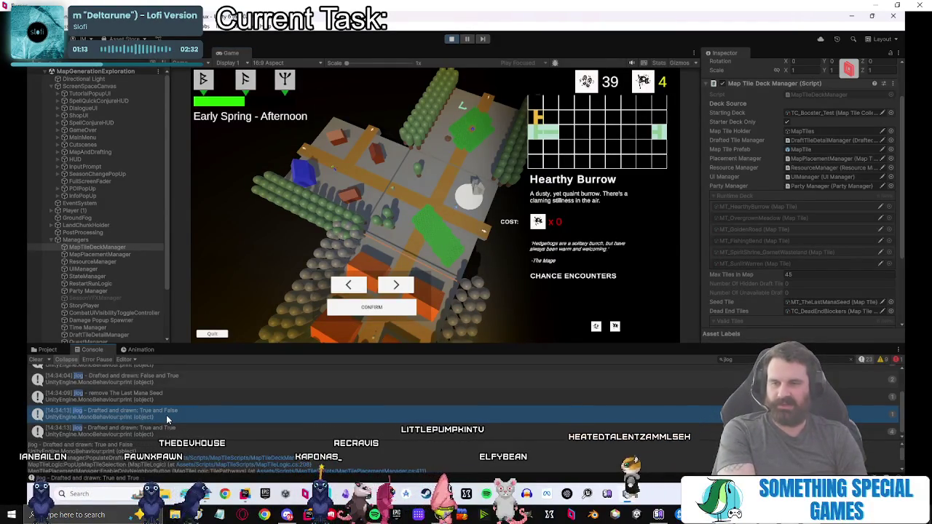
{"action": "left_click", "coordinate": [174, 433]}
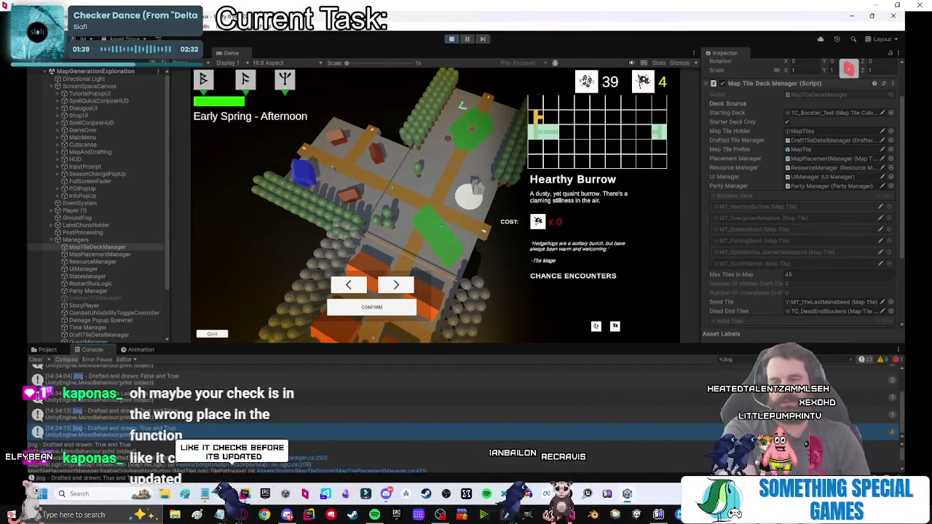
{"action": "key", "text": "alt+Tab"}
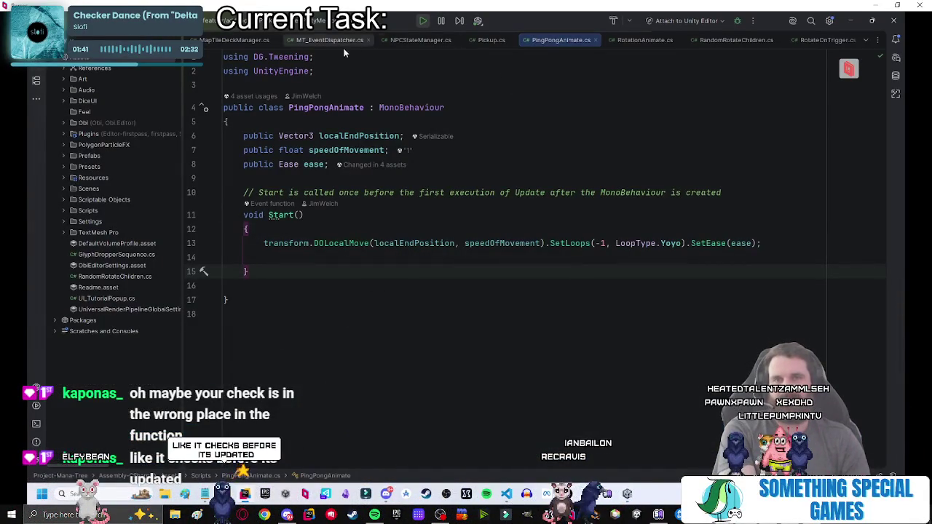
Open MapTileDeckManager.cs and search for the isSeedDrafted usages near the if check.
{"action": "left_click", "coordinate": [231, 41]}
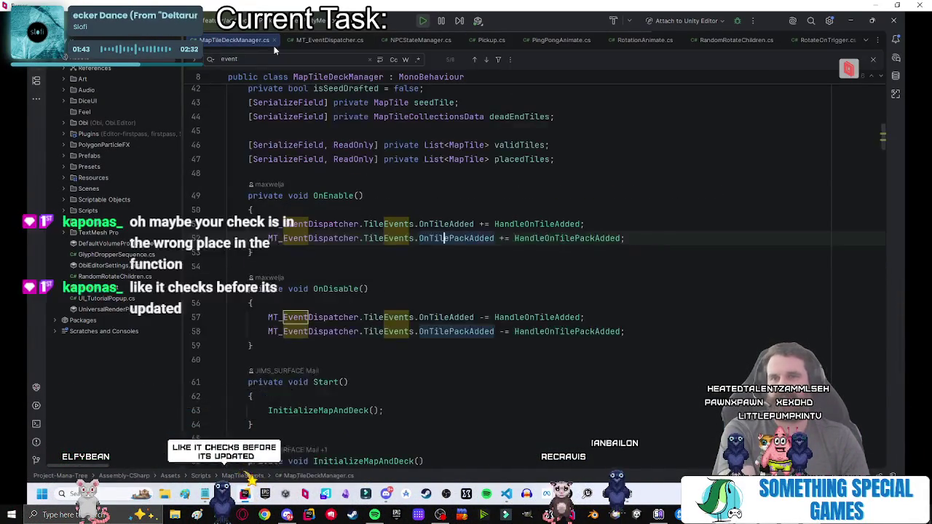
{"action": "left_click", "coordinate": [595, 192]}
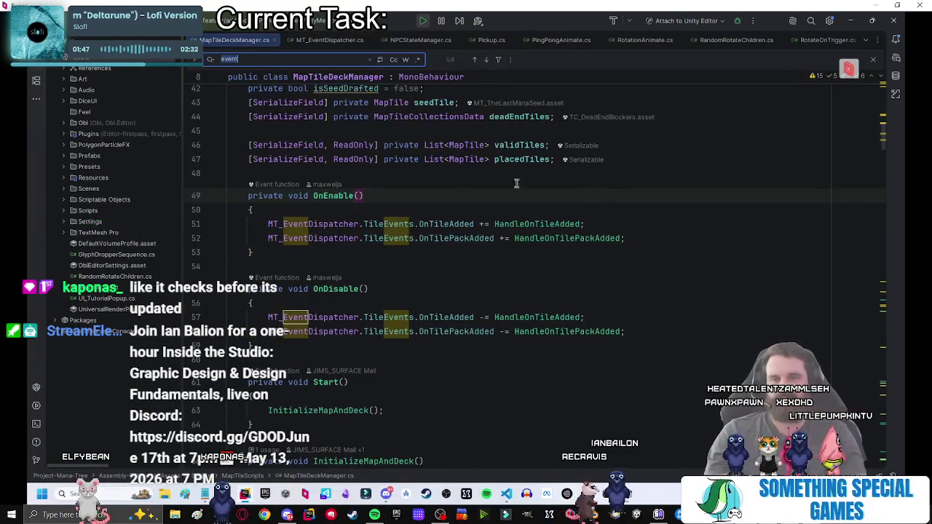
{"action": "double_click", "coordinate": [346, 88]}
{"action": "key", "text": "ctrl+f"}
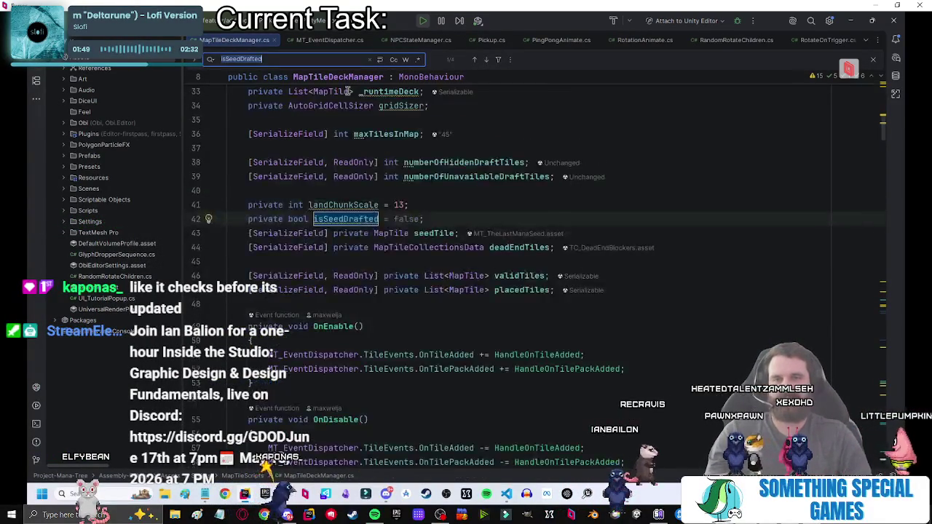
{"action": "key", "text": "Return"}
{"action": "key", "text": "Return"}
{"action": "left_click", "coordinate": [500, 193]}
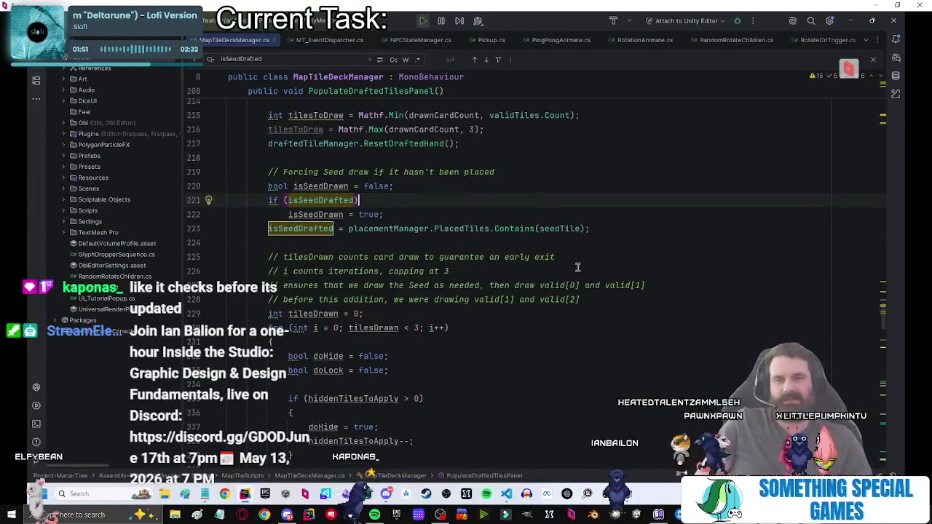
{"action": "mouse_move", "coordinate": [415, 186]}
{"action": "left_mouse_down"}
{"action": "mouse_move", "coordinate": [480, 173]}
{"action": "mouse_move", "coordinate": [285, 187]}
{"action": "left_mouse_up"}
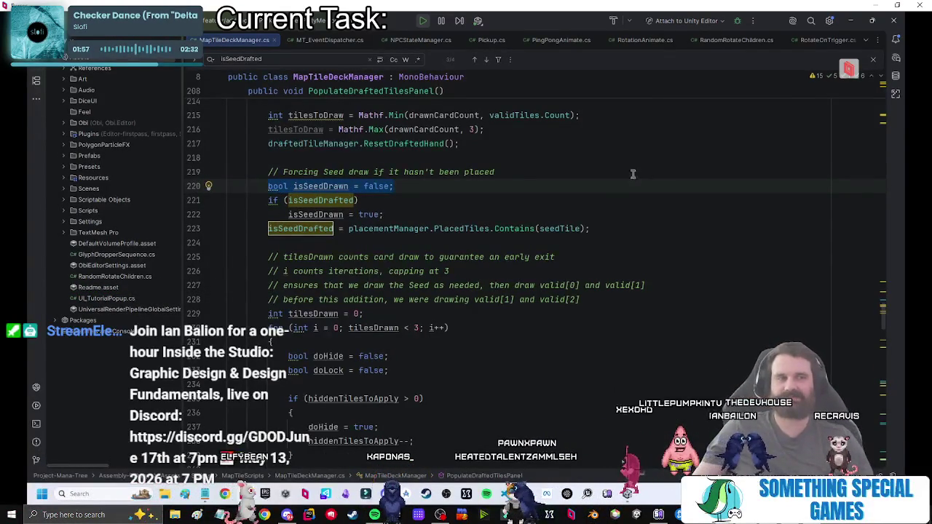
{"action": "left_click", "coordinate": [439, 209]}
{"action": "double_click", "coordinate": [334, 201]}
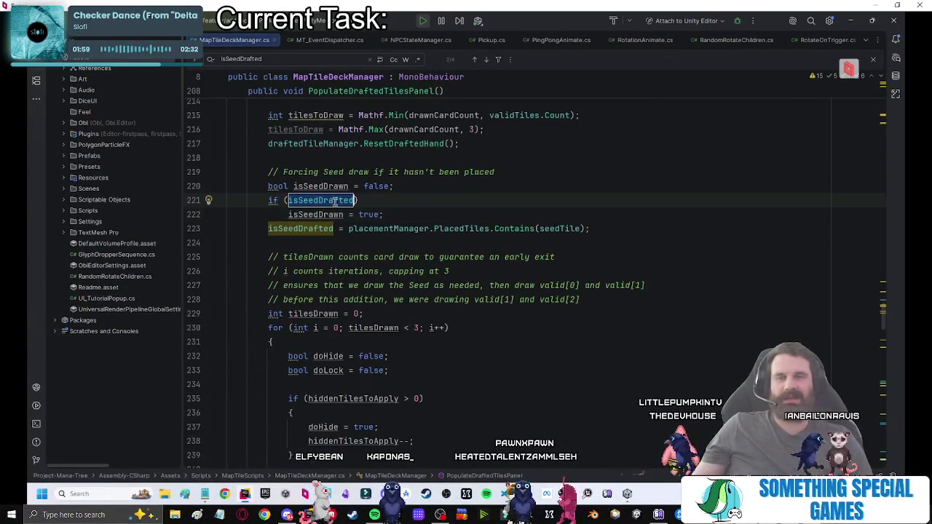
{"action": "left_click", "coordinate": [385, 214]}
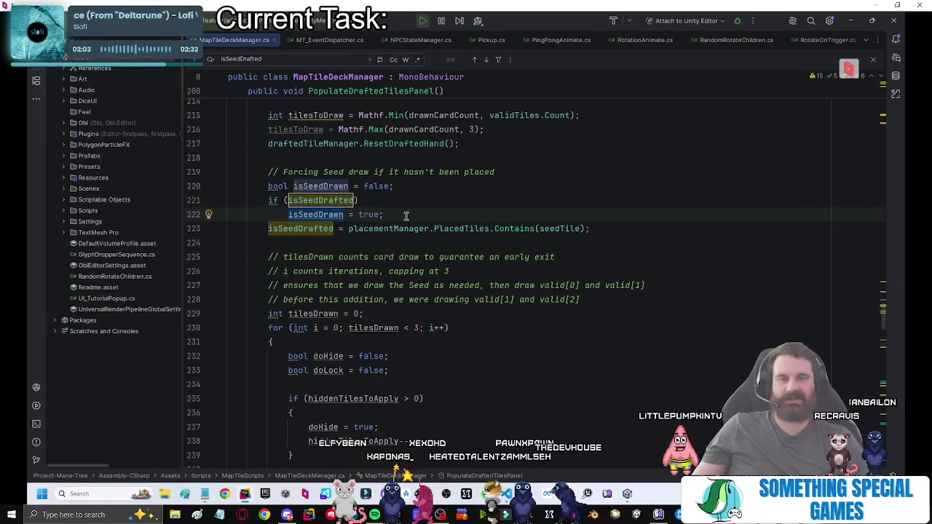
Move the isSeedDrafted assignment from line 223 to just below the isSeedDrawn declaration.
{"action": "left_click", "coordinate": [607, 222], "text": "shift"}
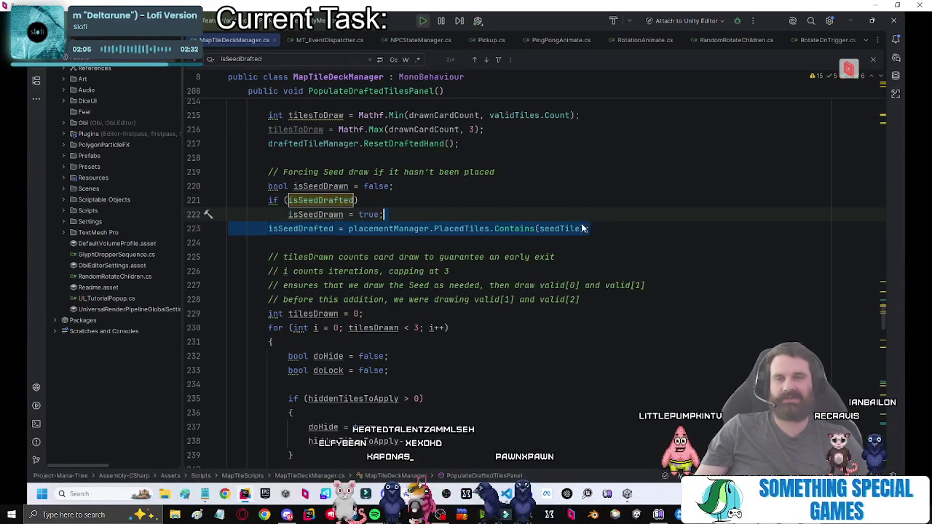
{"action": "type", "text": "z"}
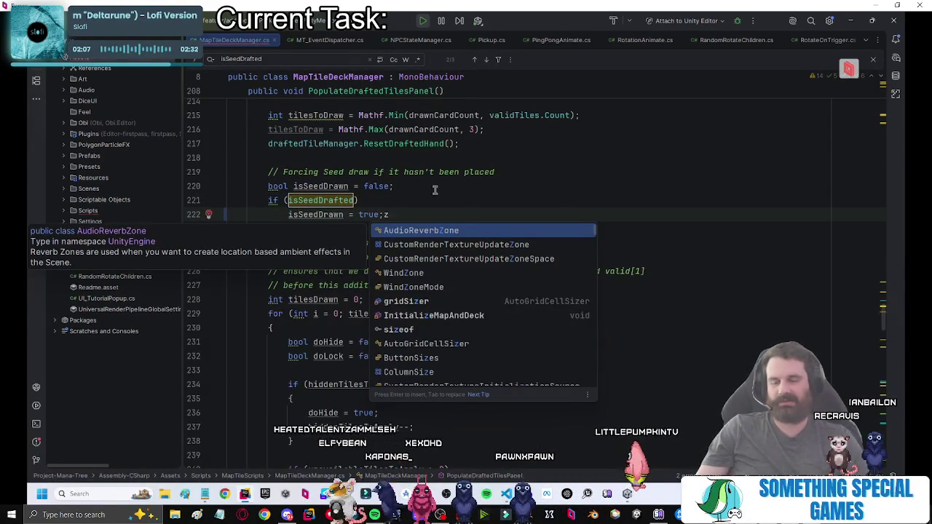
{"action": "key", "text": "ctrl+z"}
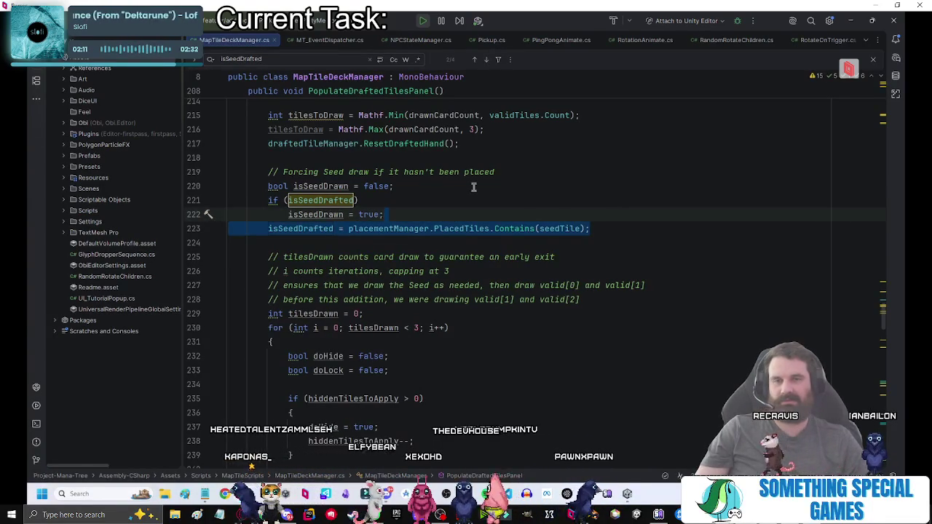
{"action": "key", "text": "F3"}
{"action": "triple_click", "coordinate": [601, 225]}
{"action": "key", "text": "Delete"}
{"action": "left_click", "coordinate": [451, 185]}
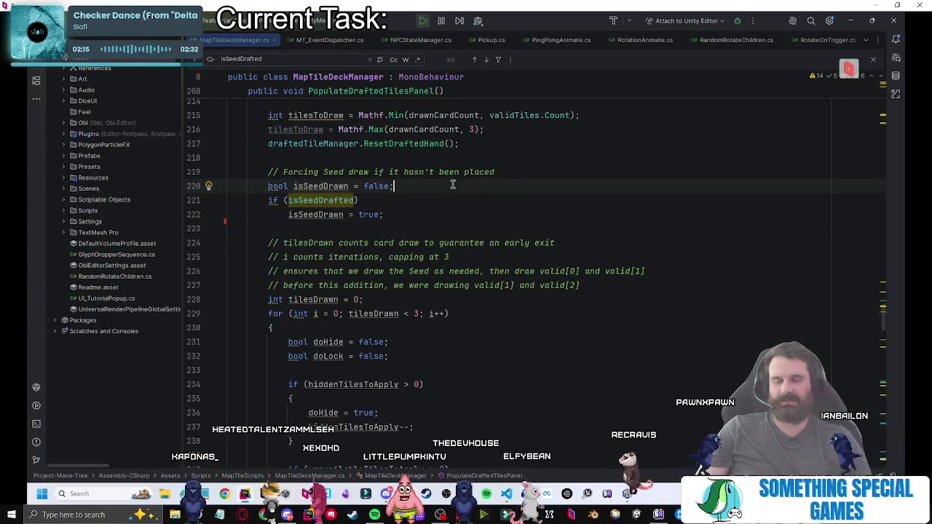
{"action": "key", "text": "ctrl+v"}
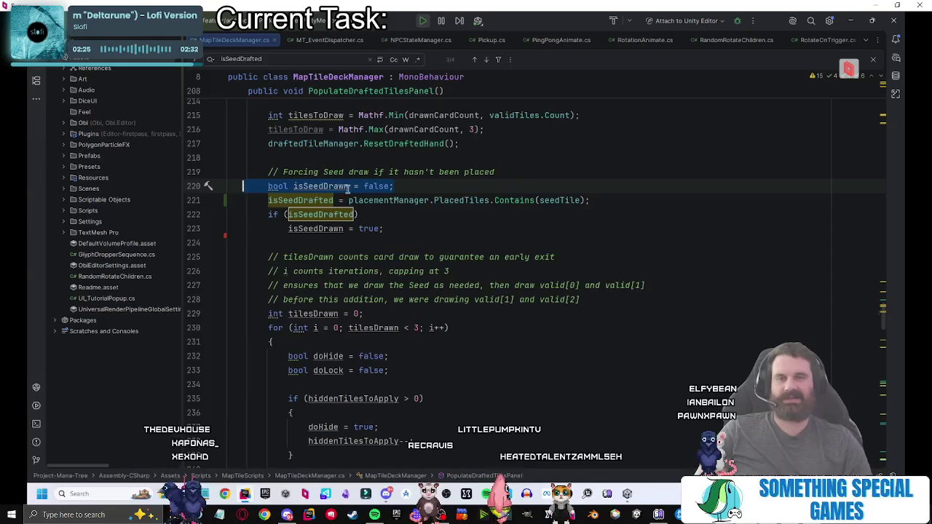
Inspect the isSeedDrafted condition and the isSeedDrawn = true line on line 222.
{"action": "left_click", "coordinate": [618, 200]}
{"action": "left_click", "coordinate": [285, 202]}
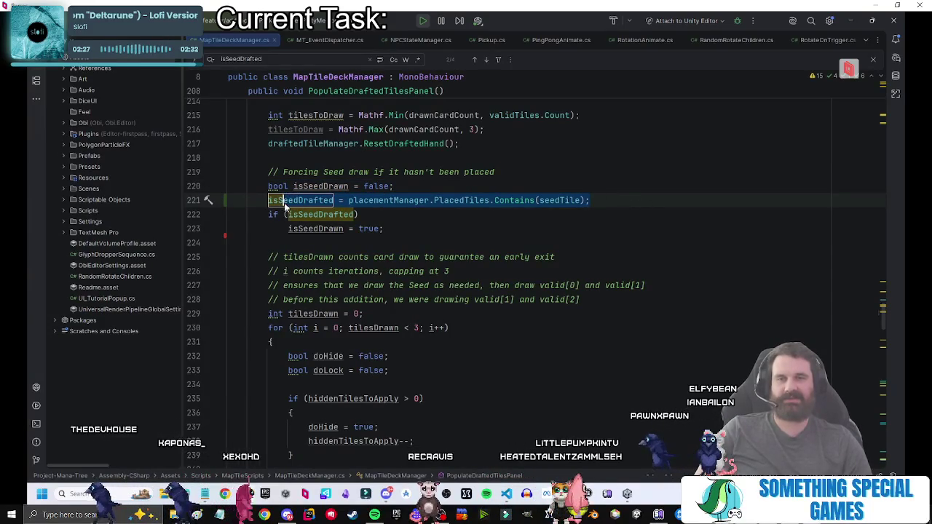
{"action": "left_click", "coordinate": [351, 216]}
{"action": "left_click", "coordinate": [383, 228]}
{"action": "key", "text": "shift+Home"}
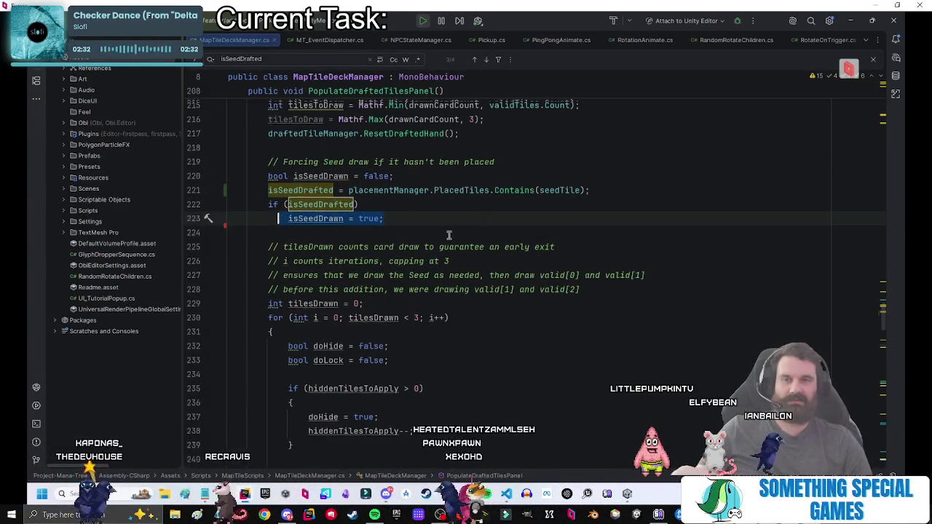
{"action": "scroll", "coordinate": [458, 231], "scroll_direction": "down", "scroll_amount": 10}
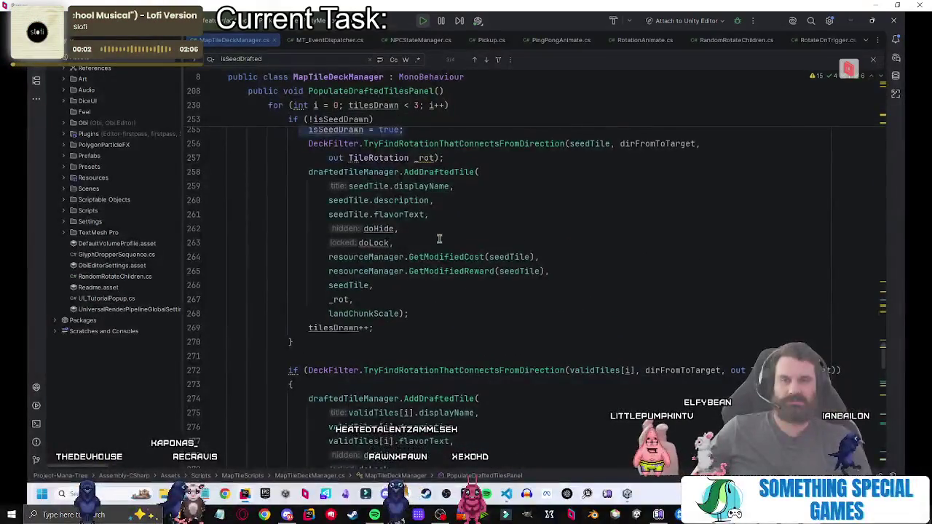
{"action": "scroll", "coordinate": [439, 239], "scroll_direction": "up", "scroll_amount": 4}
Delete the "jlog - Drafted and drawn" debug print along with the blank line above it.
{"action": "right_click", "coordinate": [436, 236]}
{"action": "left_click", "coordinate": [559, 212]}
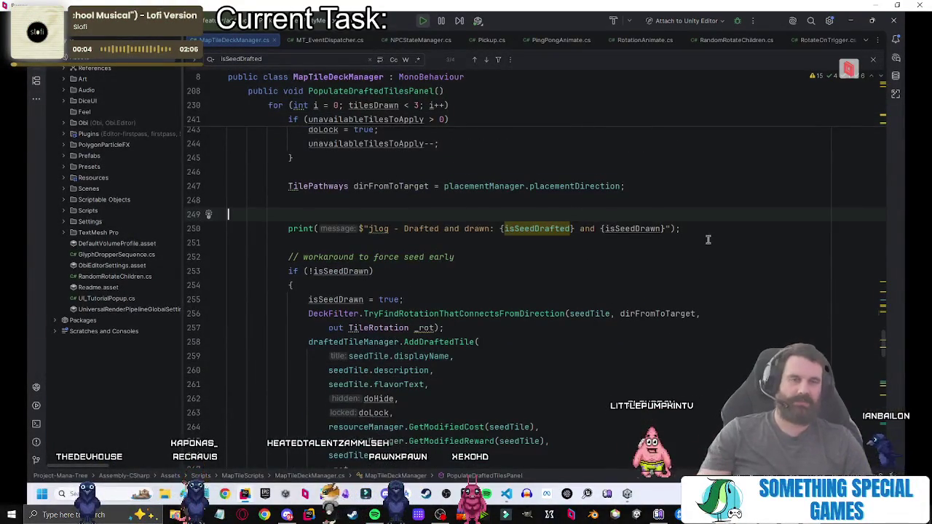
{"action": "key", "text": "shift+Down"}
{"action": "key", "text": "shift+Down"}
{"action": "key", "text": "BackSpace"}
{"action": "key", "text": "BackSpace"}
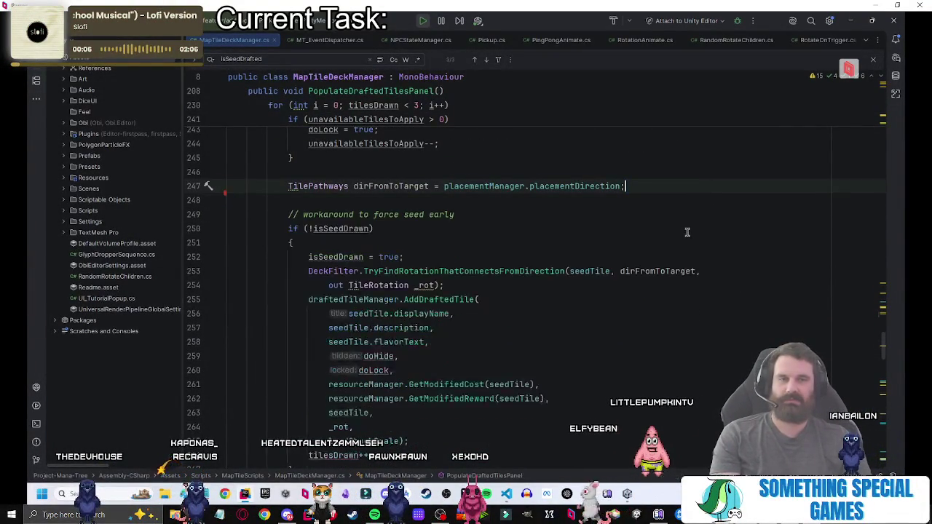
{"action": "scroll", "coordinate": [647, 230], "scroll_direction": "down", "scroll_amount": 6}
{"action": "scroll", "coordinate": [606, 230], "scroll_direction": "down", "scroll_amount": 6}
{"action": "scroll", "coordinate": [604, 236], "scroll_direction": "up", "scroll_amount": 20}
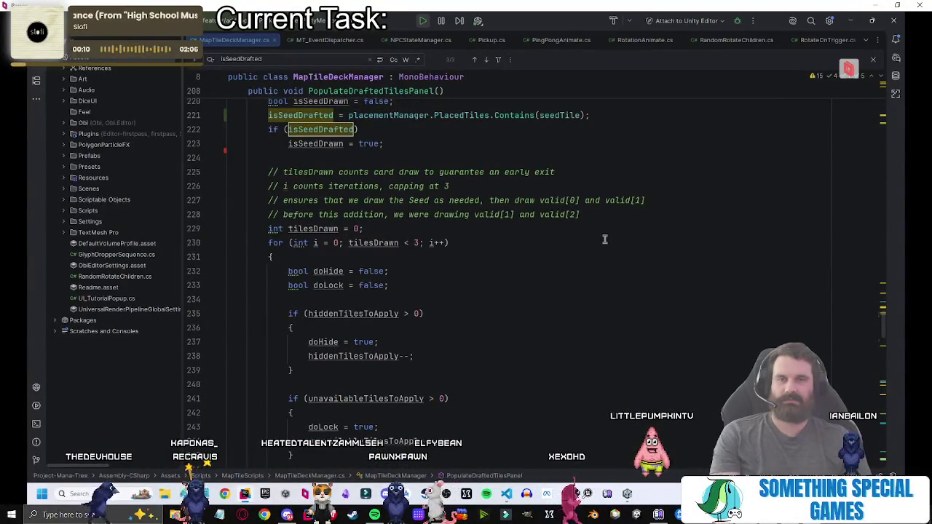
{"action": "scroll", "coordinate": [406, 254], "scroll_direction": "up", "scroll_amount": 2}
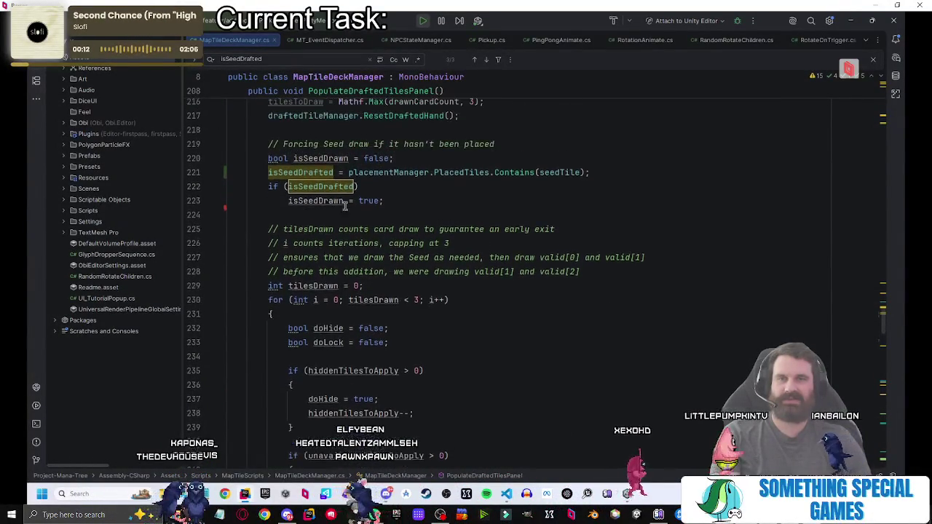
Review the reordered isSeedDrafted check and its body in PopulateDraftedTilesPanel.
{"action": "left_click", "coordinate": [394, 164]}
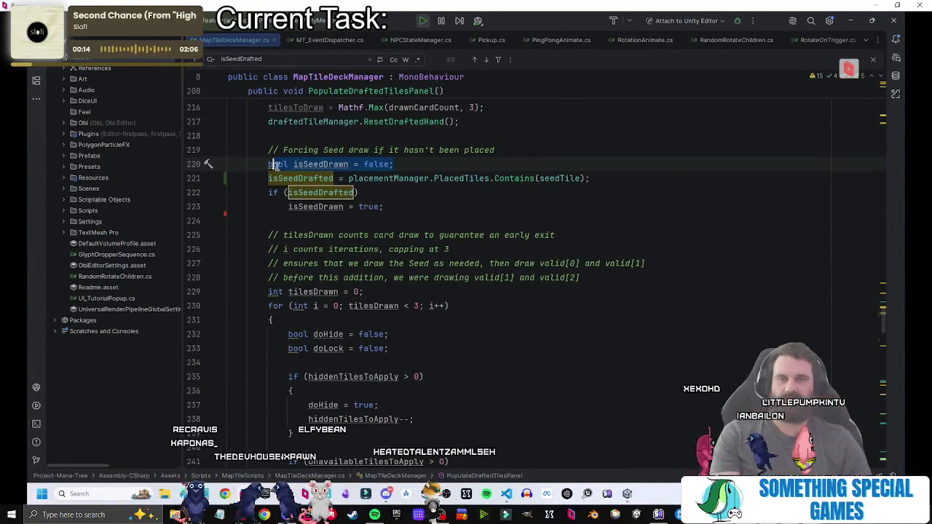
{"action": "left_click", "coordinate": [386, 206]}
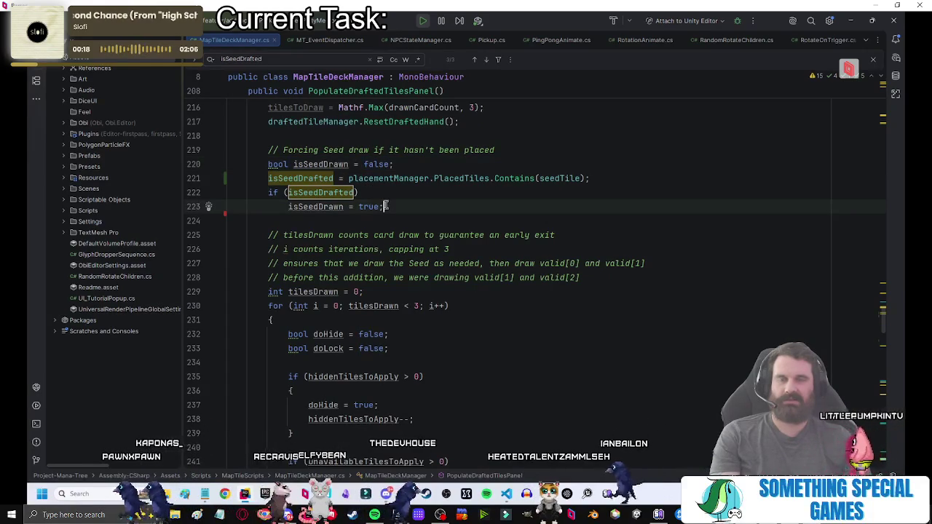
{"action": "left_click", "coordinate": [284, 192], "text": "shift"}
{"action": "left_click", "coordinate": [268, 192], "text": "shift"}
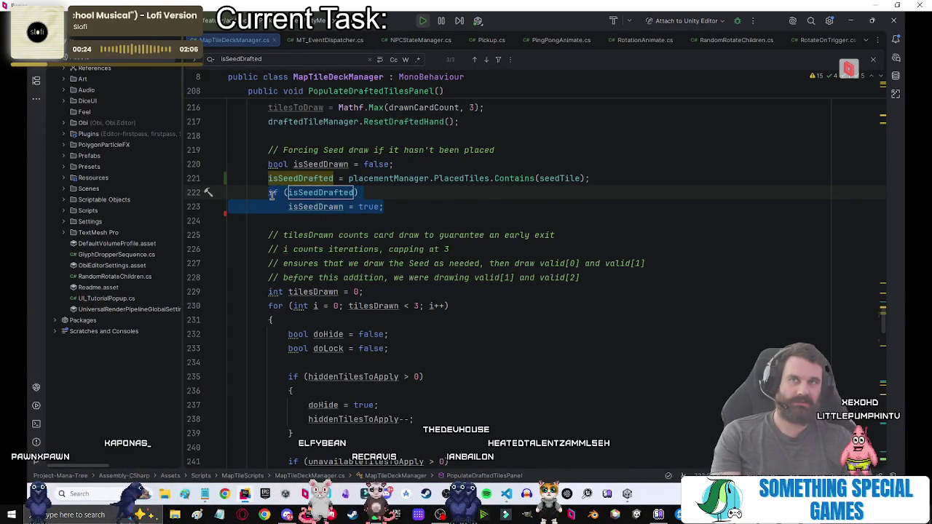
{"action": "scroll", "coordinate": [327, 218], "scroll_direction": "down", "scroll_amount": 10}
{"action": "left_click", "coordinate": [487, 263]}
{"action": "scroll", "coordinate": [488, 263], "scroll_direction": "up", "scroll_amount": 9}
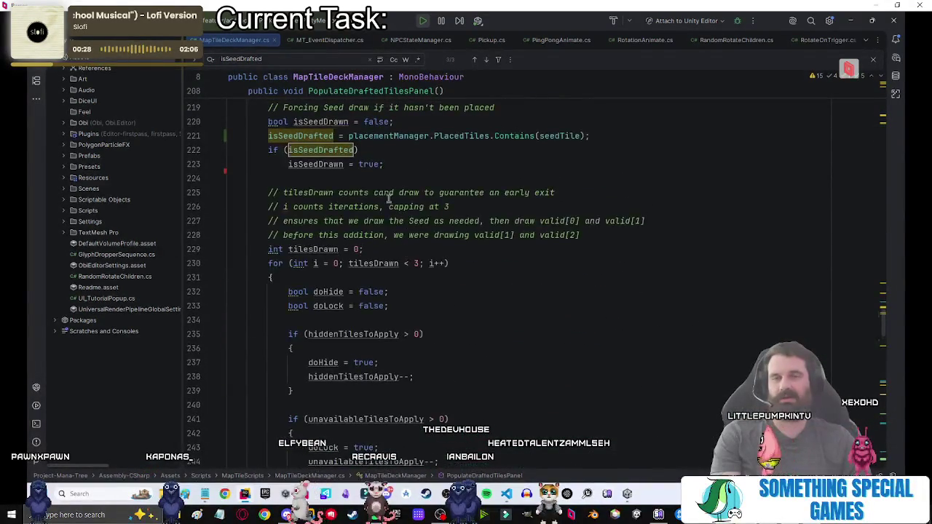
{"action": "left_click", "coordinate": [437, 179]}
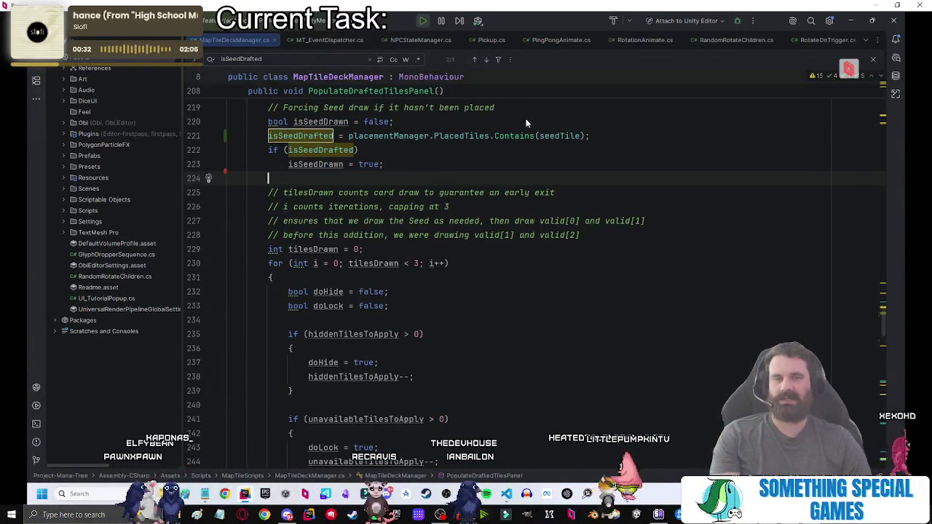
{"action": "scroll", "coordinate": [496, 257], "scroll_direction": "down", "scroll_amount": 2}
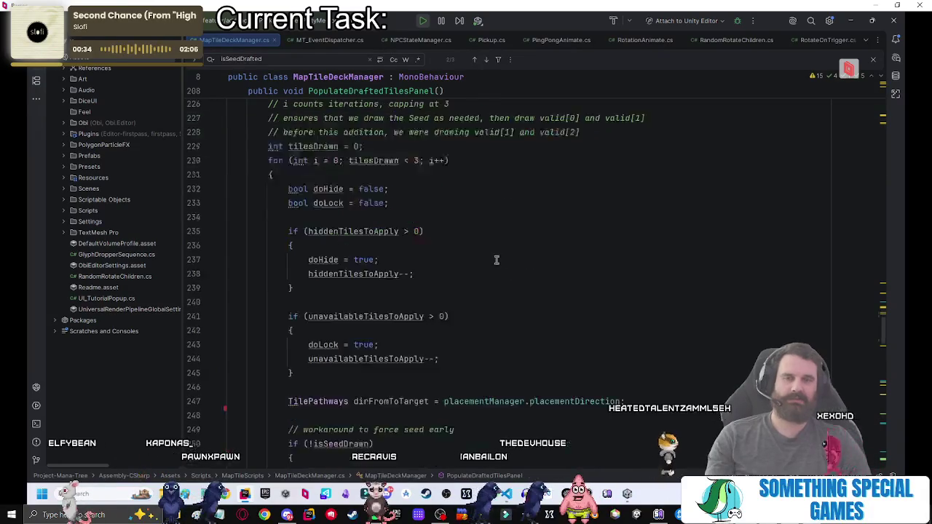
{"action": "scroll", "coordinate": [495, 258], "scroll_direction": "down", "scroll_amount": 6}
{"action": "key", "text": "alt+Tab"}
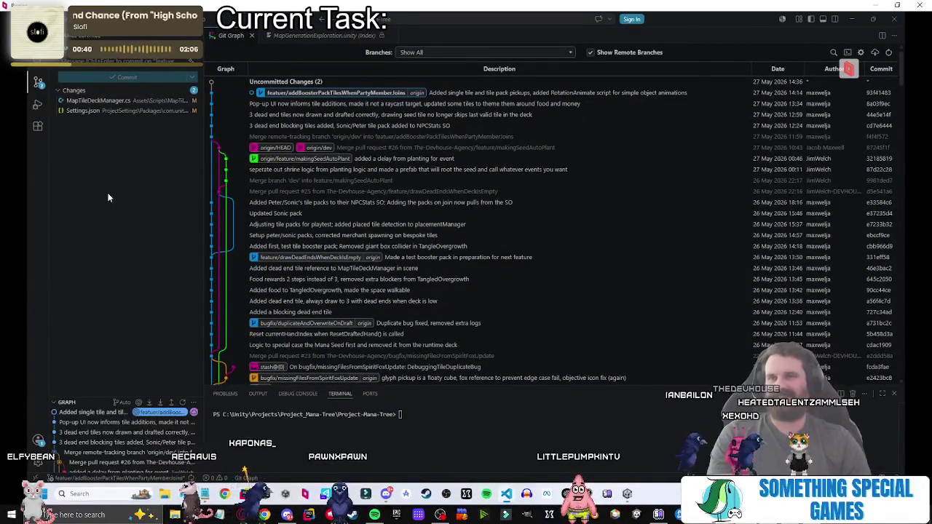
Stage and commit the MapTileDeckManager.cs fix with the message 'NO MORE DUPED MANA SEED'.
{"action": "left_click", "coordinate": [102, 100]}
{"action": "left_click", "coordinate": [184, 100]}
{"action": "type", "text": "NO MORE DUPED MANA SEED"}
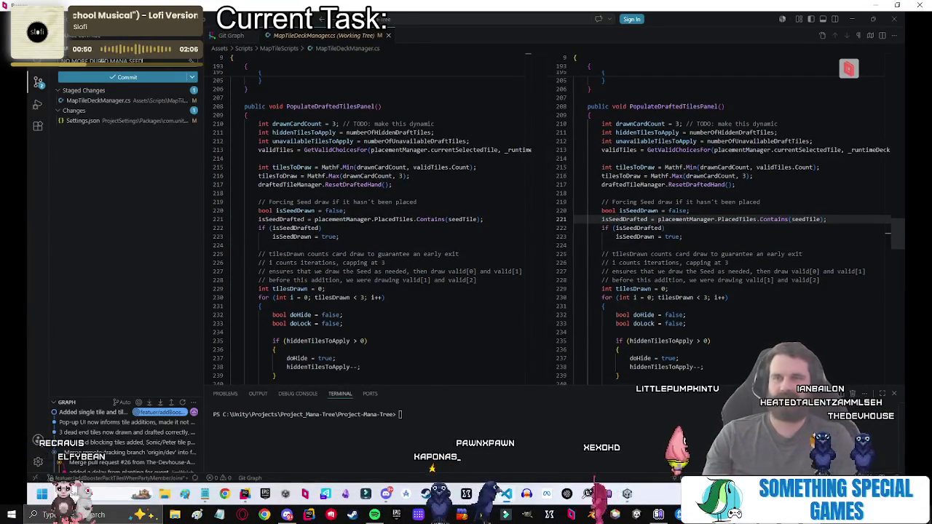
{"action": "left_click", "coordinate": [123, 78]}
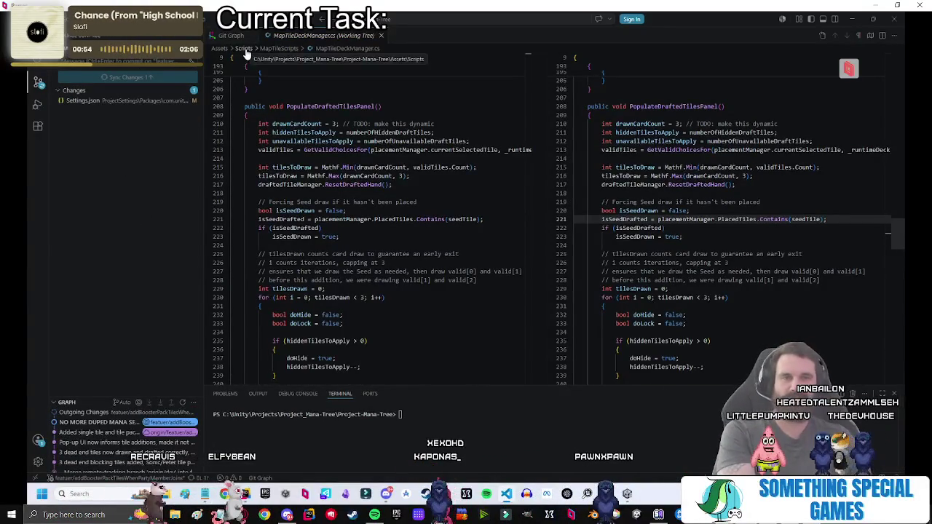
{"action": "scroll", "coordinate": [702, 236], "scroll_direction": "down", "scroll_amount": 10}
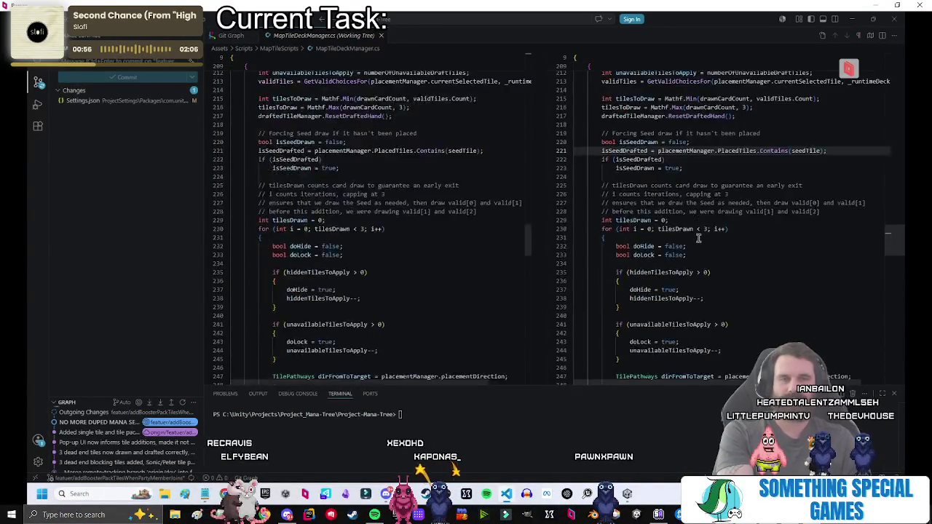
{"action": "scroll", "coordinate": [701, 237], "scroll_direction": "up", "scroll_amount": 10}
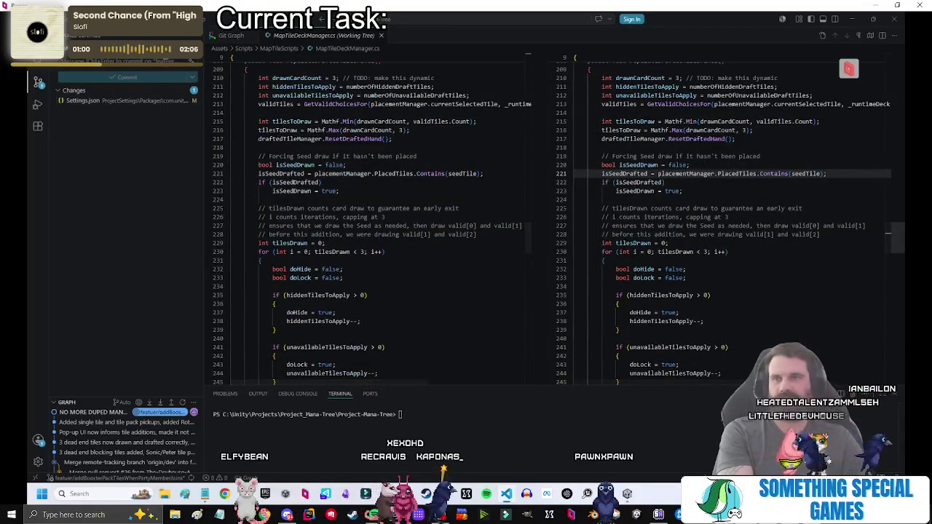
{"action": "left_click", "coordinate": [242, 38]}
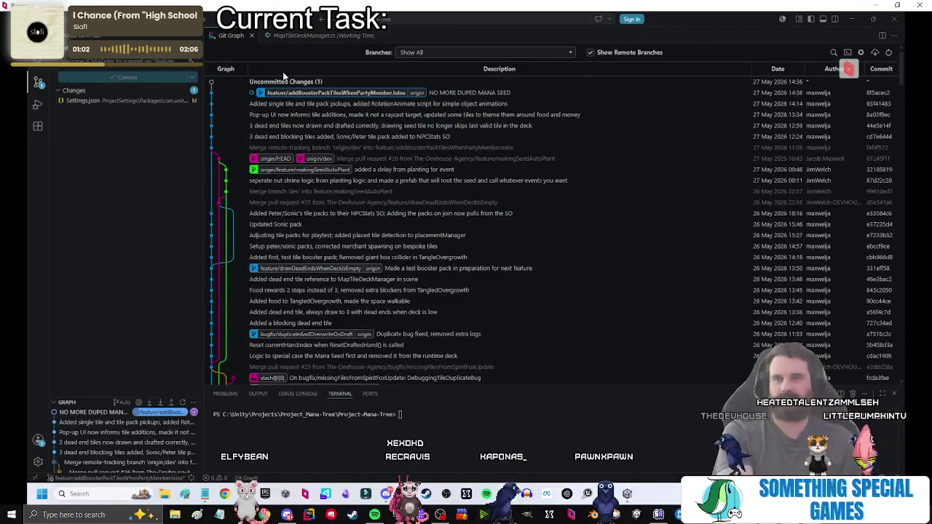
Fetch from the remote, discard the Settings.json changes, and cancel the origin/dev checkout.
{"action": "left_click", "coordinate": [876, 53]}
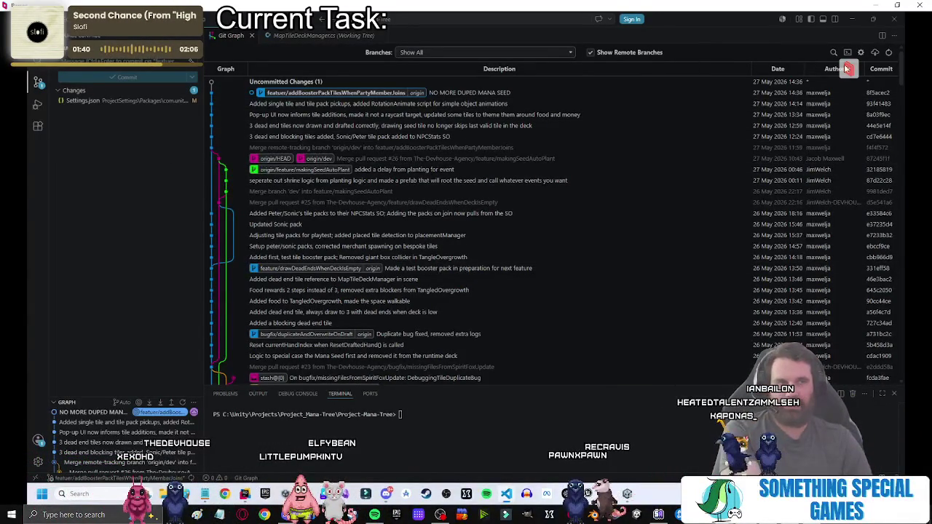
{"action": "right_click", "coordinate": [81, 101]}
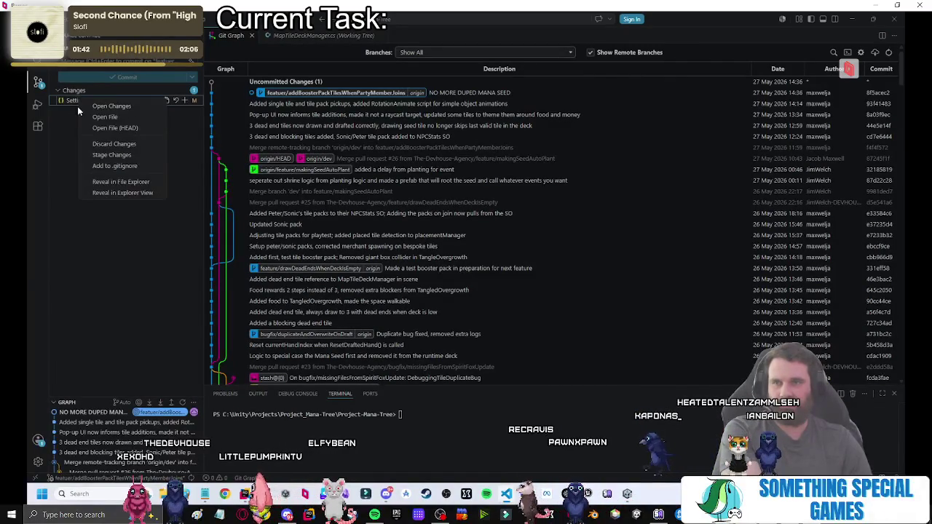
{"action": "left_click", "coordinate": [115, 143]}
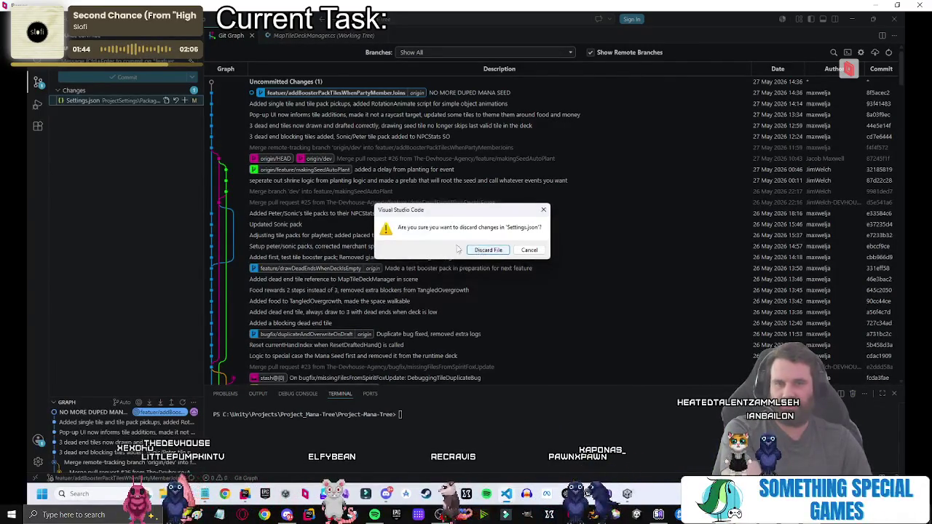
{"action": "key", "text": "Return"}
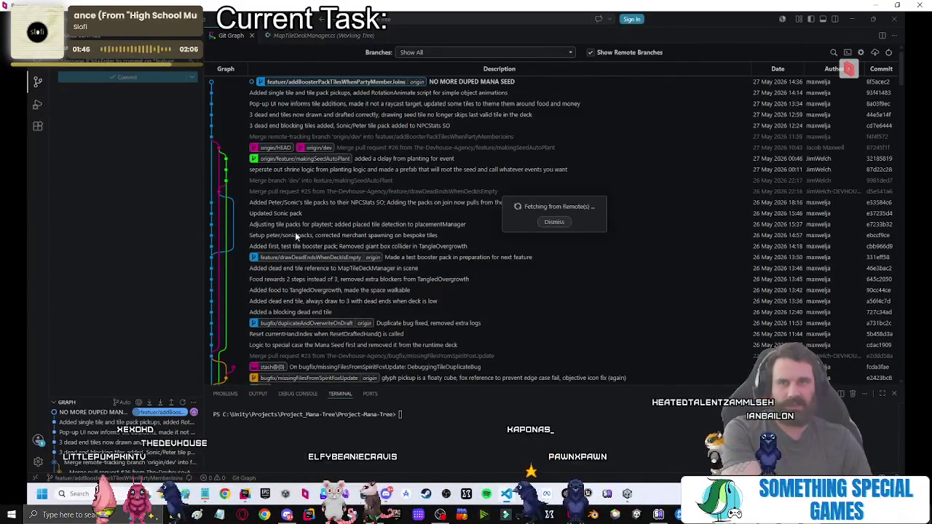
{"action": "double_click", "coordinate": [318, 147]}
{"action": "left_click", "coordinate": [579, 233]}
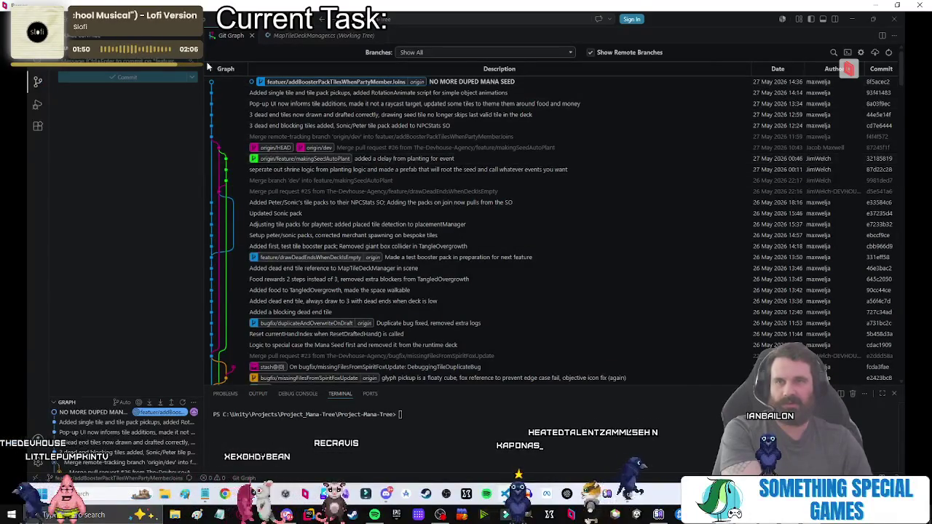
Start creating a new Git branch from the current HEAD.
{"action": "right_click", "coordinate": [193, 43]}
{"action": "left_click", "coordinate": [195, 45]}
{"action": "left_click", "coordinate": [195, 45]}
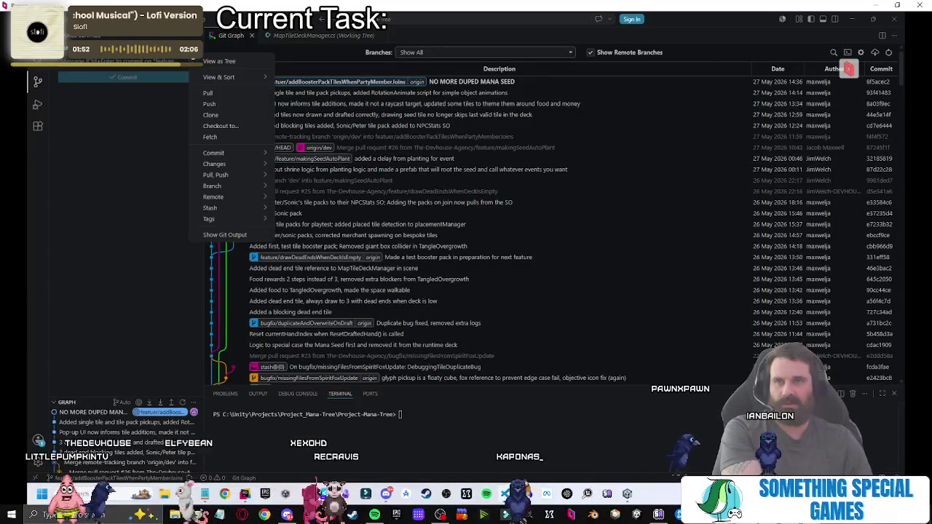
{"action": "mouse_move", "coordinate": [233, 187]}
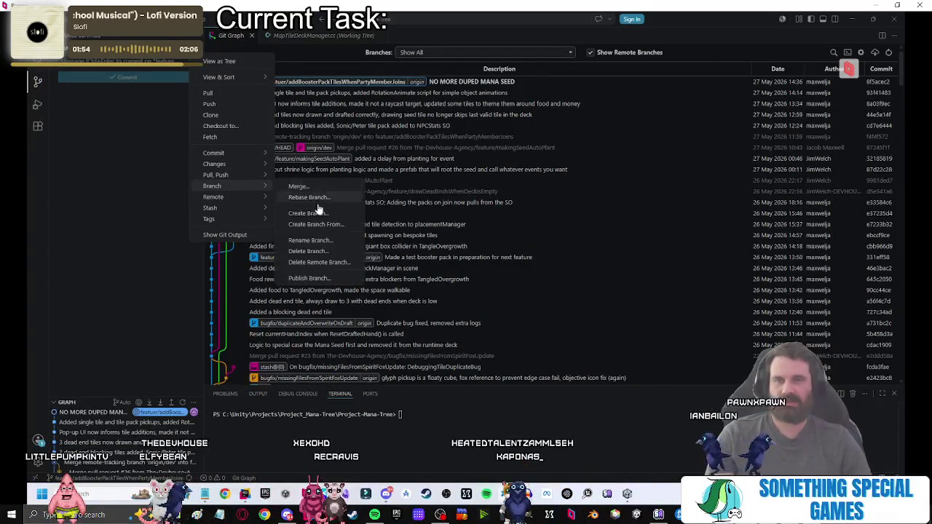
{"action": "left_click", "coordinate": [315, 224]}
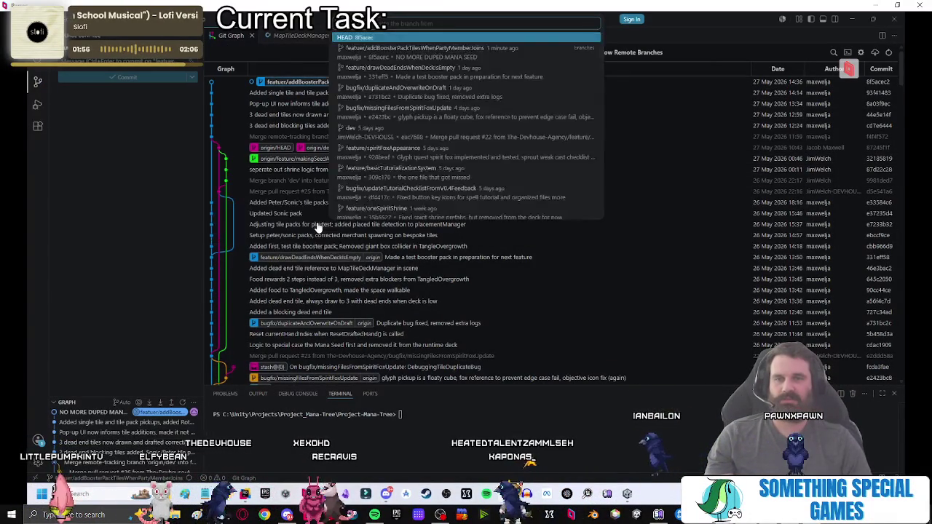
{"action": "left_click", "coordinate": [455, 117]}
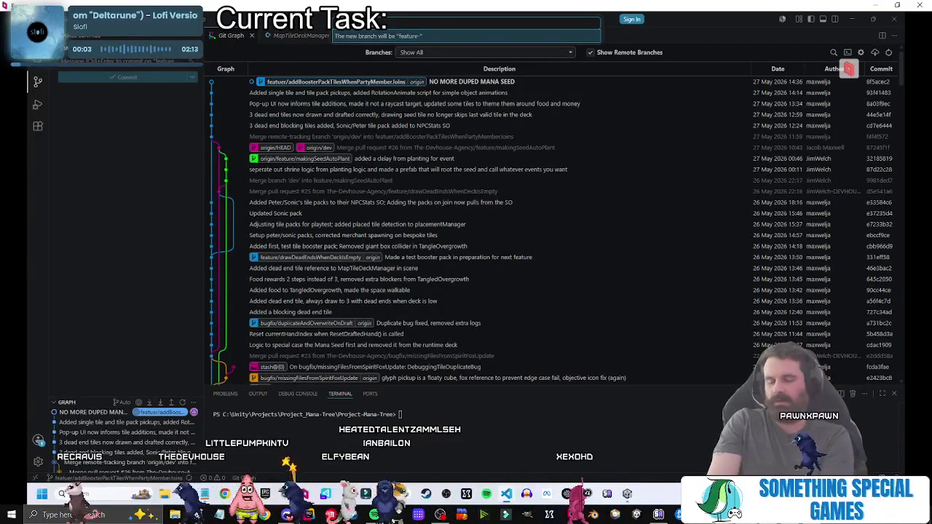
Name the branch feature/categorizedReadabilityForTiles, create it, and publish it to the remote.
{"action": "key", "text": "BackSpace"}
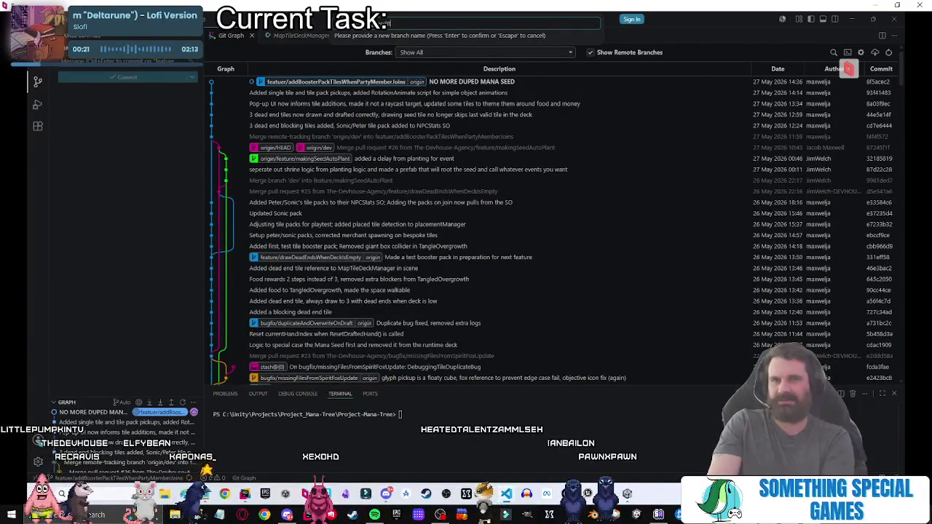
{"action": "type", "text": "eadability"}
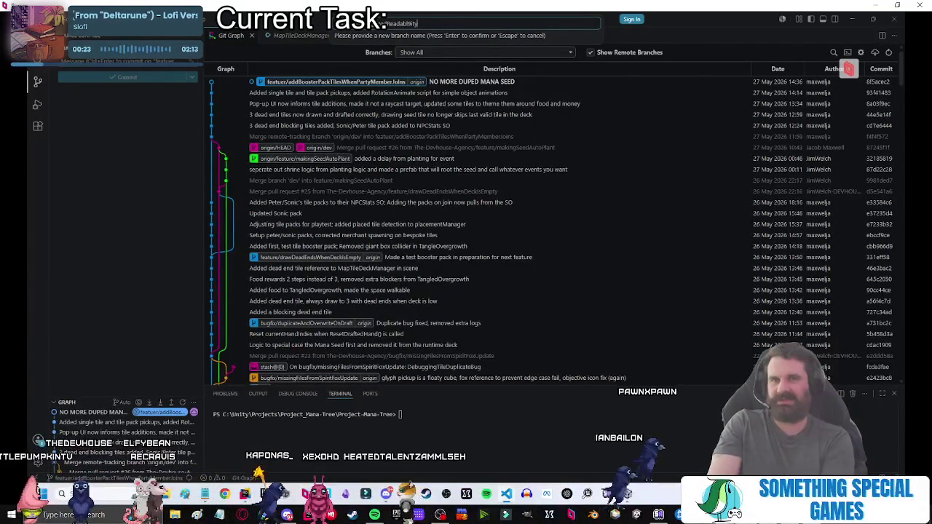
{"action": "type", "text": "ForTiles"}
{"action": "key", "text": "Return"}
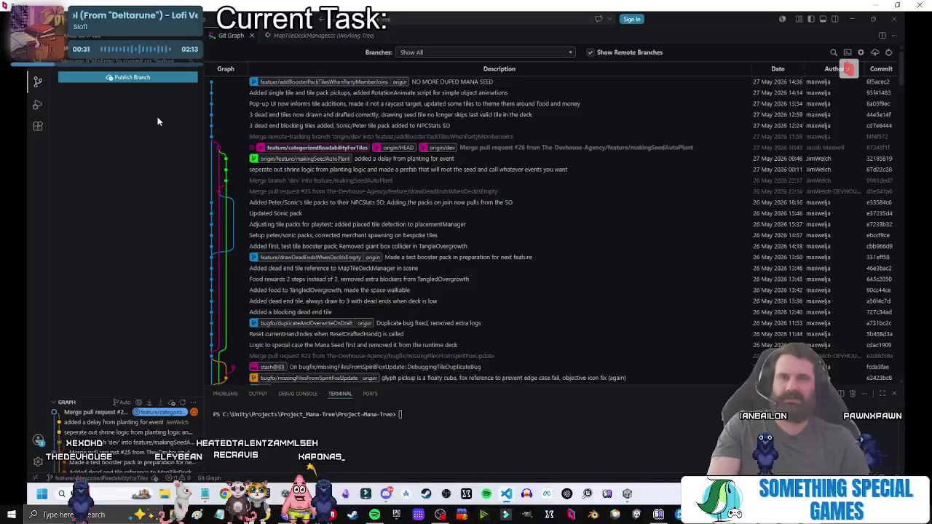
{"action": "left_click", "coordinate": [158, 77]}
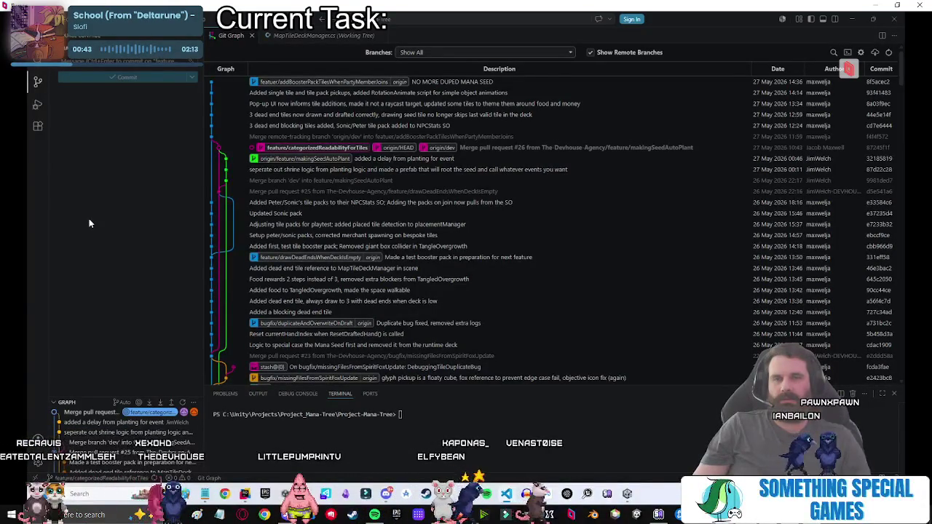
{"action": "right_click", "coordinate": [313, 81]}
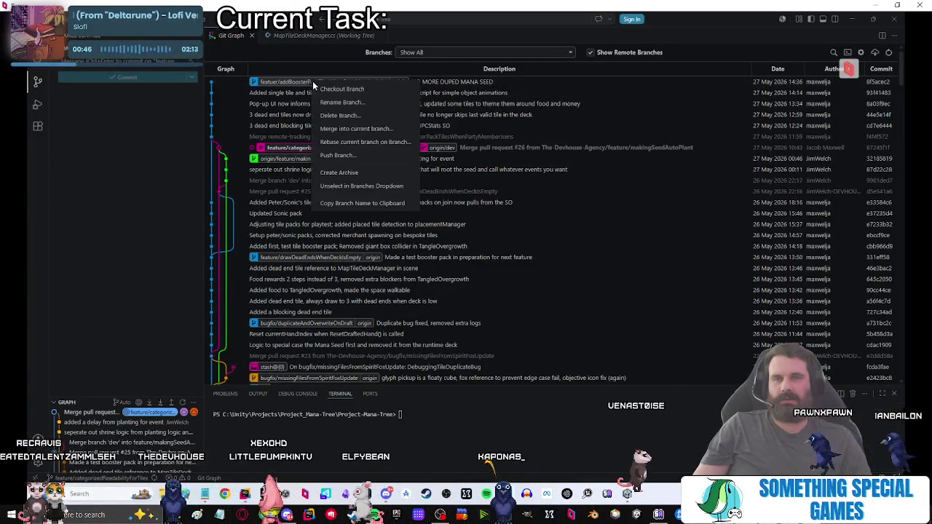
Merge feature/addBoosterPackTilesWhenPartyMemberJoins into the current branch and switch back to Unity.
{"action": "left_click", "coordinate": [352, 129]}
{"action": "left_click", "coordinate": [535, 252]}
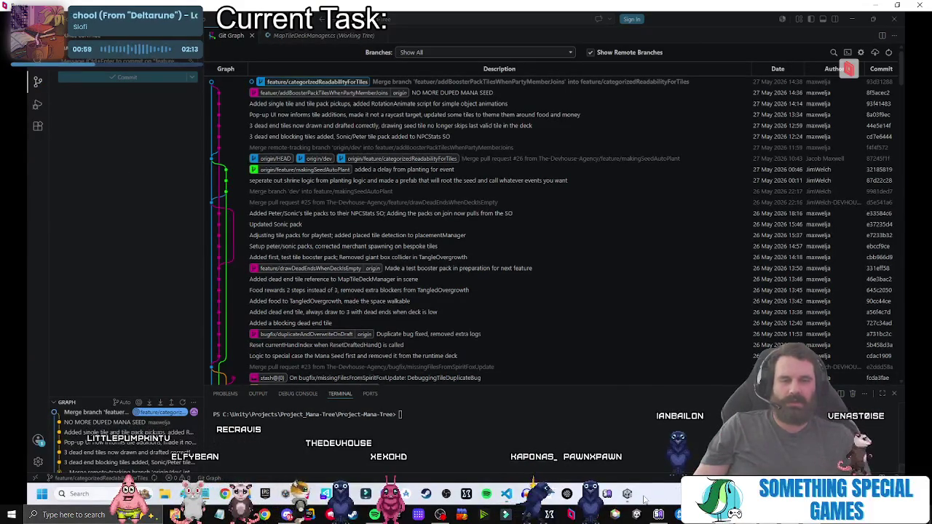
{"action": "key", "text": "alt+Tab"}
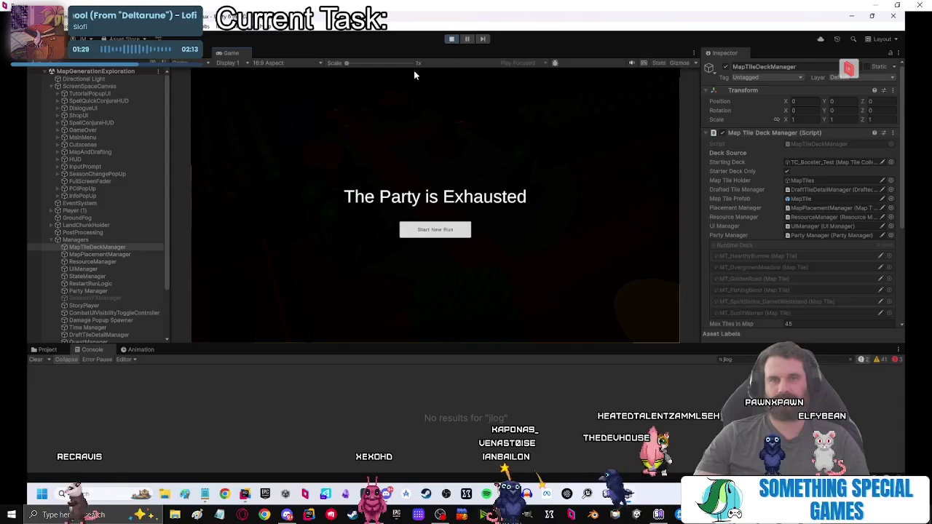
Exit play mode and select MapTileDeckManager to show its TC_Booster_Test starting deck.
{"action": "left_click", "coordinate": [451, 38]}
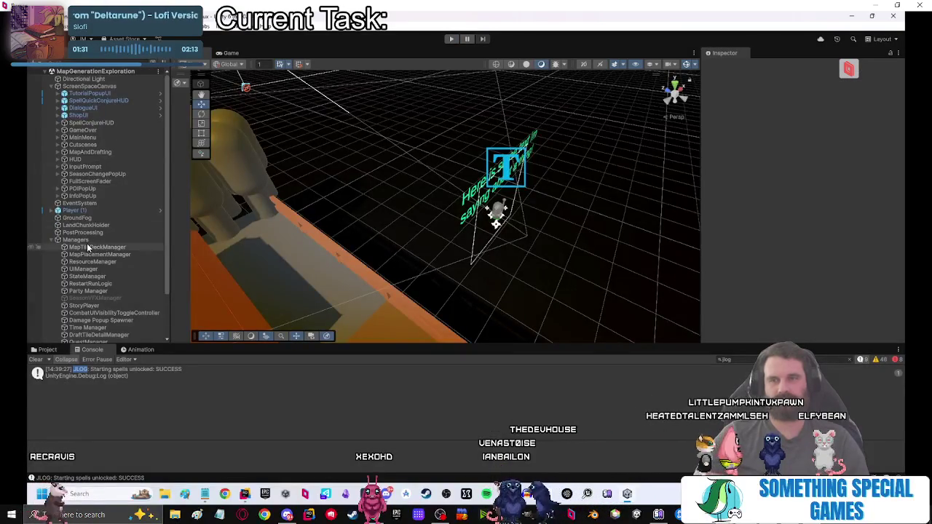
{"action": "left_click", "coordinate": [88, 248]}
{"action": "left_click", "coordinate": [358, 52]}
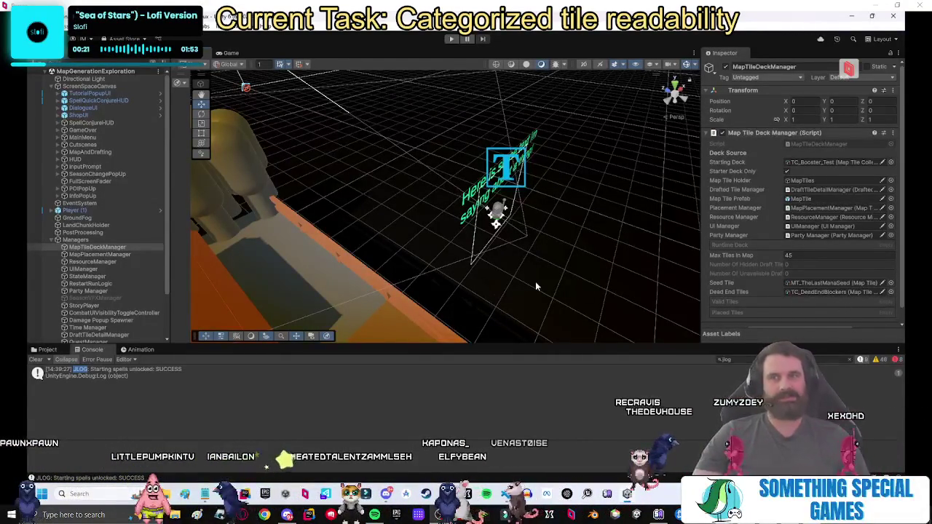
Select the MT_ForgottenShrine asset and open its MapTile script in Rider.
{"action": "left_click", "coordinate": [46, 349]}
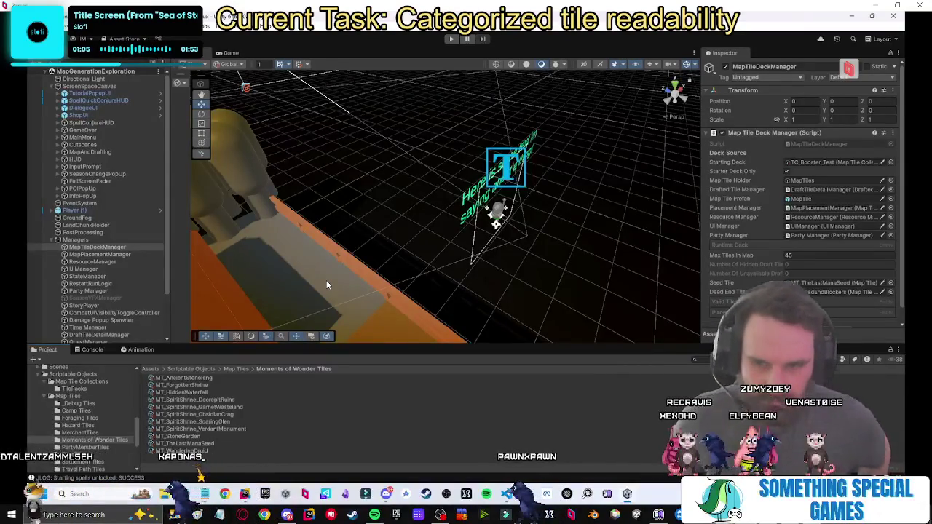
{"action": "left_click", "coordinate": [181, 385]}
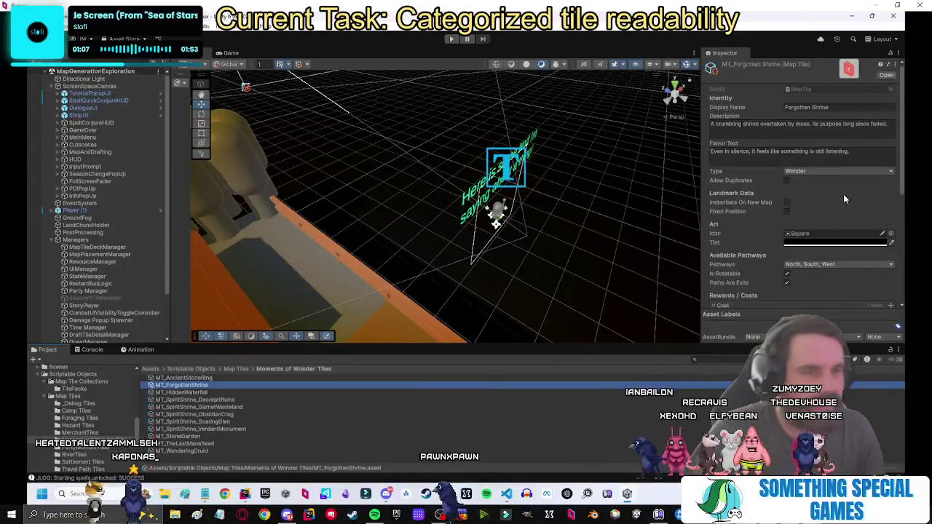
{"action": "double_click", "coordinate": [807, 89]}
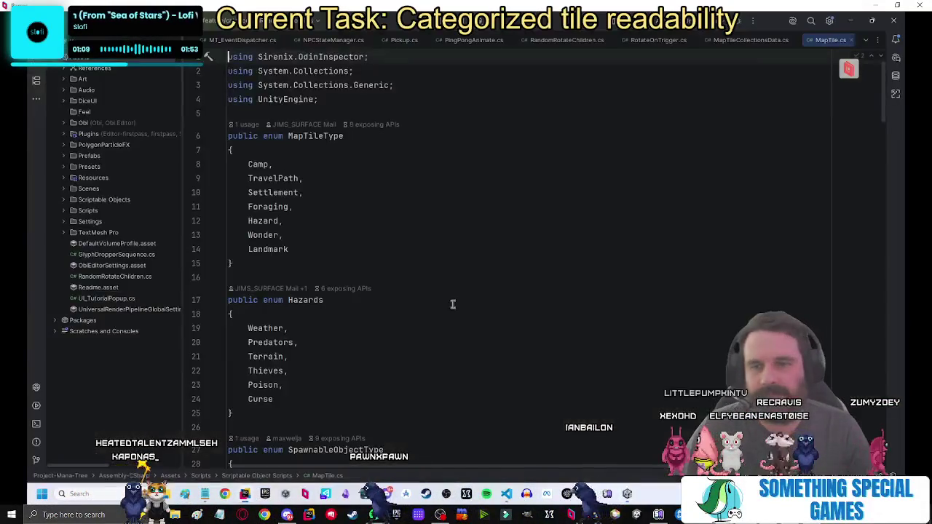
Add Sonic as a new MapTileType enum entry after Landmark.
{"action": "left_click", "coordinate": [301, 264]}
{"action": "left_click", "coordinate": [316, 251]}
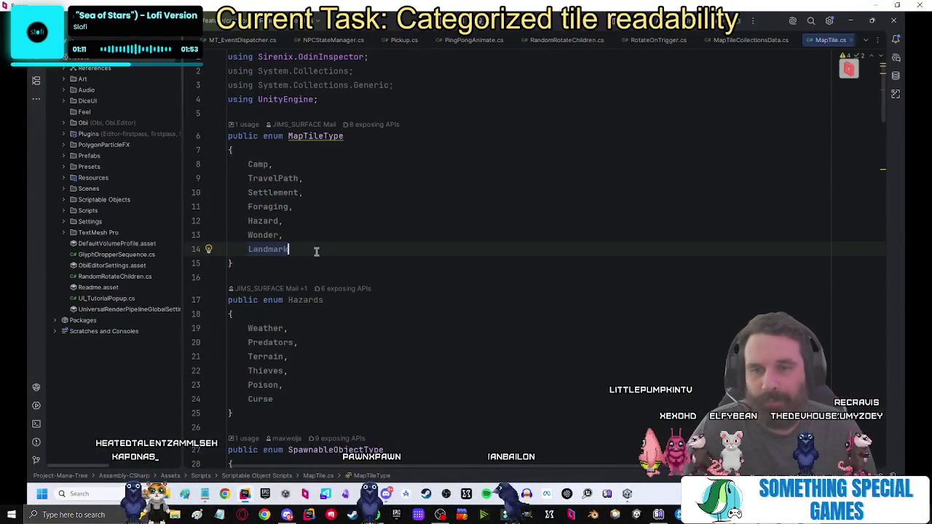
{"action": "type", "text": ","}
{"action": "key", "text": "Return"}
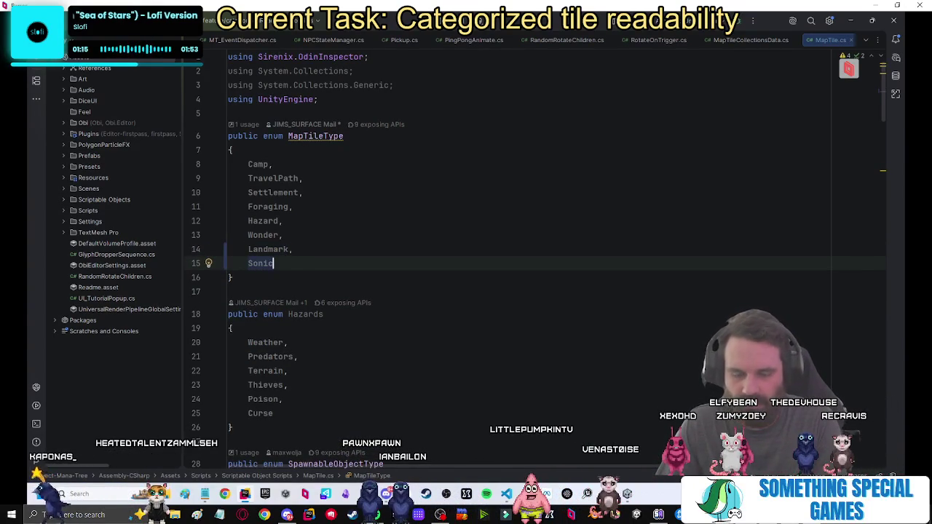
{"action": "type", "text": ","}
{"action": "key", "text": "Return"}
Add the Peter enum entry after Sonic and close MapTile.cs.
{"action": "type", "text": "Peter"}
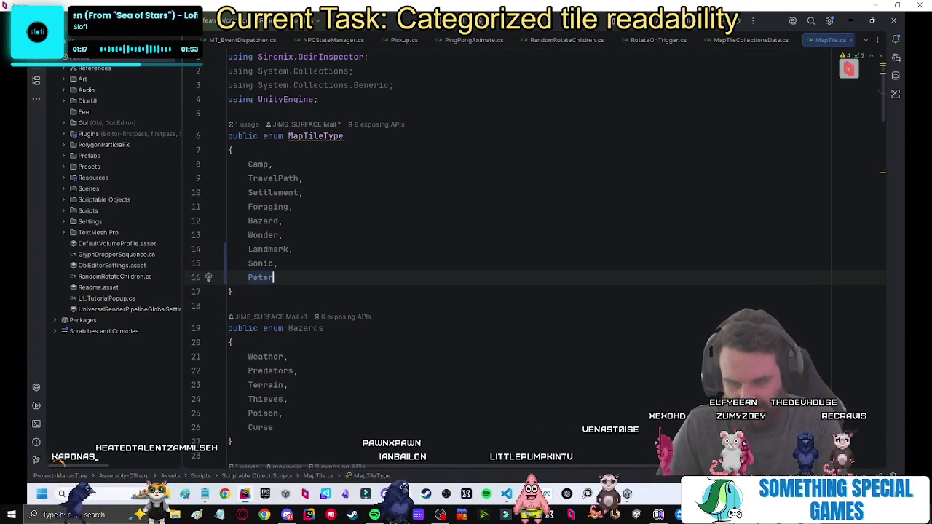
{"action": "key", "text": "Return"}
{"action": "key", "text": "BackSpace"}
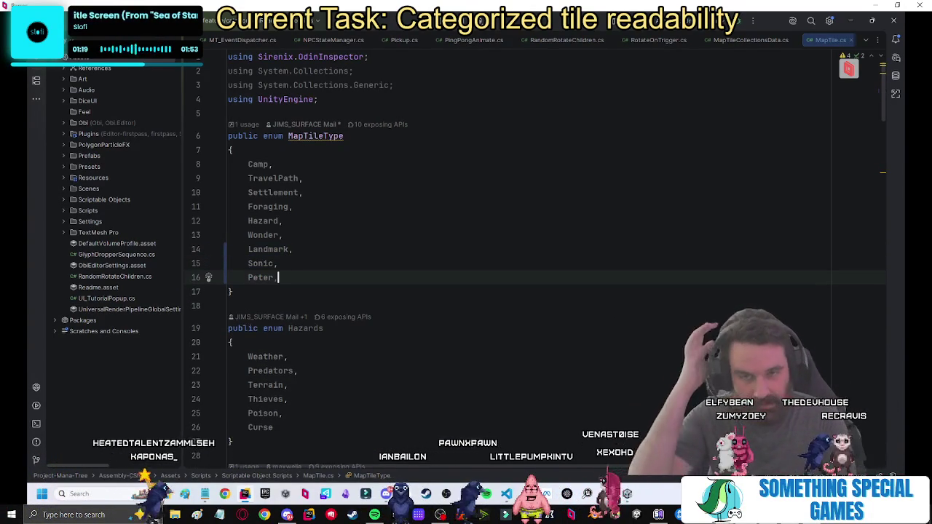
{"action": "scroll", "coordinate": [413, 293], "scroll_direction": "down", "scroll_amount": 8}
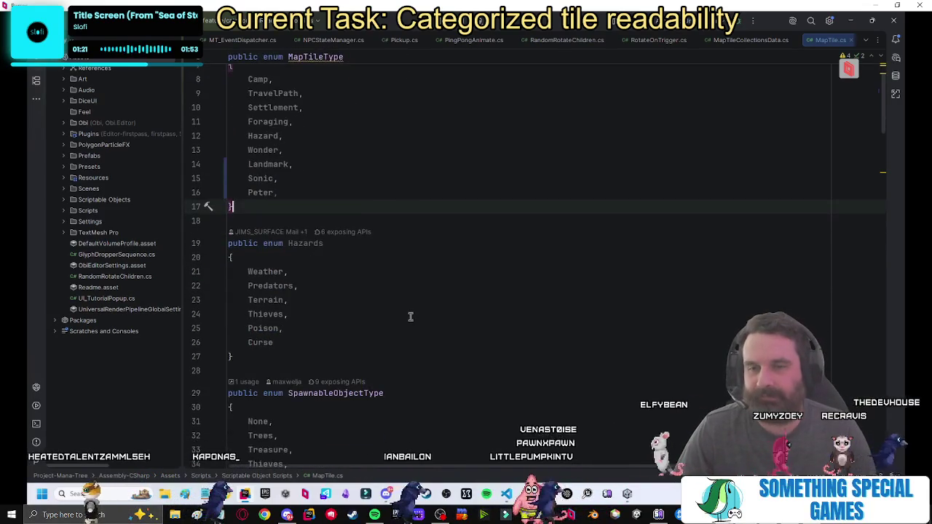
{"action": "scroll", "coordinate": [410, 316], "scroll_direction": "up", "scroll_amount": 5}
{"action": "scroll", "coordinate": [410, 316], "scroll_direction": "down", "scroll_amount": 8}
{"action": "scroll", "coordinate": [410, 316], "scroll_direction": "up", "scroll_amount": 10}
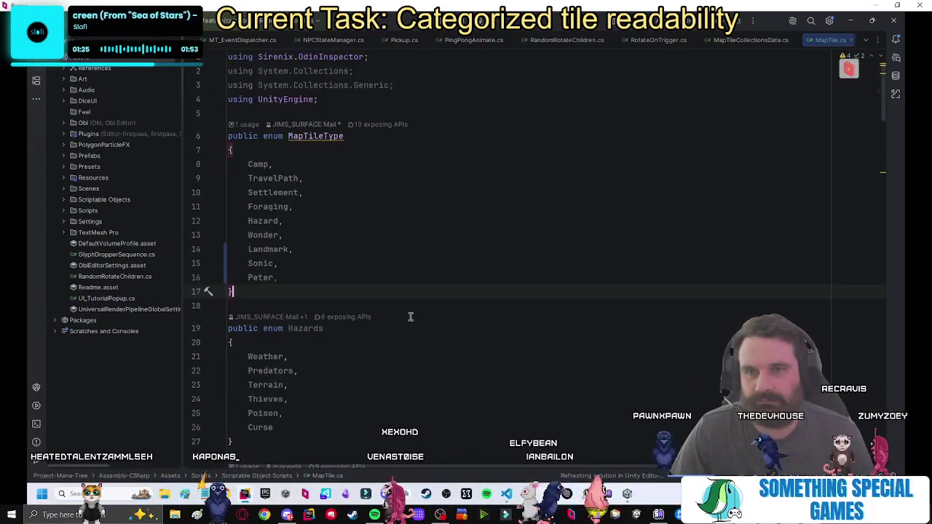
{"action": "key", "text": "Left"}
{"action": "key", "text": "Left"}
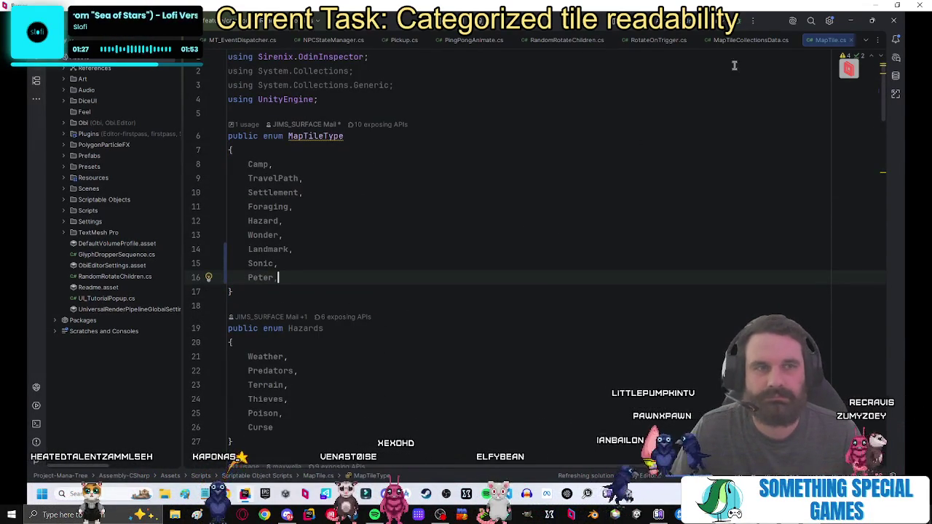
{"action": "middle_click", "coordinate": [825, 45]}
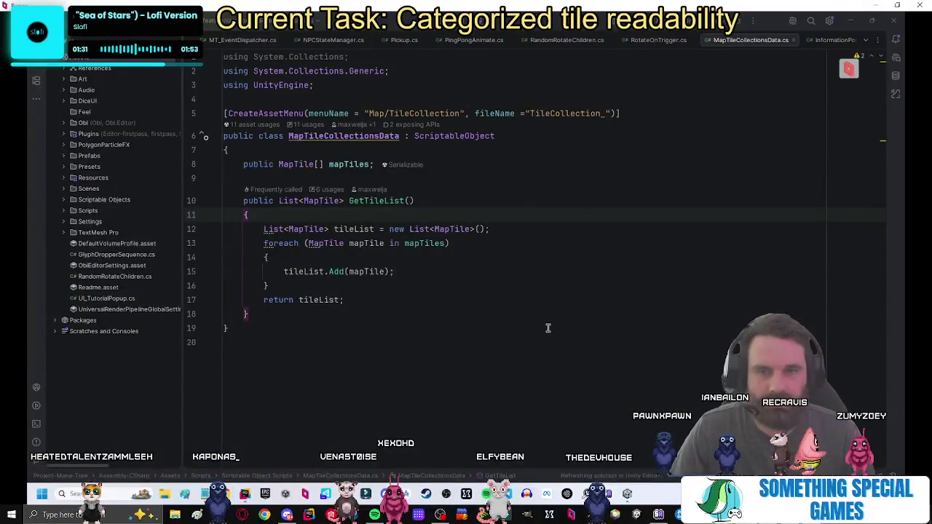
Switch from Rider back to the Unity editor after the asset import finishes.
{"action": "mouse_move", "coordinate": [625, 494]}
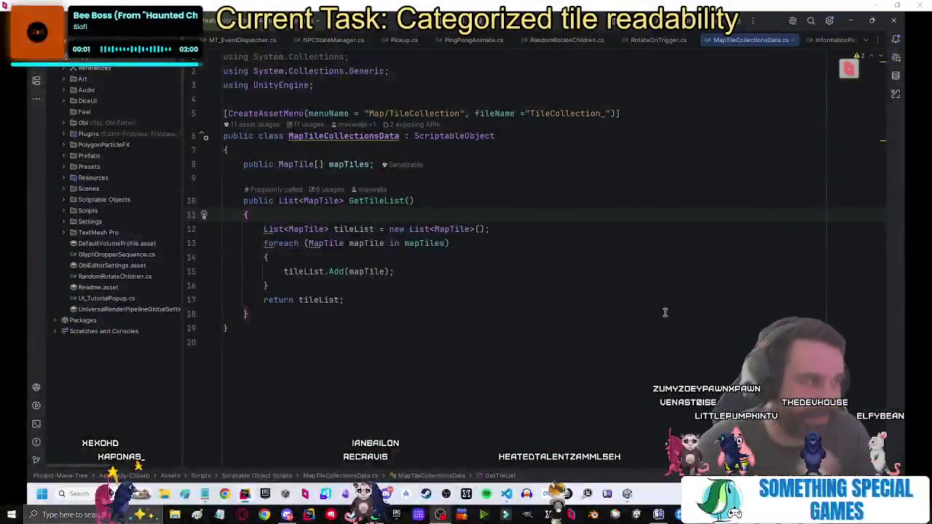
{"action": "key", "text": "alt+Tab"}
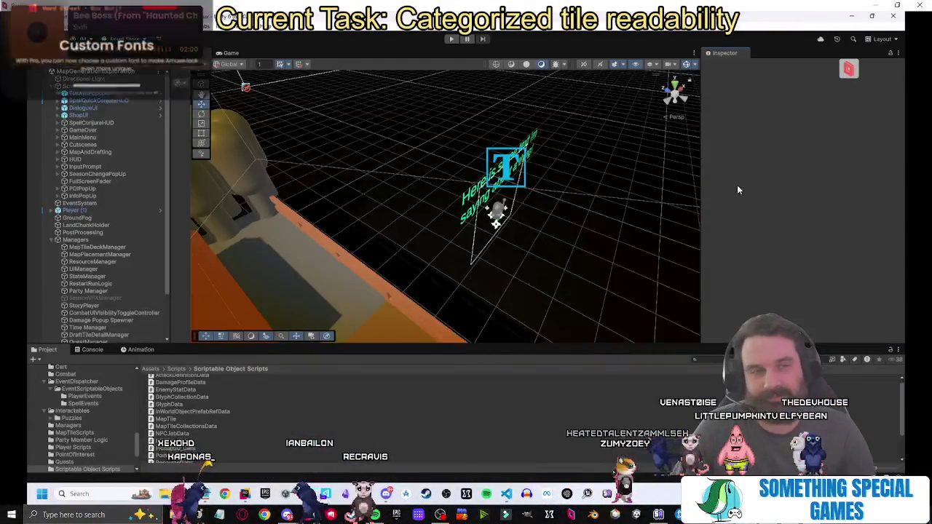
Select the Move tool, then bring up Visual Studio Code's Git history.
{"action": "left_click", "coordinate": [202, 103]}
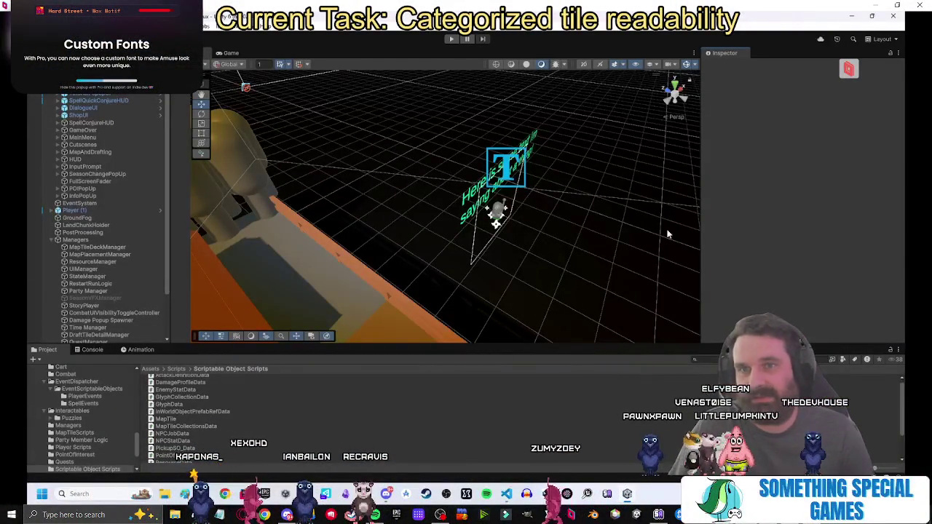
{"action": "left_click", "coordinate": [508, 490]}
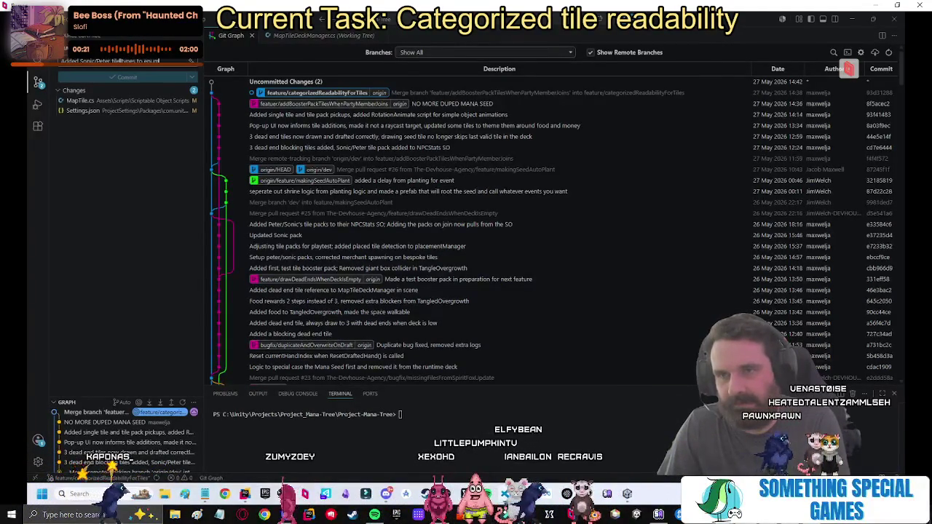
Commit MapTile.cs as 'Added Sonic/Peter tile types to enum', push it, and return to Unity.
{"action": "left_click", "coordinate": [174, 100]}
{"action": "left_click", "coordinate": [130, 78]}
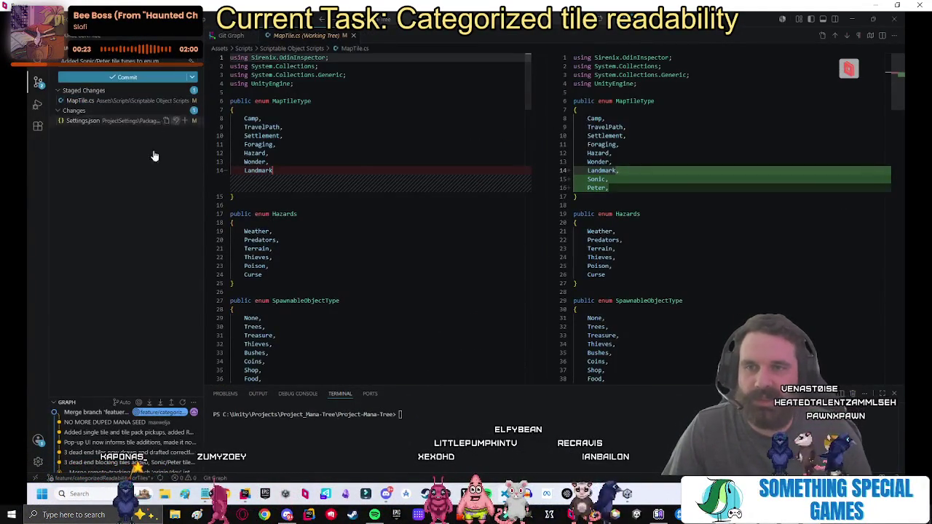
{"action": "left_click", "coordinate": [154, 79]}
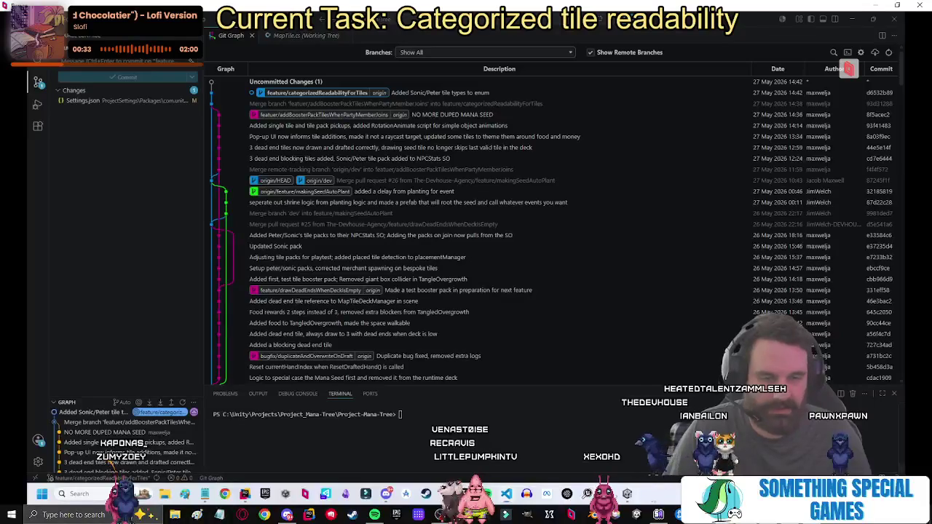
{"action": "key", "text": "alt+Tab"}
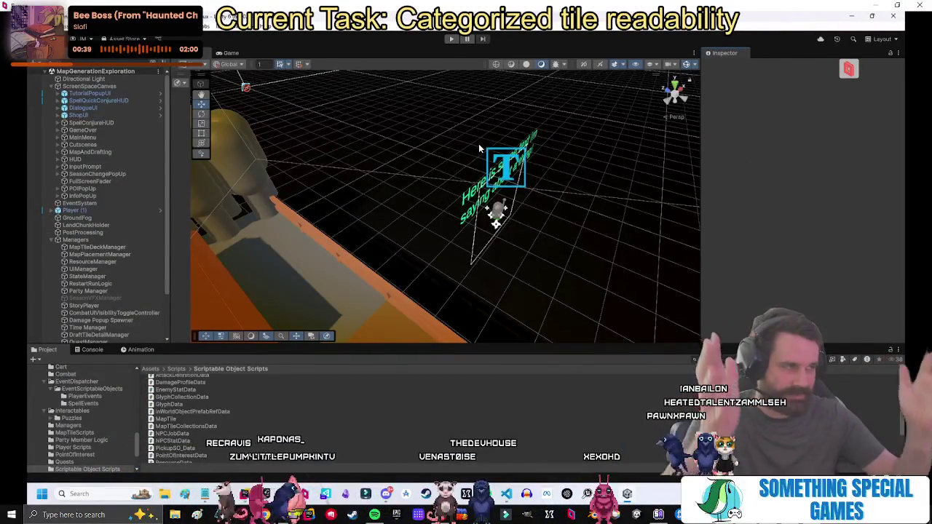
Bring JetBrains Rider back to the front, showing the GetTileList method in MapTileCollectionsData.cs.
{"action": "key", "text": "alt+Tab"}
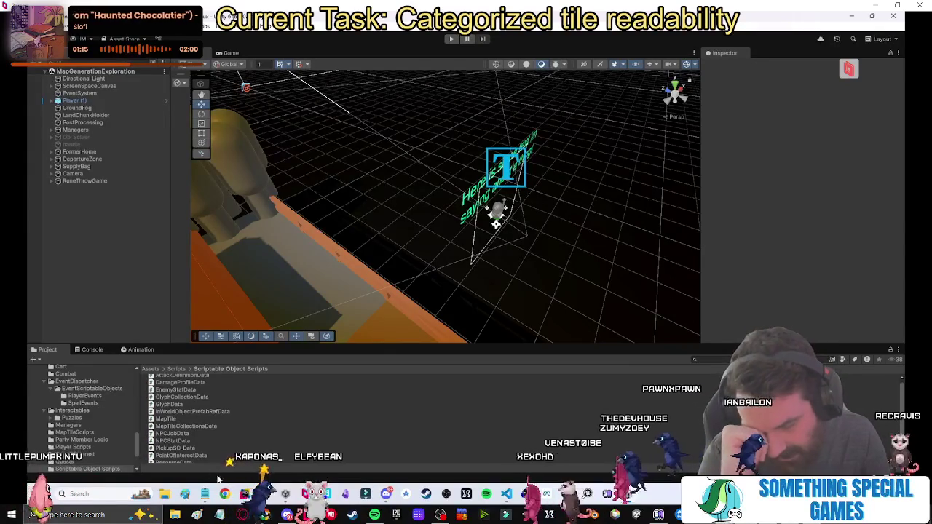
{"action": "left_click", "coordinate": [245, 495]}
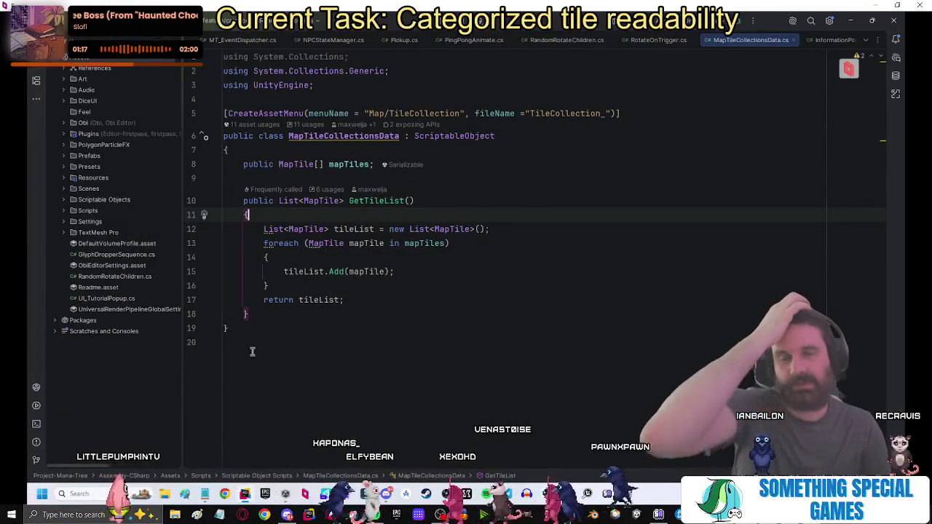
Close the stray editor tabs such as PingPongAnimate.cs, Pickup.cs, UIManager.cs and MT_EventDispatcher.cs.
{"action": "left_click", "coordinate": [405, 290]}
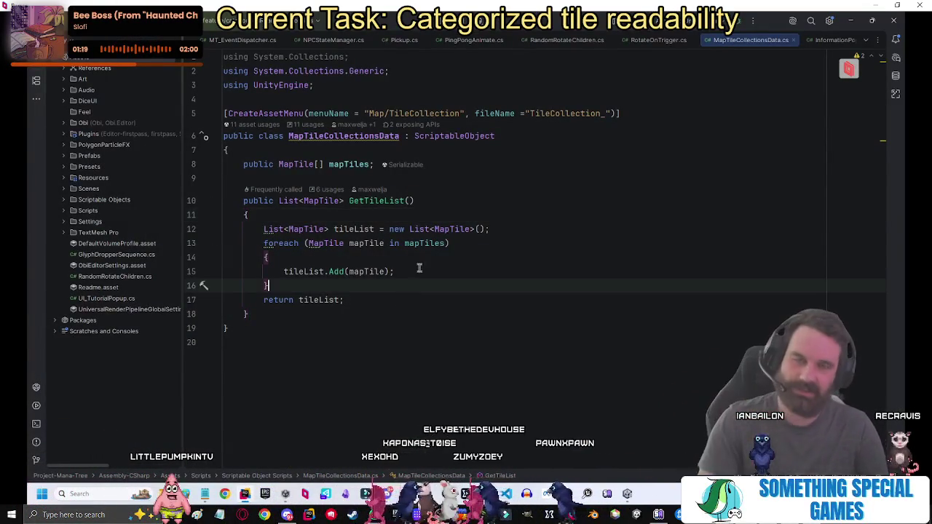
{"action": "left_click", "coordinate": [510, 40]}
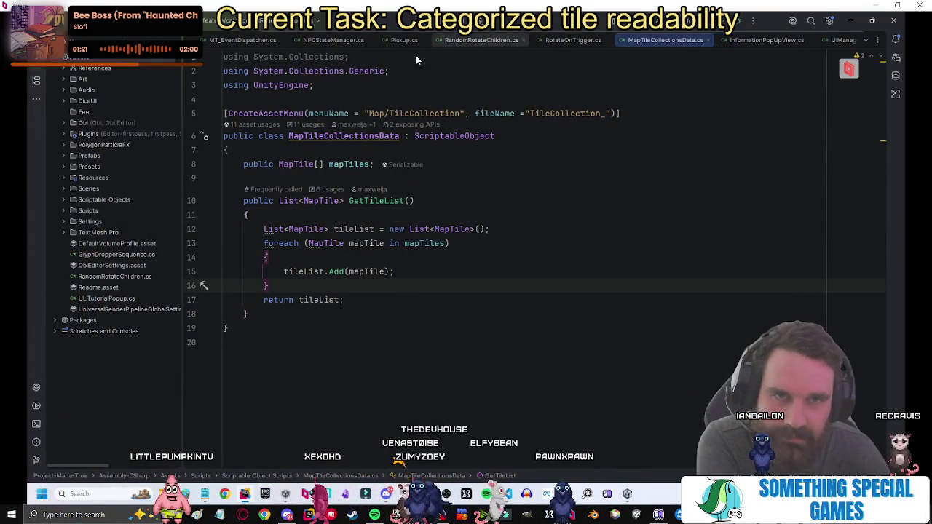
{"action": "middle_click", "coordinate": [476, 42]}
{"action": "middle_click", "coordinate": [484, 42]}
{"action": "middle_click", "coordinate": [607, 45]}
{"action": "middle_click", "coordinate": [608, 45]}
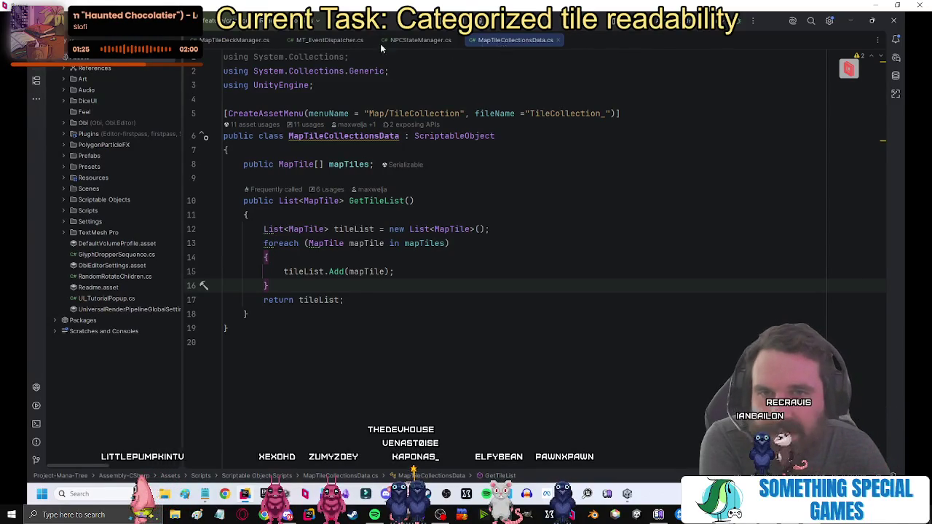
{"action": "middle_click", "coordinate": [466, 41]}
{"action": "middle_click", "coordinate": [419, 41]}
{"action": "middle_click", "coordinate": [339, 41]}
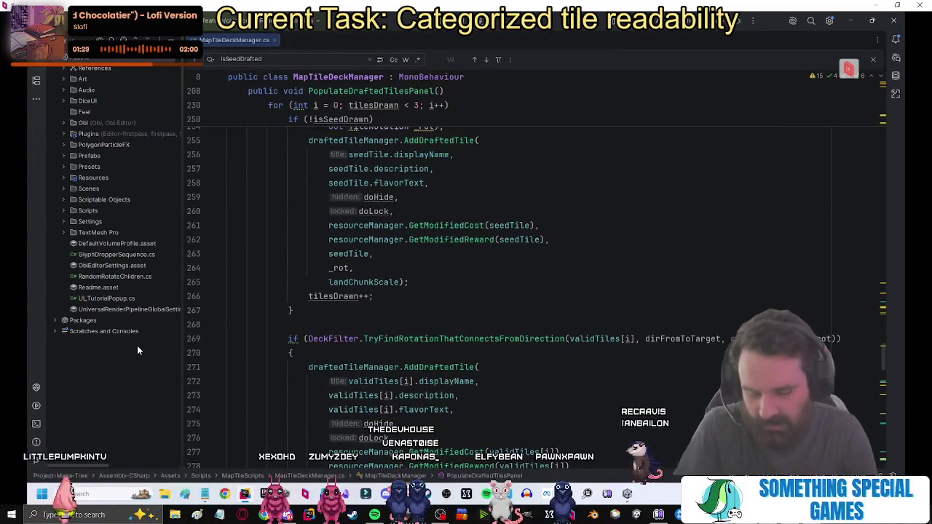
Start a Search Everywhere for 'doro', then dismiss it without opening anything.
{"action": "key", "text": "shift"}
{"action": "key", "text": "shift"}
{"action": "type", "text": "doro"}
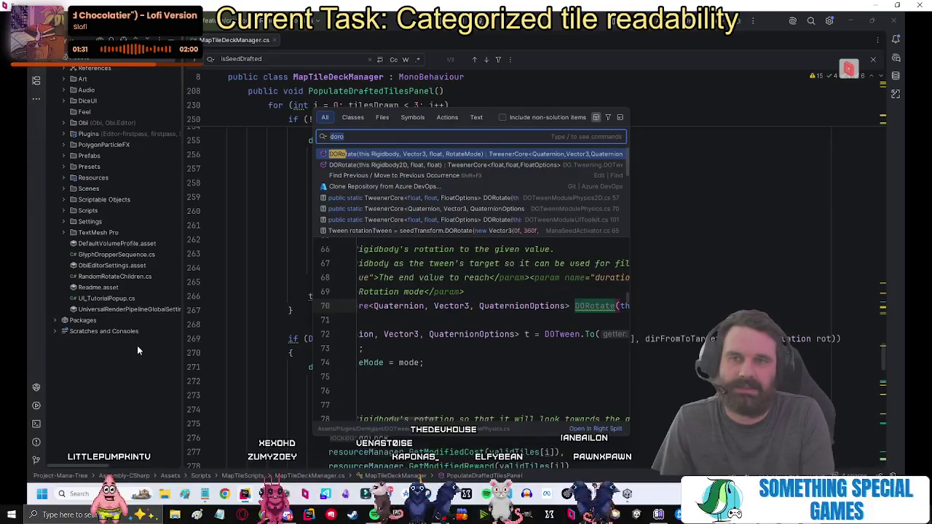
{"action": "key", "text": "Escape"}
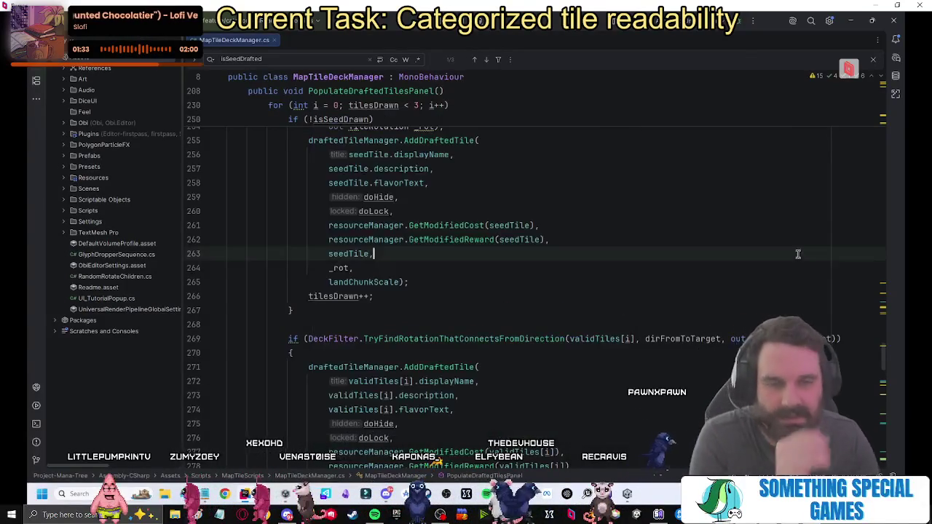
Follow the draftedTileManager field to the DraftedTileManager class in DraftedTileManager.cs.
{"action": "scroll", "coordinate": [772, 258], "scroll_direction": "down", "scroll_amount": 6}
{"action": "scroll", "coordinate": [698, 269], "scroll_direction": "up", "scroll_amount": 4}
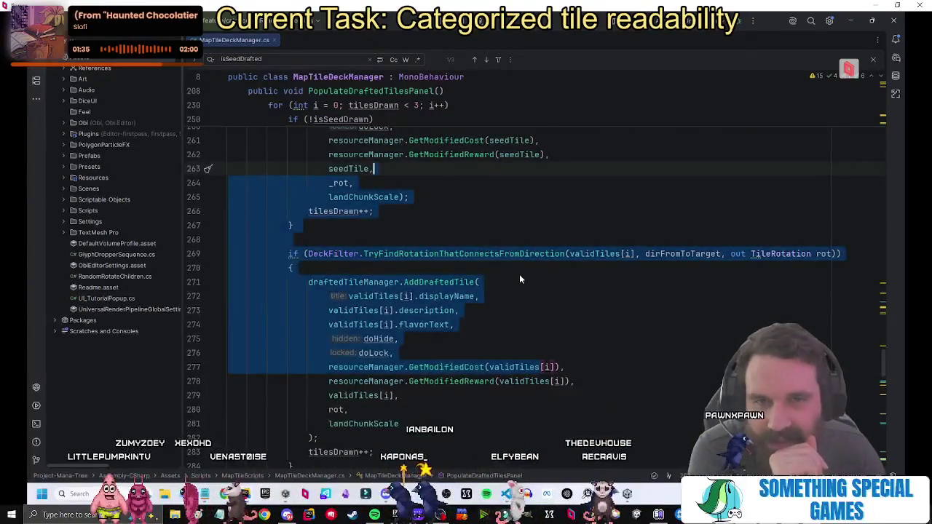
{"action": "scroll", "coordinate": [521, 280], "scroll_direction": "up", "scroll_amount": 10}
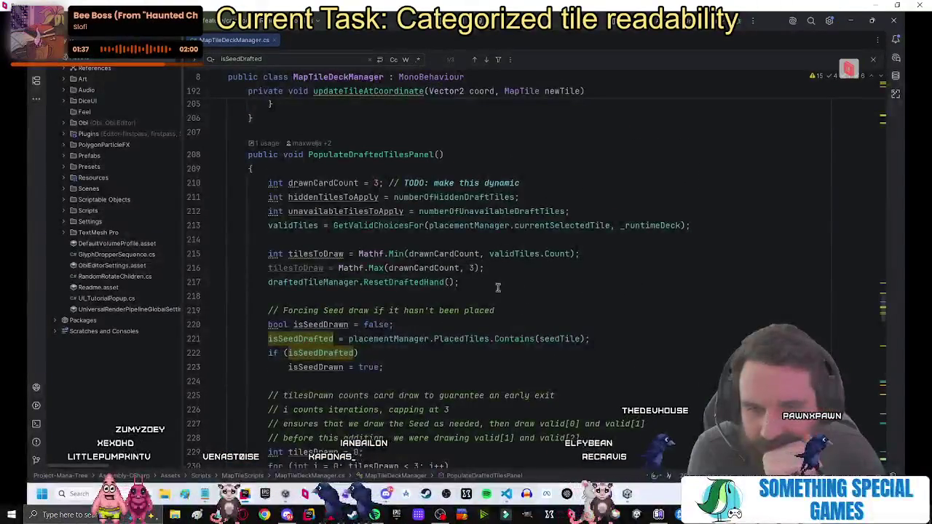
{"action": "scroll", "coordinate": [401, 235], "scroll_direction": "down", "scroll_amount": 10}
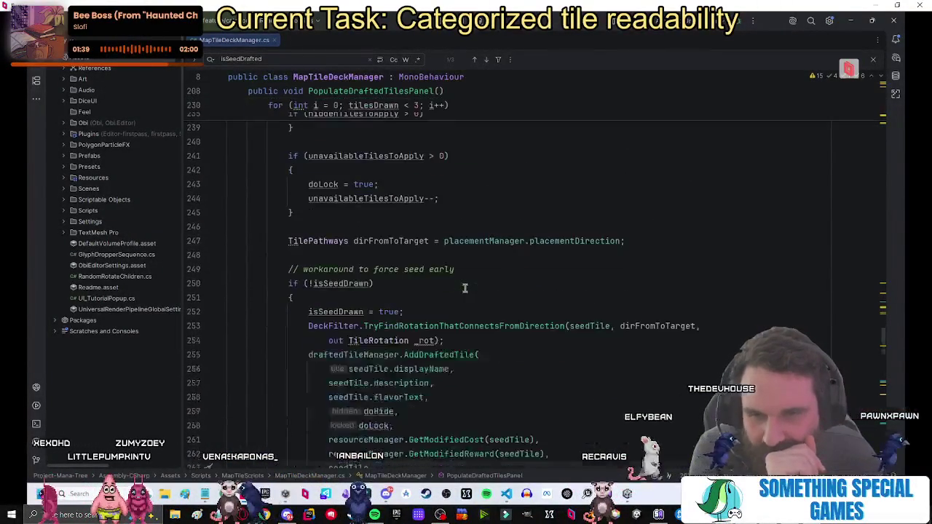
{"action": "scroll", "coordinate": [466, 289], "scroll_direction": "down", "scroll_amount": 1}
{"action": "scroll", "coordinate": [473, 284], "scroll_direction": "down", "scroll_amount": 10}
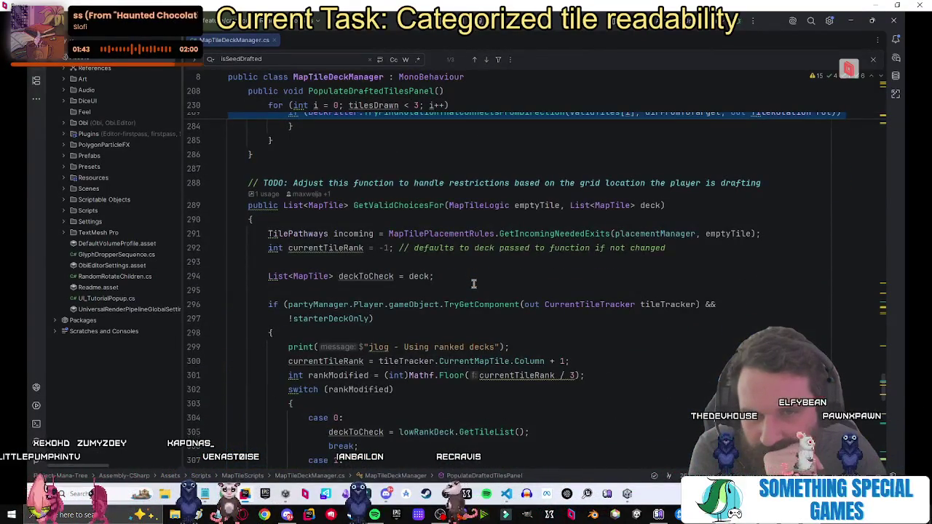
{"action": "scroll", "coordinate": [473, 284], "scroll_direction": "down", "scroll_amount": 10}
{"action": "scroll", "coordinate": [473, 284], "scroll_direction": "up", "scroll_amount": 15}
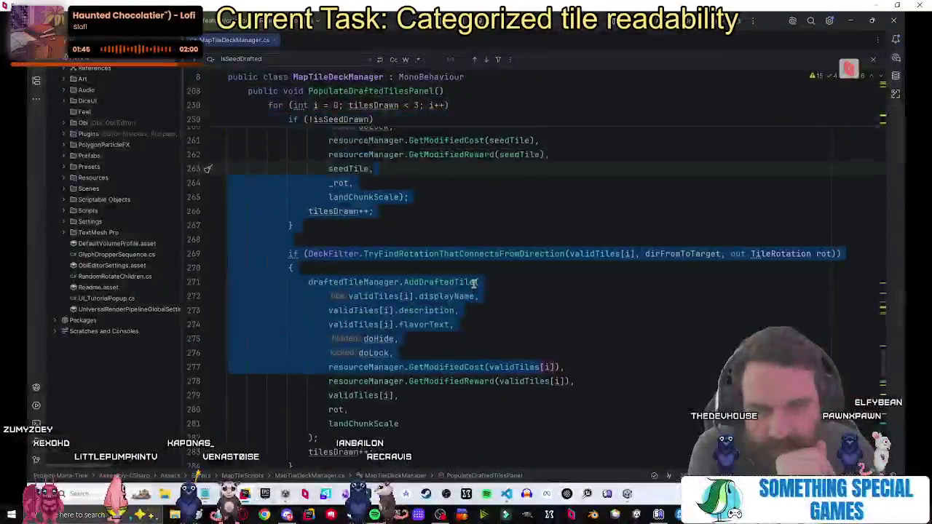
{"action": "scroll", "coordinate": [473, 284], "scroll_direction": "up", "scroll_amount": 10}
{"action": "scroll", "coordinate": [433, 311], "scroll_direction": "down", "scroll_amount": 6}
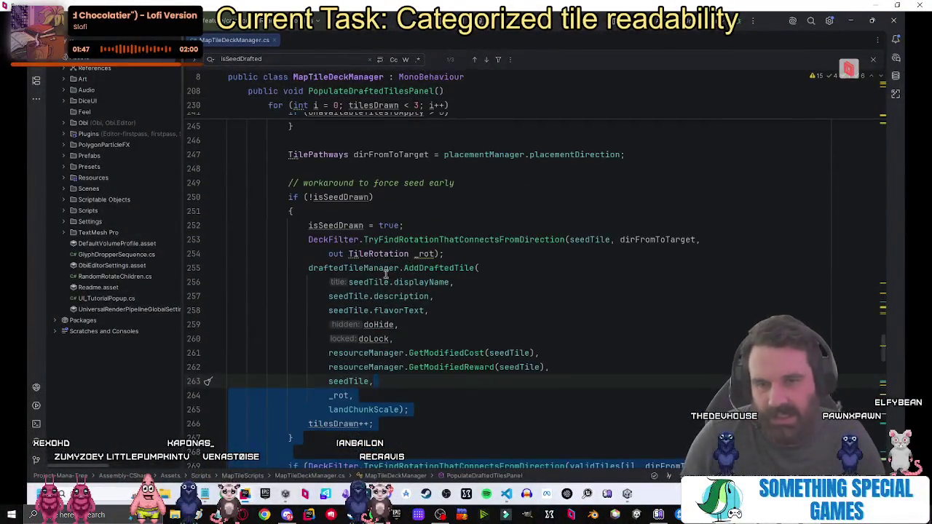
{"action": "left_click", "coordinate": [386, 269], "text": "ctrl"}
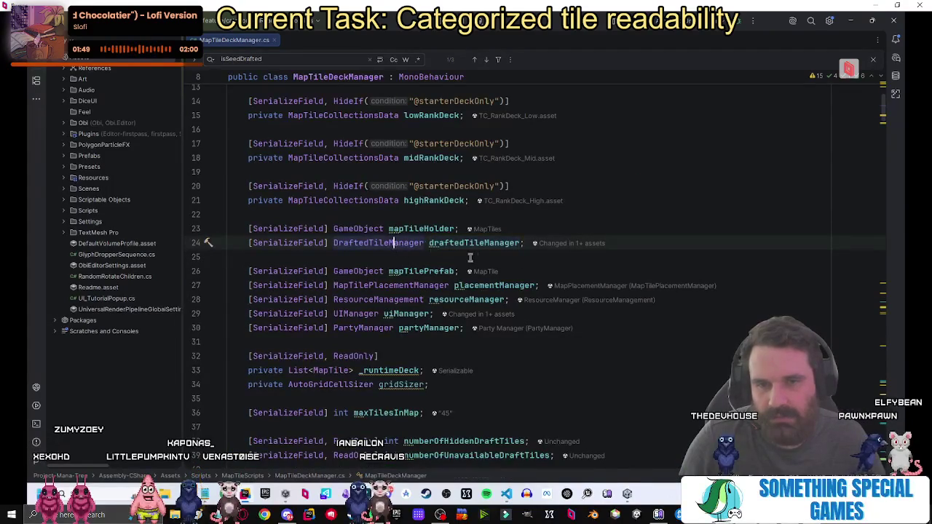
{"action": "left_click", "coordinate": [366, 247], "text": "ctrl"}
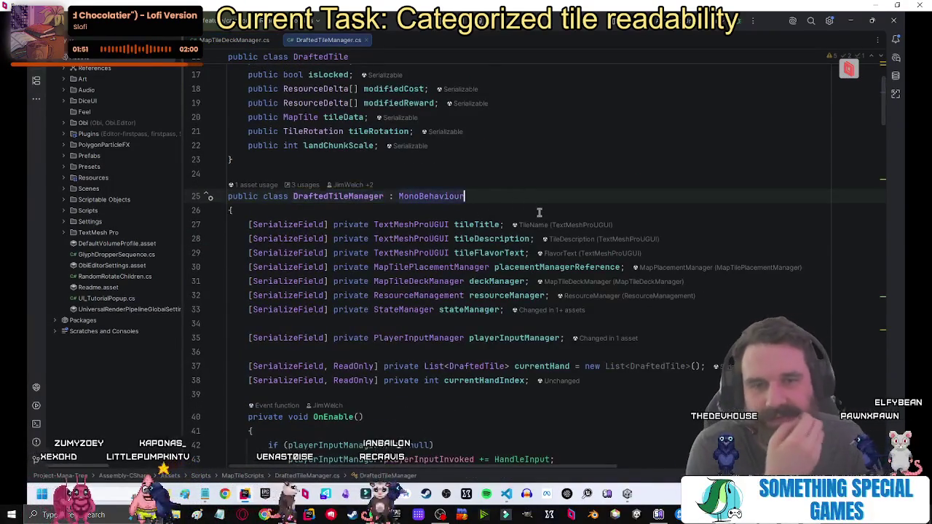
Search the file for 'previe' and open the PreviewTileAtCurrentTarget method definition.
{"action": "scroll", "coordinate": [553, 219], "scroll_direction": "down", "scroll_amount": 10}
{"action": "scroll", "coordinate": [570, 230], "scroll_direction": "up", "scroll_amount": 8}
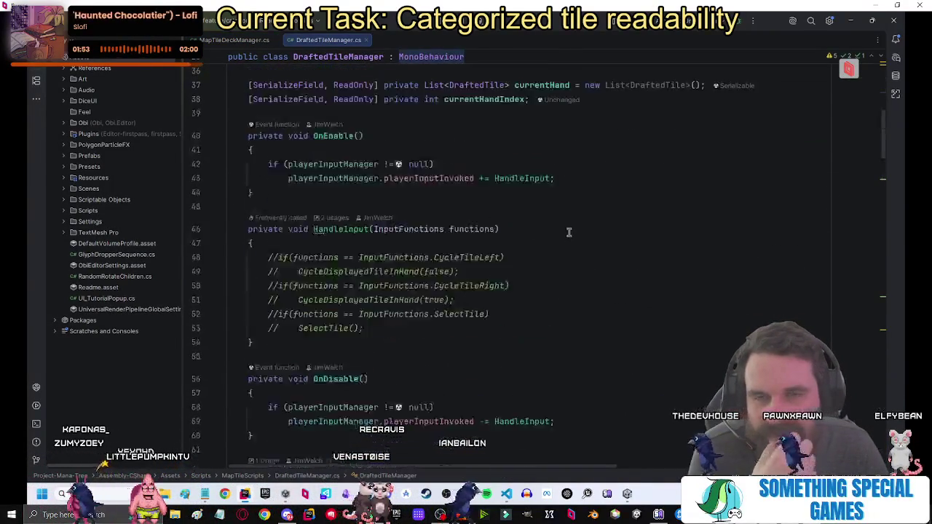
{"action": "scroll", "coordinate": [569, 233], "scroll_direction": "down", "scroll_amount": 20}
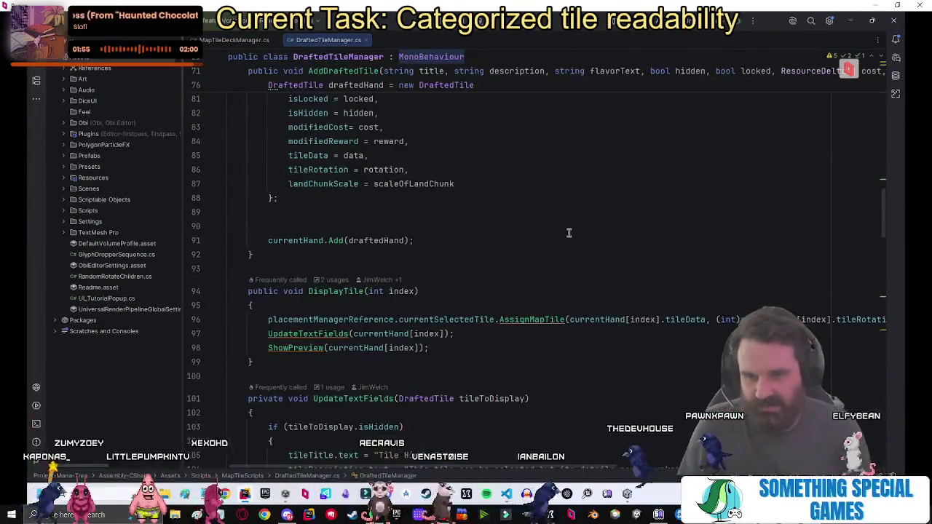
{"action": "key", "text": "ctrl+f"}
{"action": "type", "text": "previe"}
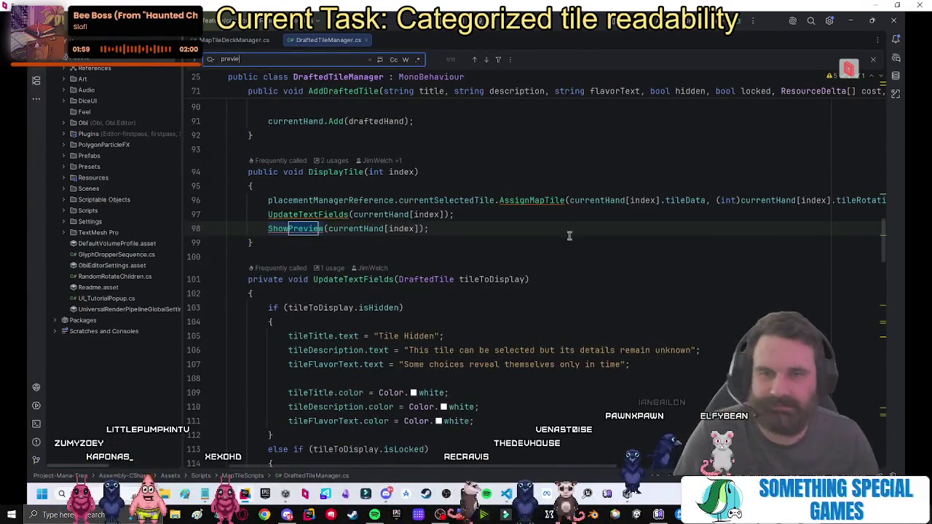
{"action": "key", "text": "Return"}
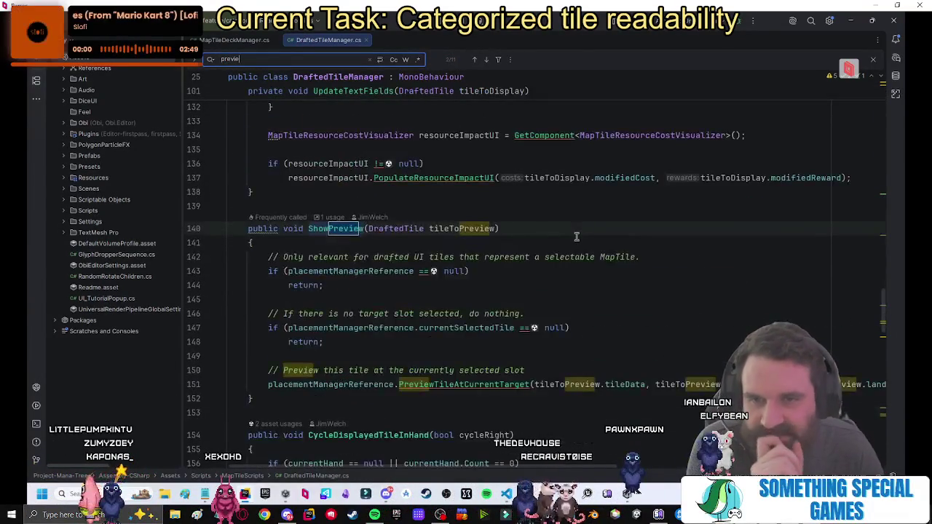
{"action": "key", "text": "Return"}
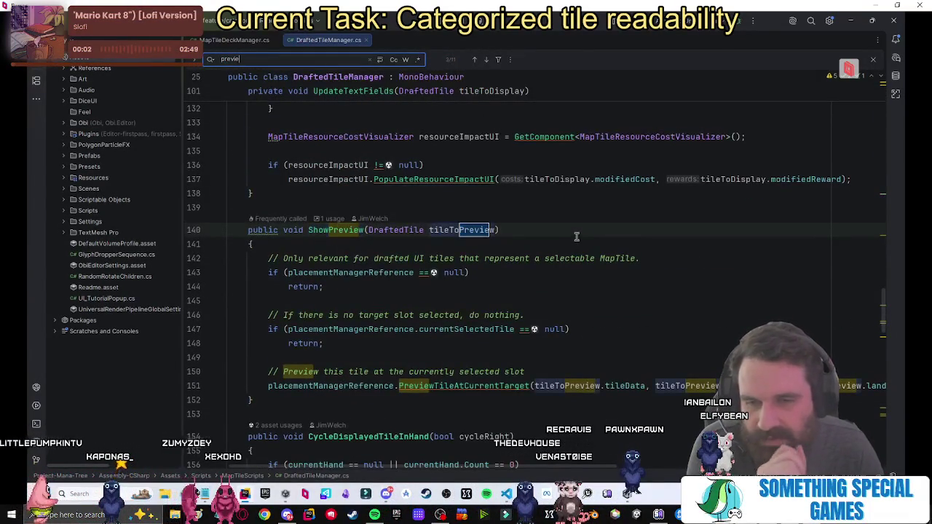
{"action": "left_click", "coordinate": [474, 386], "text": "ctrl"}
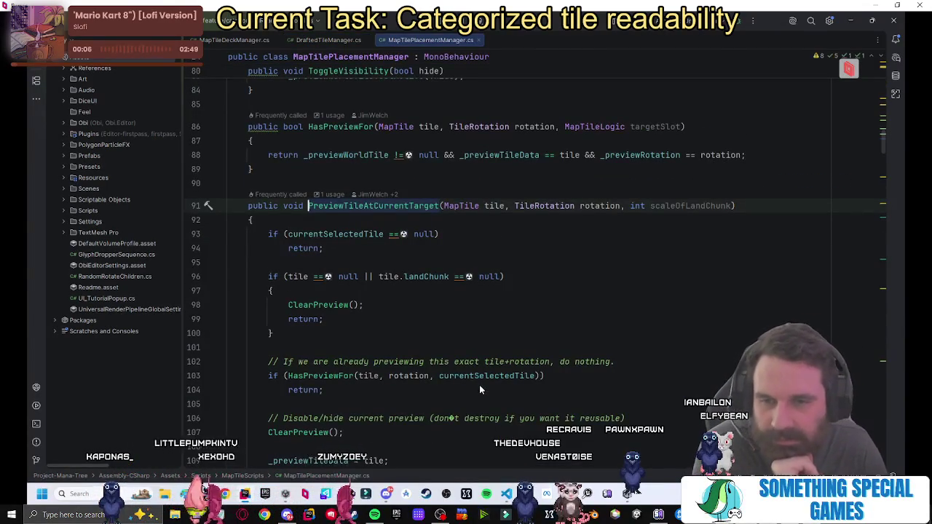
Select the reuse-existing-preview branch and the new-preview creation code, lines 113–144.
{"action": "scroll", "coordinate": [478, 387], "scroll_direction": "down", "scroll_amount": 5}
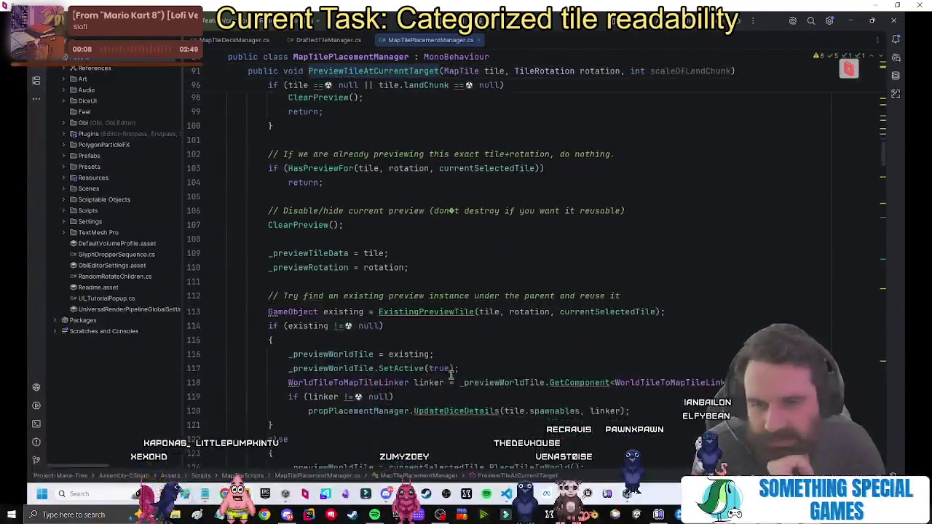
{"action": "left_click", "coordinate": [664, 318]}
{"action": "scroll", "coordinate": [499, 340], "scroll_direction": "down", "scroll_amount": 4}
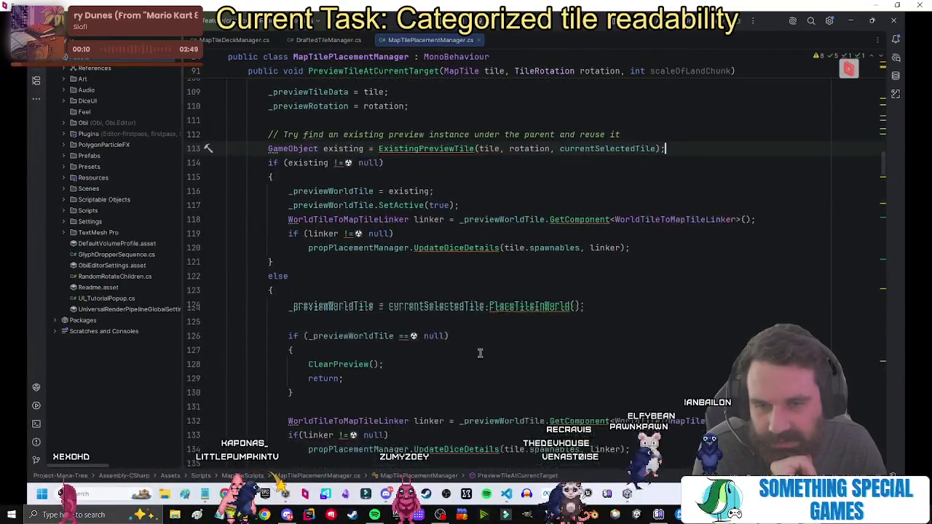
{"action": "key", "text": "shift+Down"}
{"action": "key", "text": "shift+Down"}
{"action": "key", "text": "shift+Down"}
{"action": "key", "text": "Escape"}
{"action": "scroll", "coordinate": [604, 332], "scroll_direction": "down", "scroll_amount": 3}
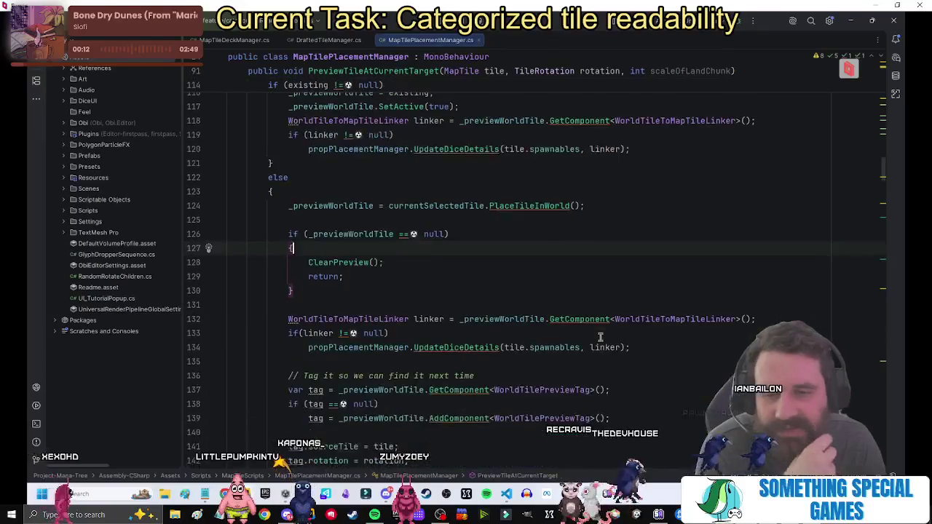
{"action": "scroll", "coordinate": [600, 337], "scroll_direction": "up", "scroll_amount": 2}
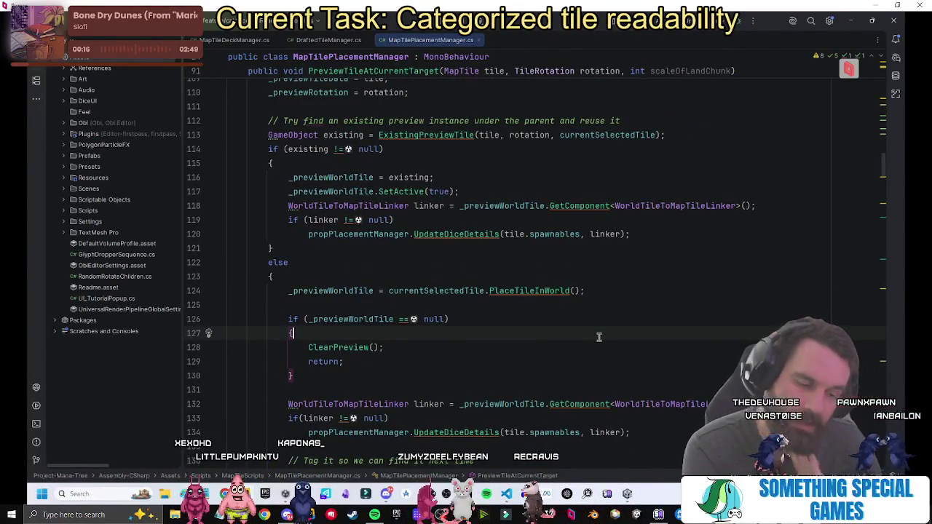
{"action": "left_click_drag", "start_coordinate": [378, 135], "coordinate": [550, 268]}
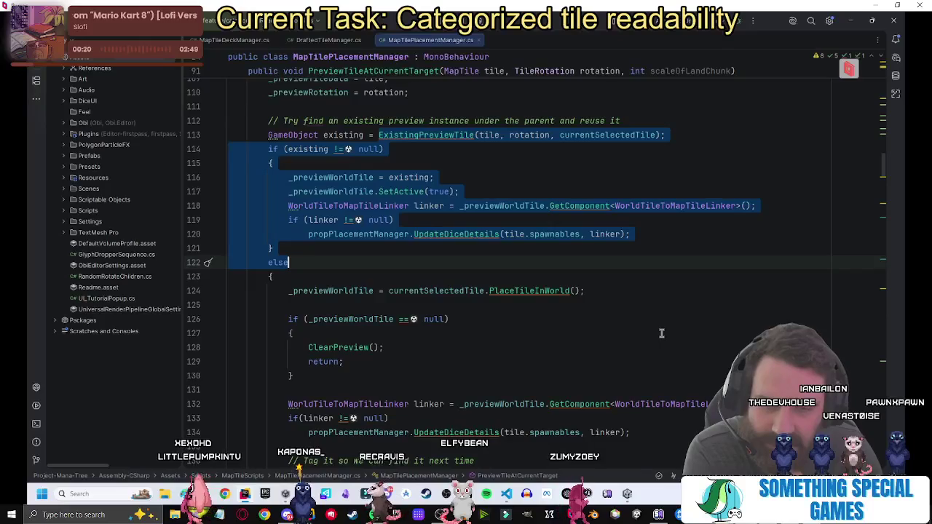
{"action": "scroll", "coordinate": [661, 332], "scroll_direction": "down", "scroll_amount": 3}
{"action": "left_click", "coordinate": [297, 163]}
{"action": "mouse_move", "coordinate": [297, 163]}
{"action": "left_mouse_down"}
{"action": "mouse_move", "coordinate": [610, 376]}
{"action": "mouse_move", "coordinate": [473, 433]}
{"action": "mouse_move", "coordinate": [596, 443]}
{"action": "left_mouse_up"}
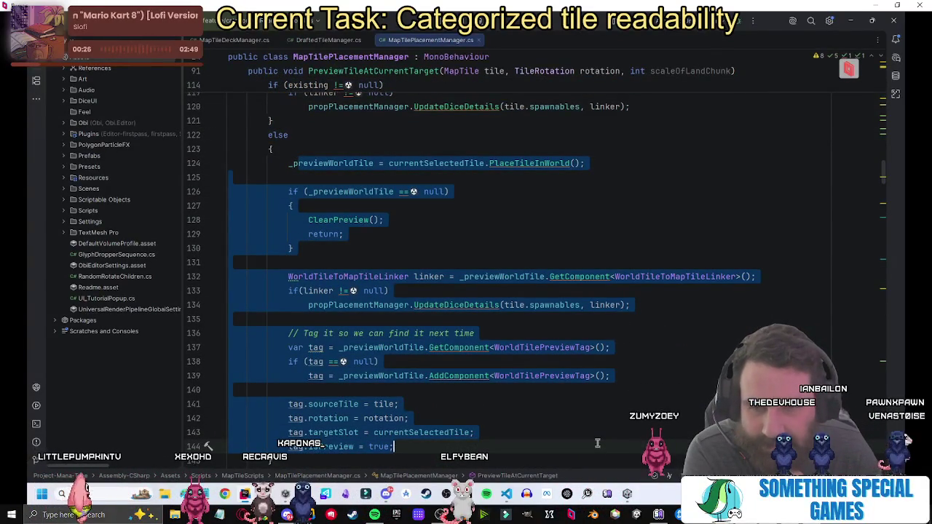
Highlight the existing variable from the ExistingPreviewTile call and select the reuse branch, lines 116–120.
{"action": "scroll", "coordinate": [479, 246], "scroll_direction": "up", "scroll_amount": 4}
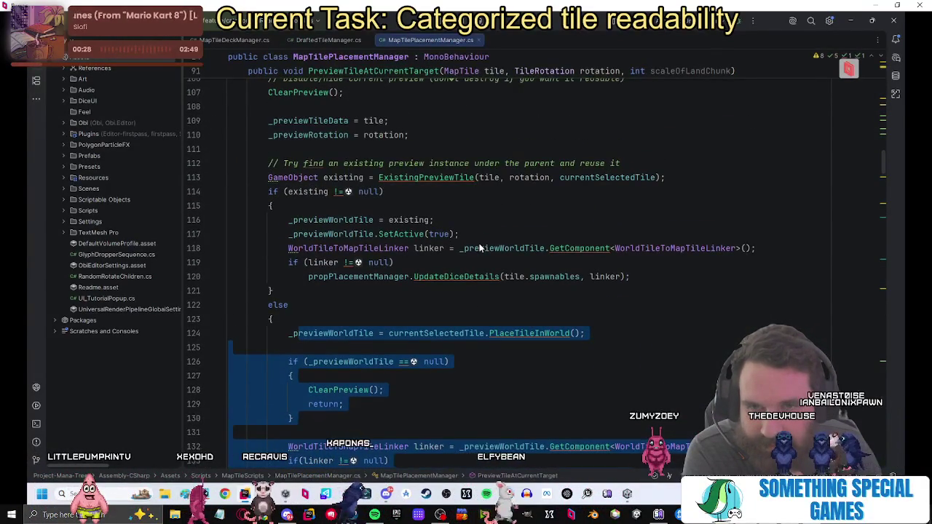
{"action": "left_click", "coordinate": [212, 205]}
{"action": "left_click", "coordinate": [475, 176]}
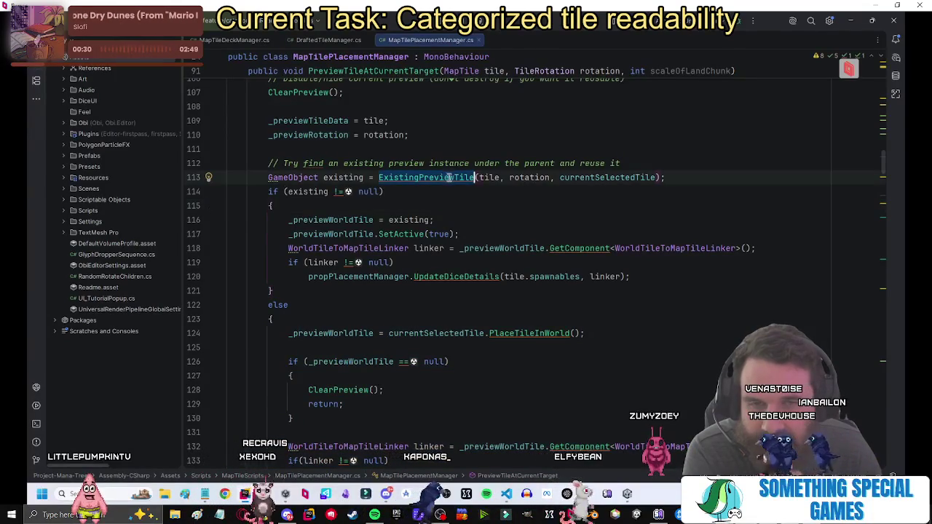
{"action": "left_click_drag", "start_coordinate": [662, 177], "coordinate": [378, 177]}
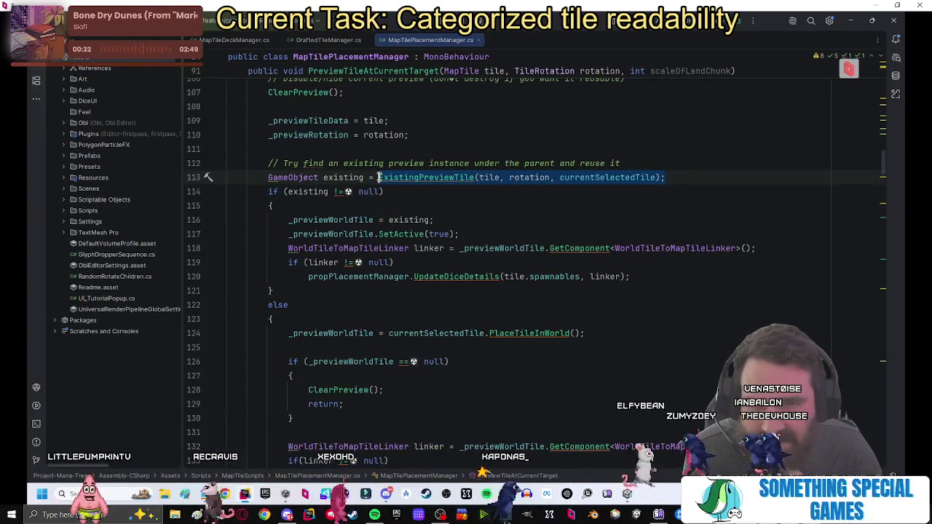
{"action": "left_click", "coordinate": [363, 177]}
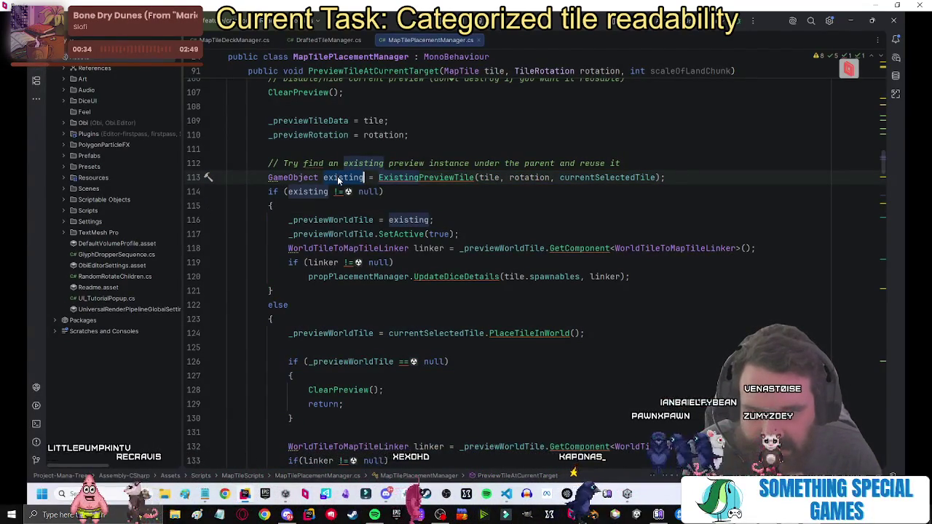
{"action": "left_click", "coordinate": [329, 192]}
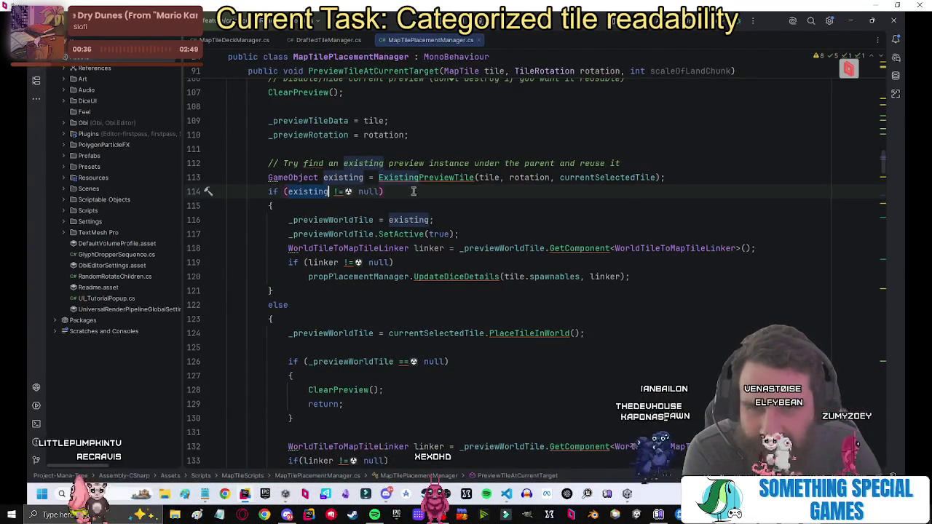
{"action": "mouse_move", "coordinate": [629, 276]}
{"action": "left_mouse_down"}
{"action": "mouse_move", "coordinate": [437, 277]}
{"action": "mouse_move", "coordinate": [291, 219]}
{"action": "left_mouse_up"}
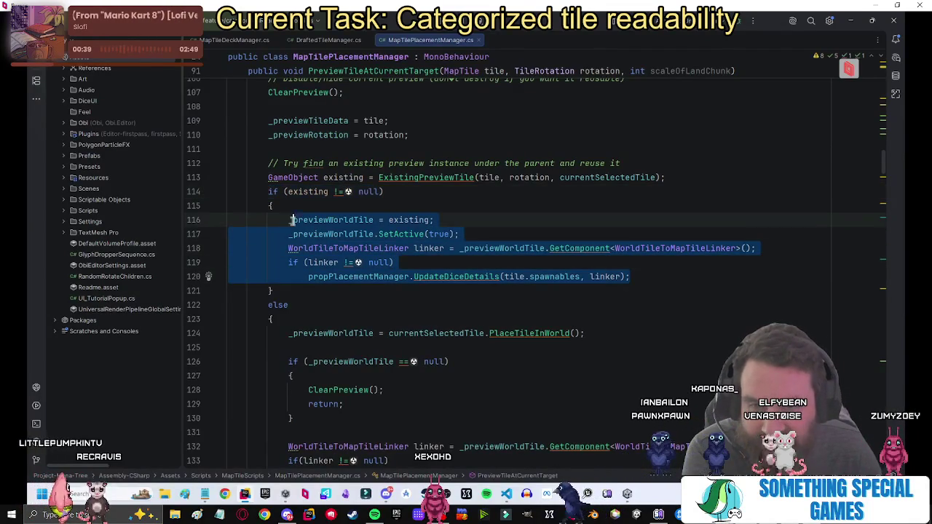
{"action": "left_click", "coordinate": [644, 261]}
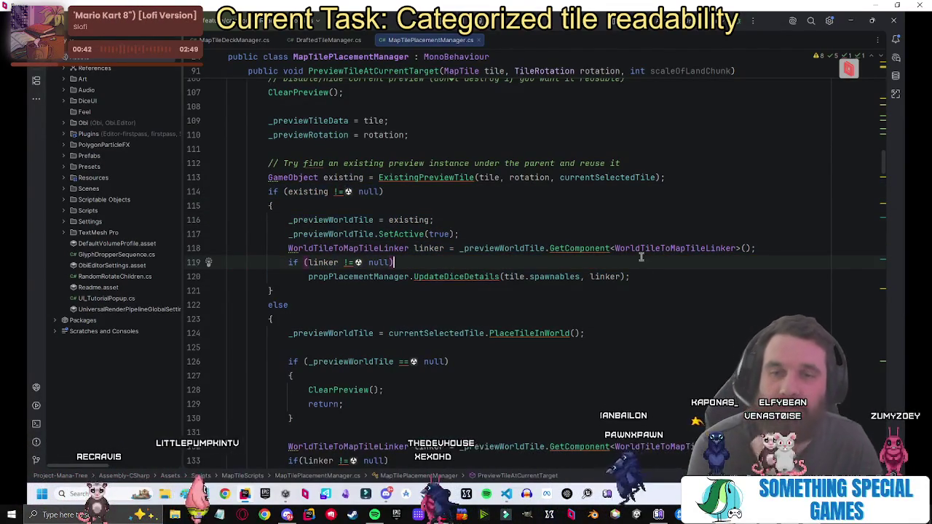
Go from the PlaceTileInWorld call on line 124 to its definition in MapTileLogic.cs.
{"action": "scroll", "coordinate": [641, 256], "scroll_direction": "down", "scroll_amount": 1}
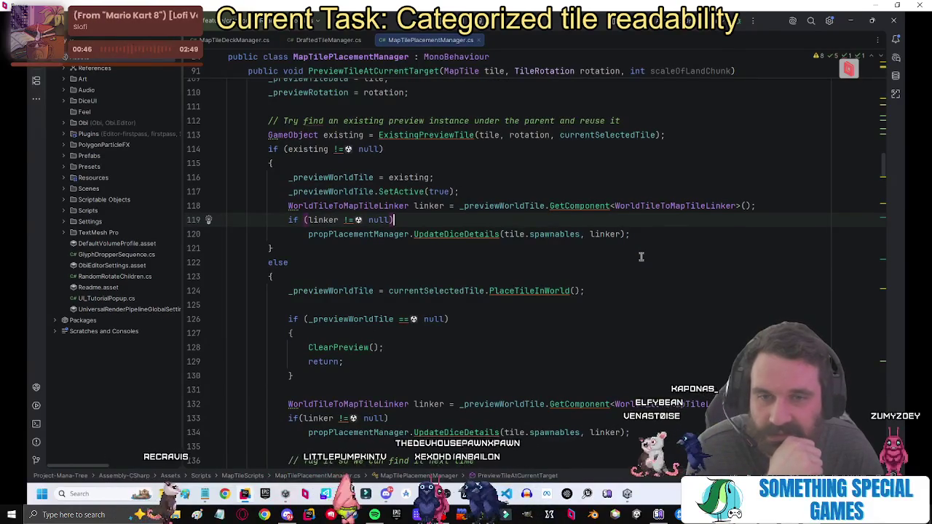
{"action": "scroll", "coordinate": [641, 257], "scroll_direction": "down", "scroll_amount": 2}
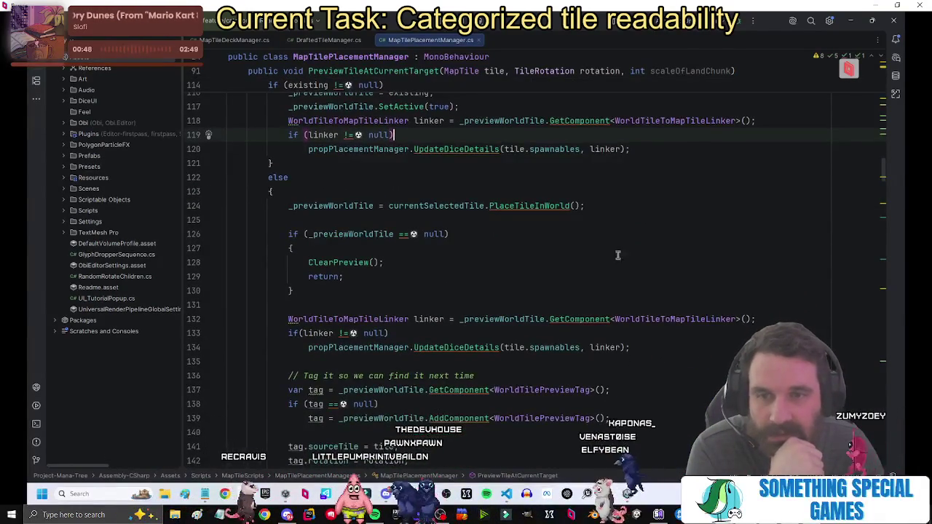
{"action": "scroll", "coordinate": [566, 252], "scroll_direction": "down", "scroll_amount": 2}
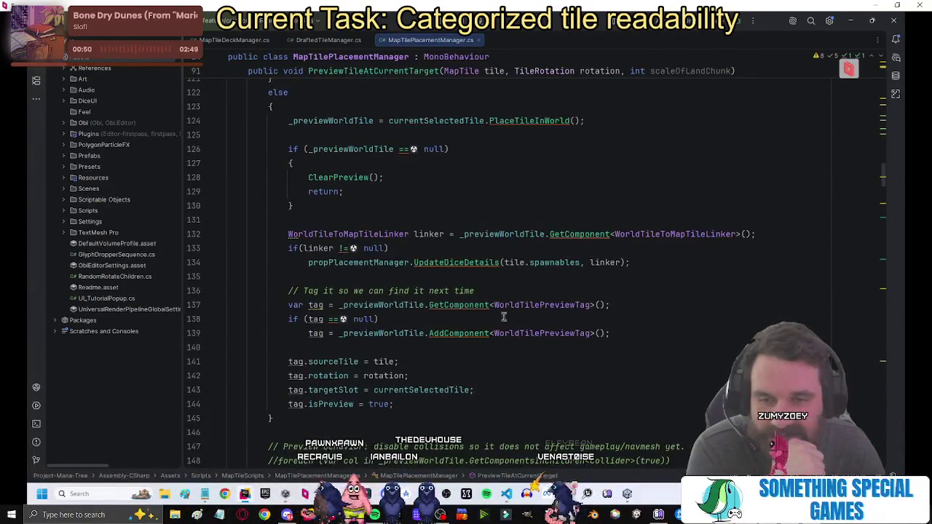
{"action": "mouse_move", "coordinate": [420, 404]}
{"action": "left_mouse_down"}
{"action": "mouse_move", "coordinate": [292, 174]}
{"action": "mouse_move", "coordinate": [285, 116]}
{"action": "left_mouse_up"}
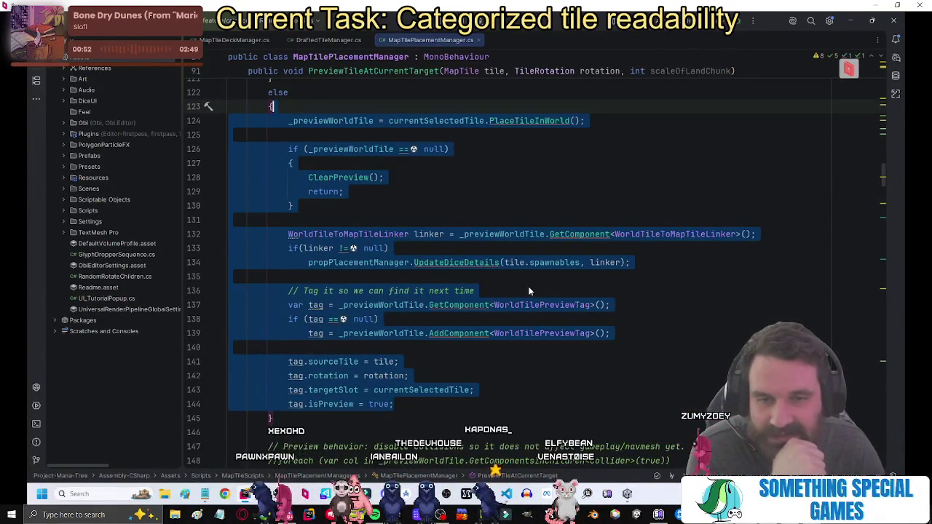
{"action": "left_click", "coordinate": [529, 290]}
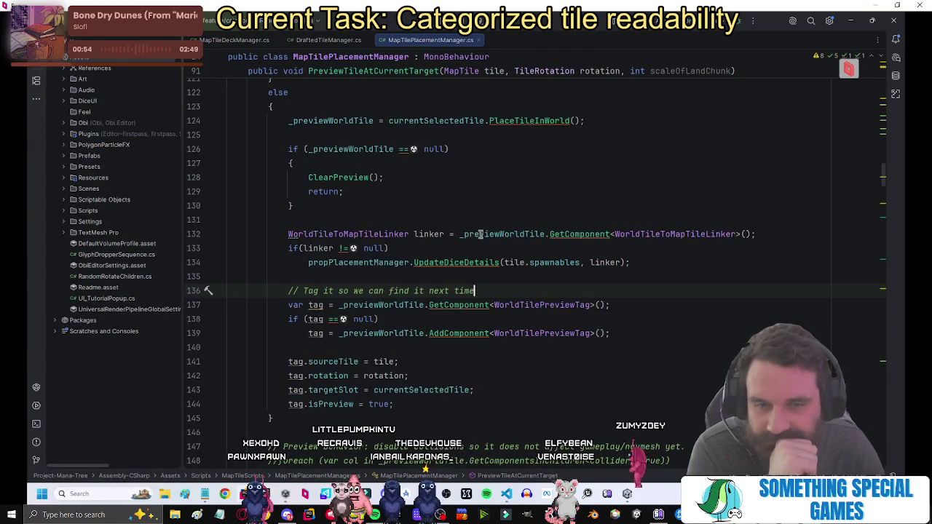
{"action": "left_click", "coordinate": [584, 112]}
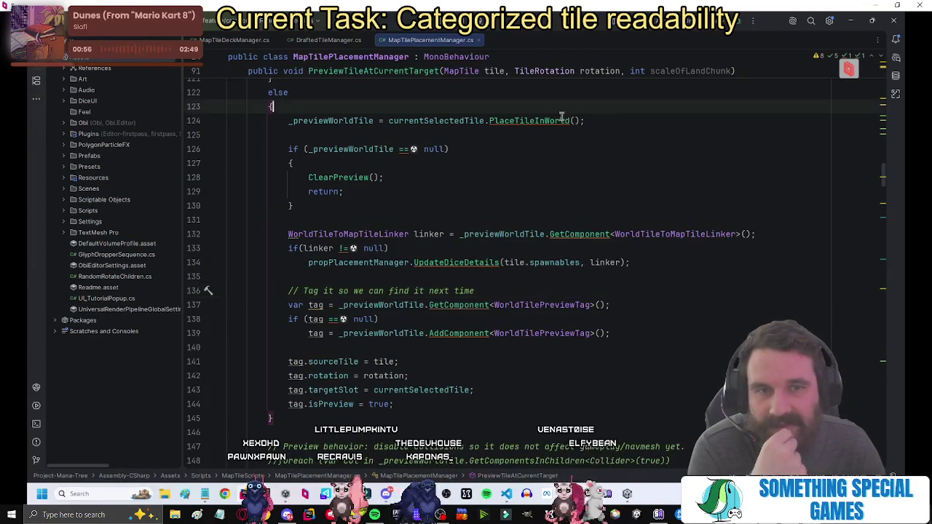
{"action": "left_click", "coordinate": [529, 120]}
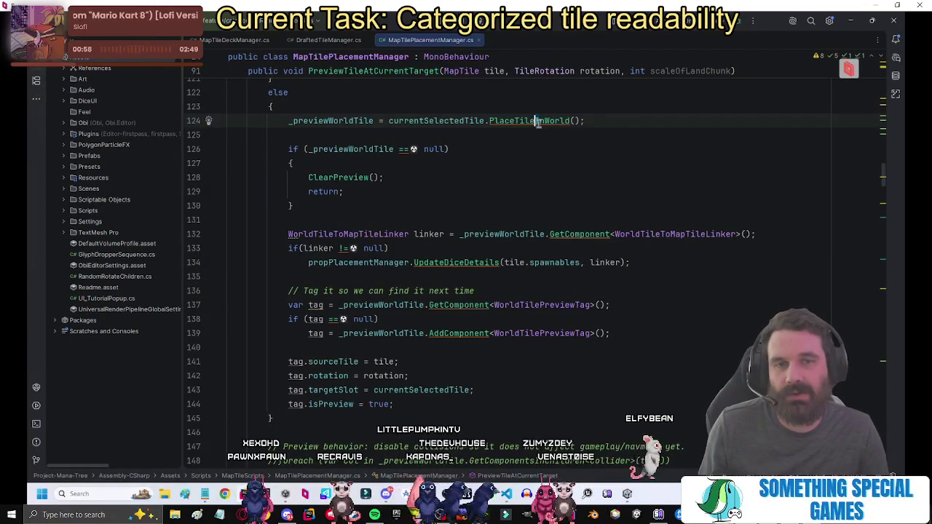
{"action": "left_click", "coordinate": [535, 120]}
{"action": "left_click", "coordinate": [520, 123], "text": "ctrl"}
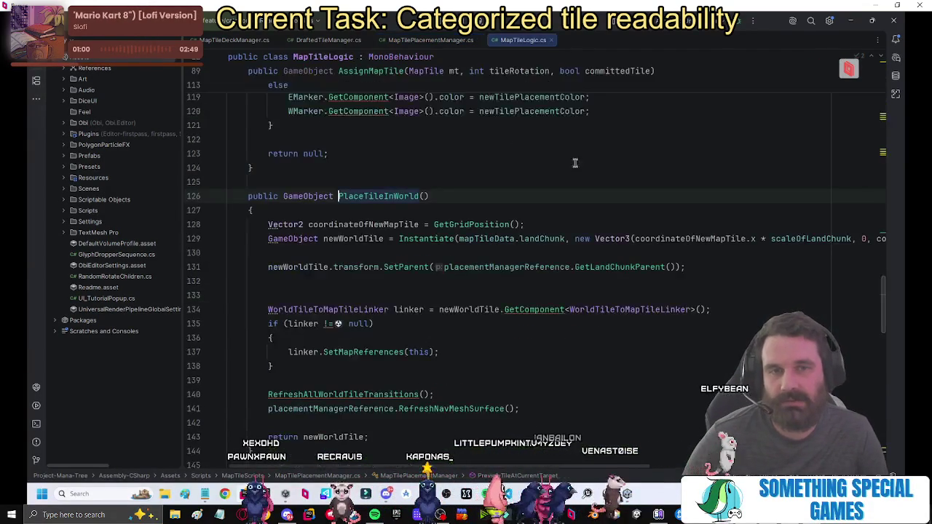
Step through PlaceTileInWorld, check the _previewWorldTile field declaration, then reopen PlaceTileInWorld.
{"action": "left_click", "coordinate": [569, 188]}
{"action": "key", "text": "Down"}
{"action": "key", "text": "Down"}
{"action": "key", "text": "Down"}
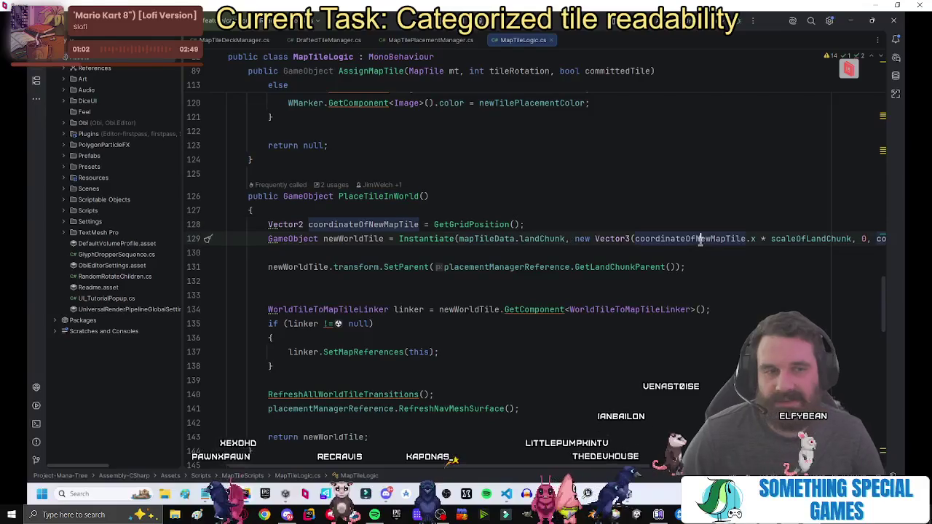
{"action": "key", "text": "Up"}
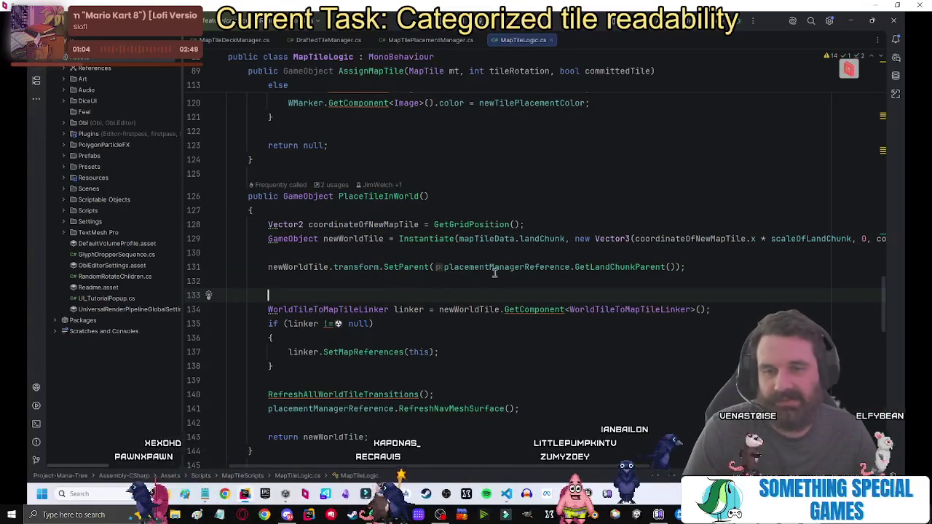
{"action": "key", "text": "Down"}
{"action": "key", "text": "ctrl+alt+Left"}
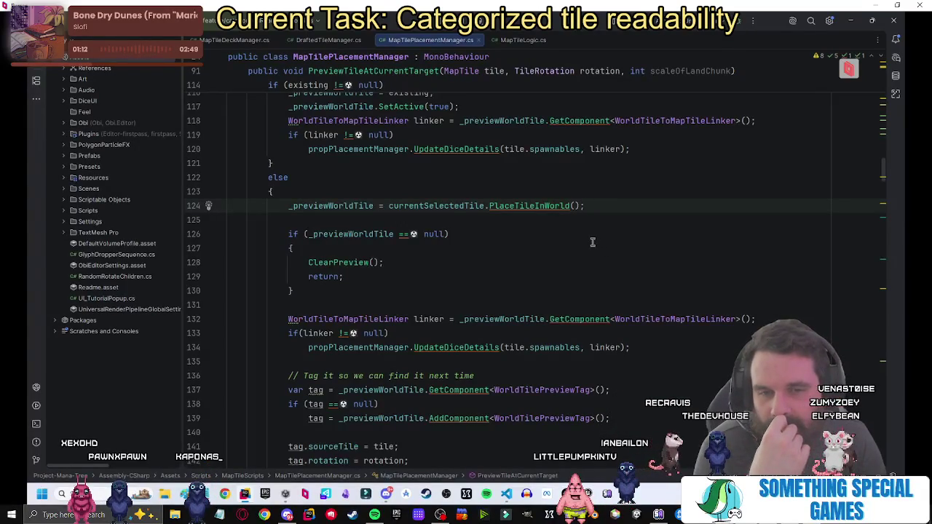
{"action": "left_click", "coordinate": [350, 205]}
{"action": "left_click", "coordinate": [360, 208], "text": "ctrl"}
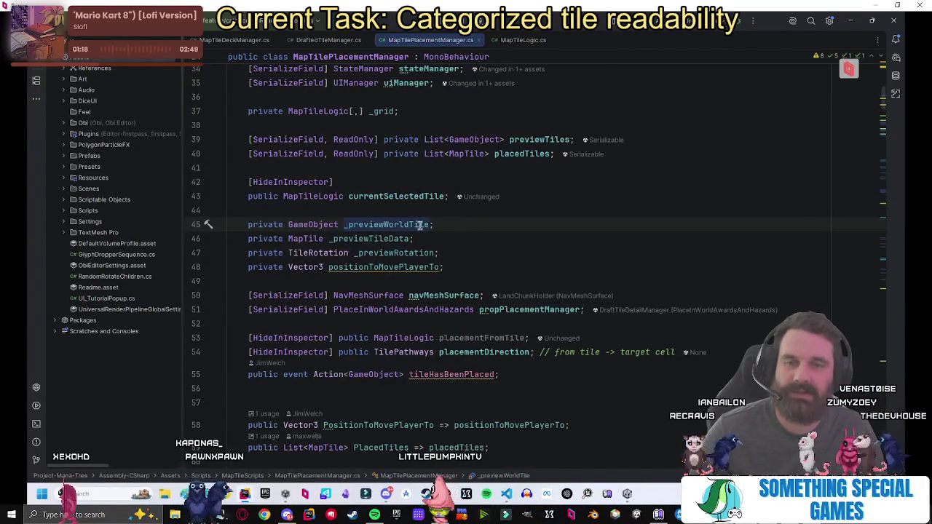
{"action": "key", "text": "ctrl+alt+Left"}
{"action": "left_click", "coordinate": [542, 206], "text": "ctrl"}
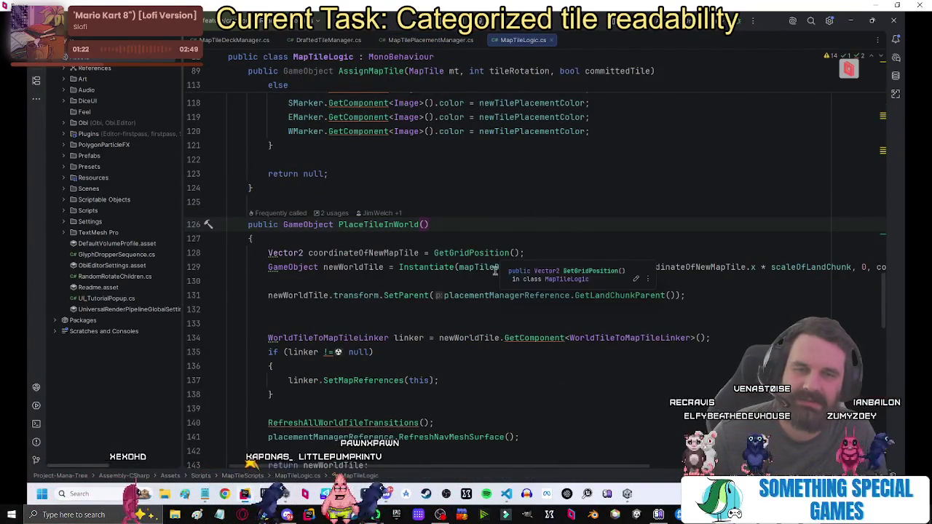
Review the navmesh and transitions refresh lines and the linker null check in PlaceTileInWorld.
{"action": "scroll", "coordinate": [630, 391], "scroll_direction": "down", "scroll_amount": 1}
{"action": "scroll", "coordinate": [621, 400], "scroll_direction": "down", "scroll_amount": 1}
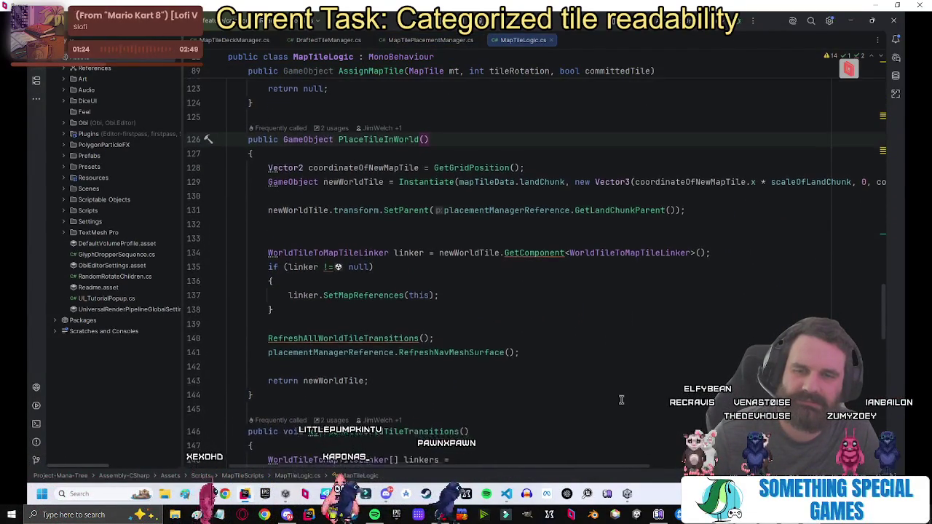
{"action": "scroll", "coordinate": [621, 400], "scroll_direction": "down", "scroll_amount": 1}
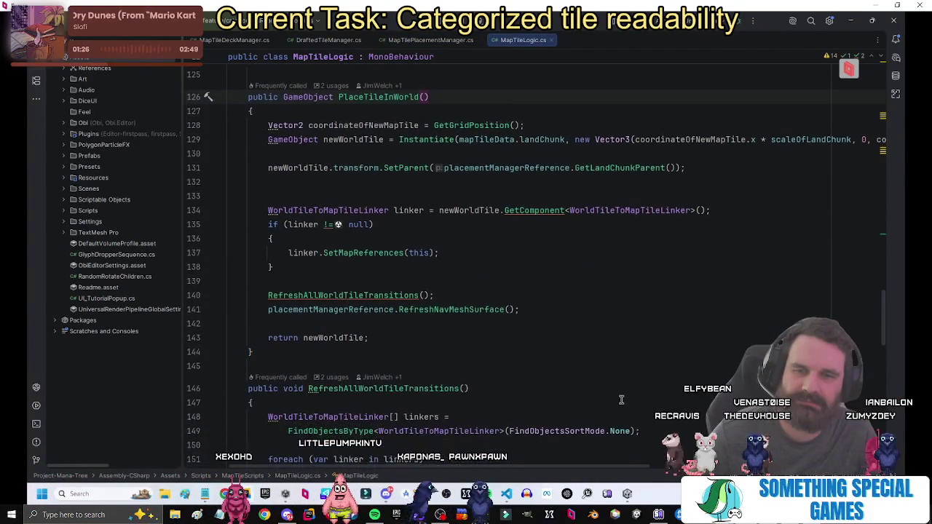
{"action": "scroll", "coordinate": [621, 400], "scroll_direction": "up", "scroll_amount": 1}
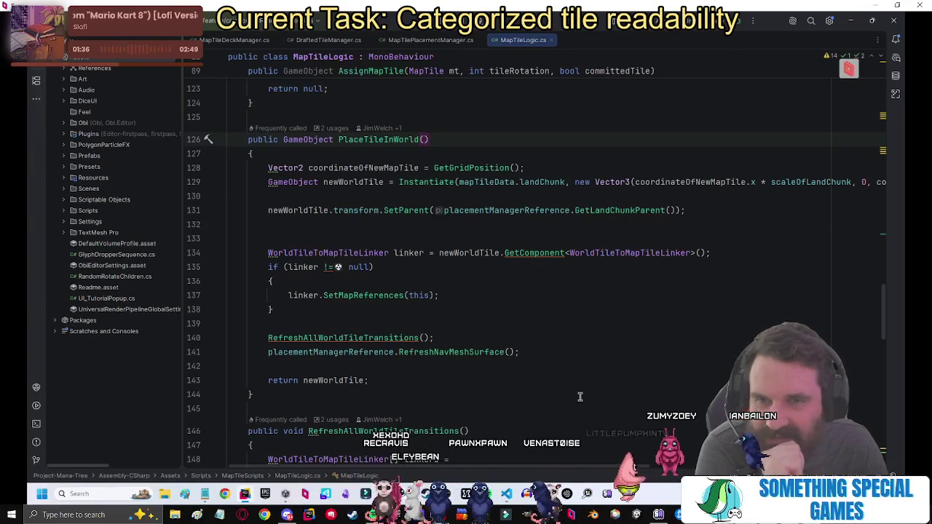
{"action": "left_click", "coordinate": [559, 351]}
{"action": "left_click", "coordinate": [554, 340]}
{"action": "left_click", "coordinate": [671, 265]}
{"action": "scroll", "coordinate": [737, 263], "scroll_direction": "up", "scroll_amount": 2}
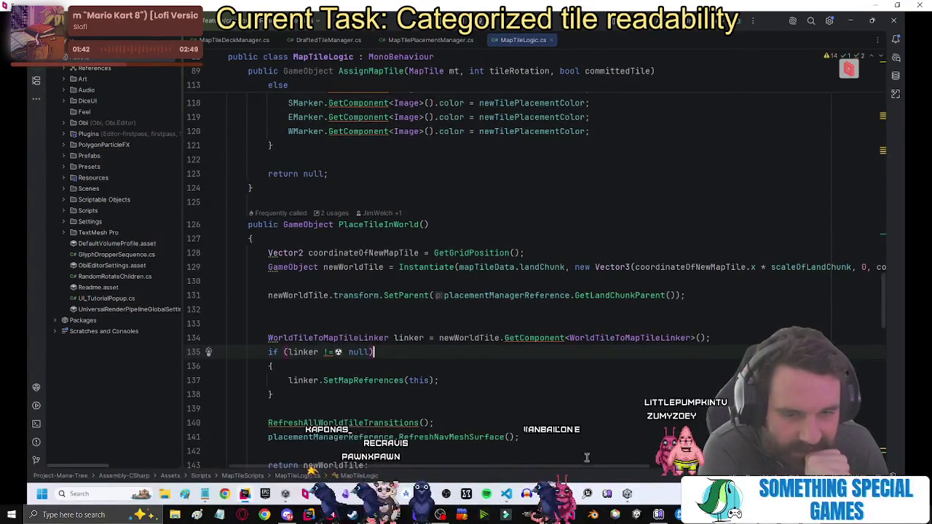
{"action": "scroll", "coordinate": [621, 466], "scroll_direction": "right", "scroll_amount": 10}
{"action": "scroll", "coordinate": [622, 465], "scroll_direction": "left", "scroll_amount": 9}
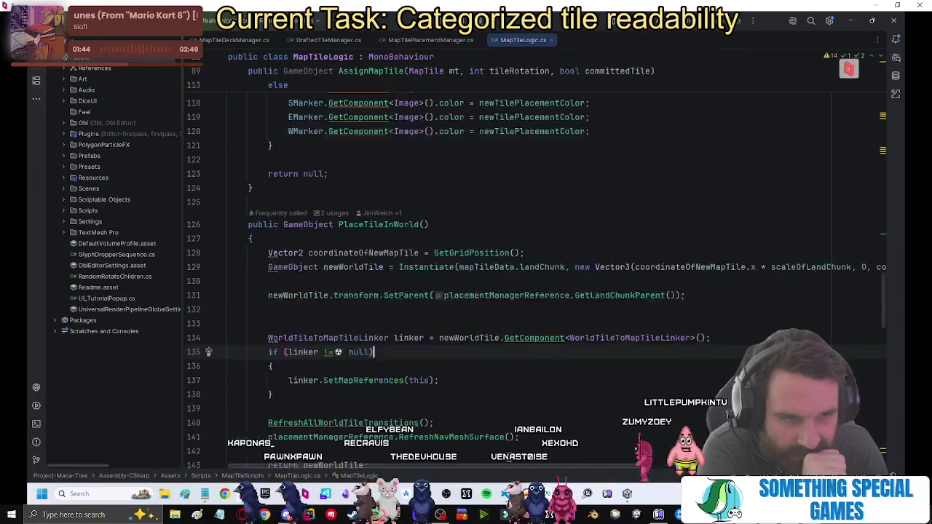
{"action": "scroll", "coordinate": [586, 356], "scroll_direction": "left", "scroll_amount": 3}
{"action": "scroll", "coordinate": [586, 357], "scroll_direction": "down", "scroll_amount": 3}
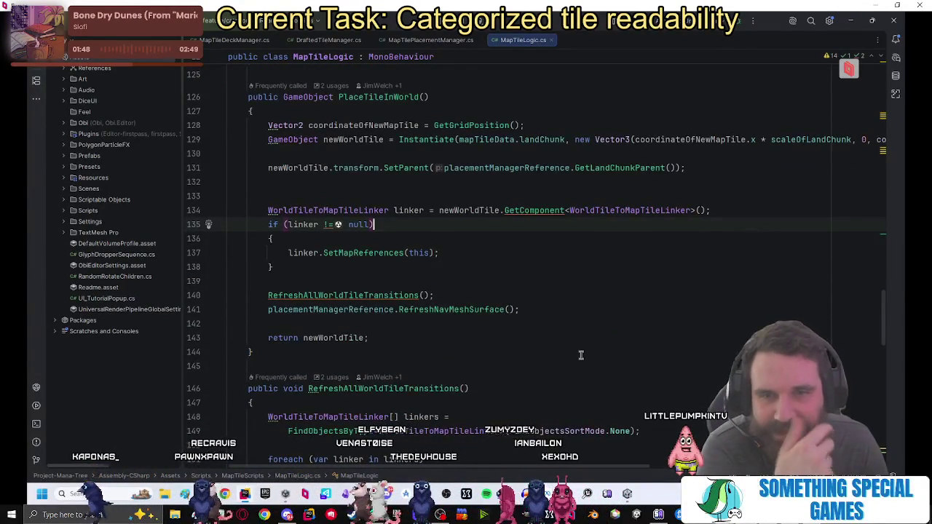
{"action": "scroll", "coordinate": [580, 354], "scroll_direction": "down", "scroll_amount": 1}
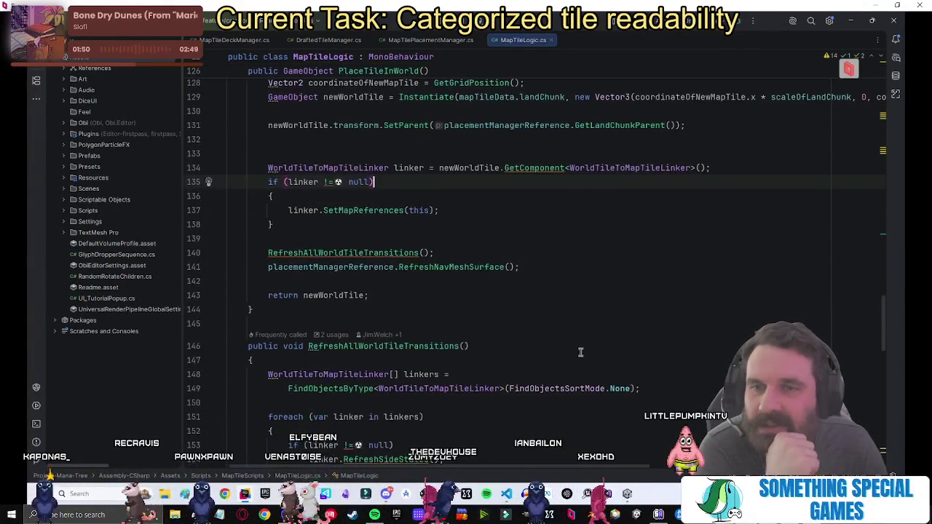
{"action": "scroll", "coordinate": [580, 352], "scroll_direction": "down", "scroll_amount": 1}
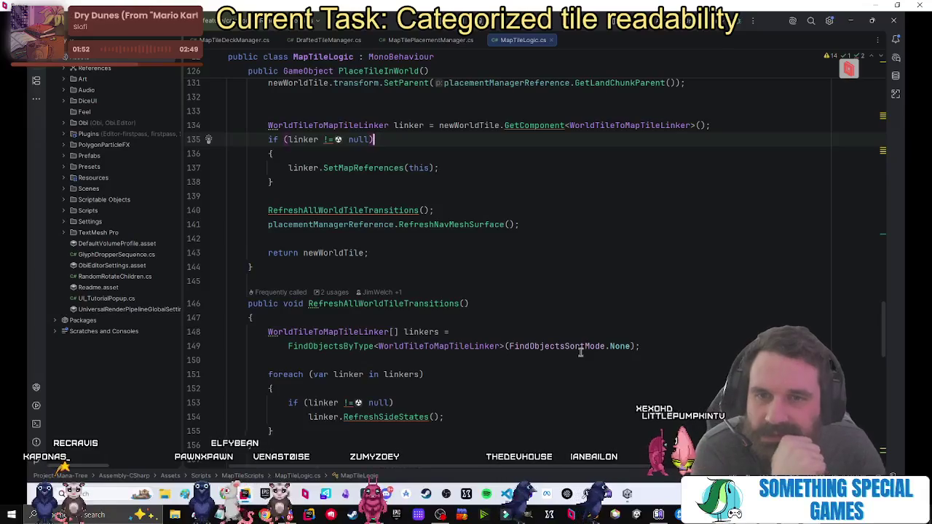
Open the SetMapReferences definition in WorldTileToMapTileLinker.cs and find its object-renaming line.
{"action": "mouse_move", "coordinate": [583, 353]}
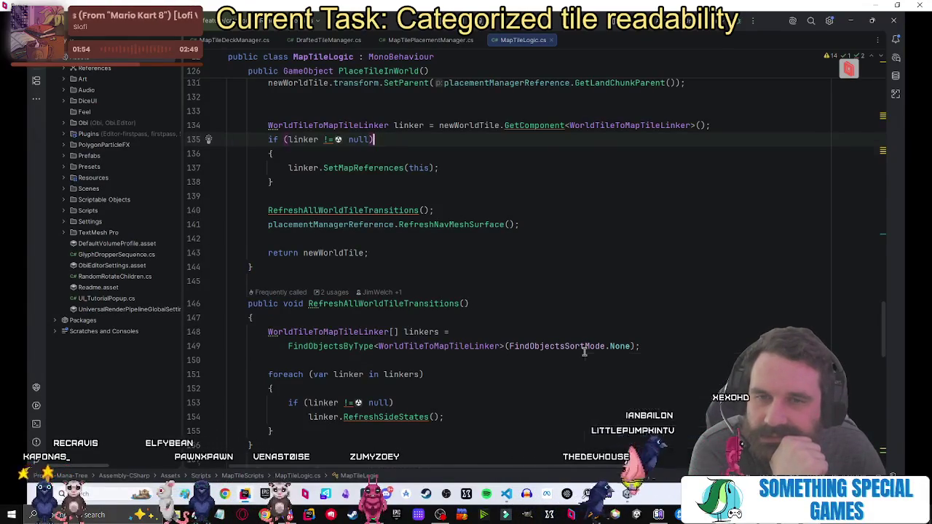
{"action": "scroll", "coordinate": [584, 353], "scroll_direction": "up", "scroll_amount": 1}
{"action": "left_click", "coordinate": [444, 210]}
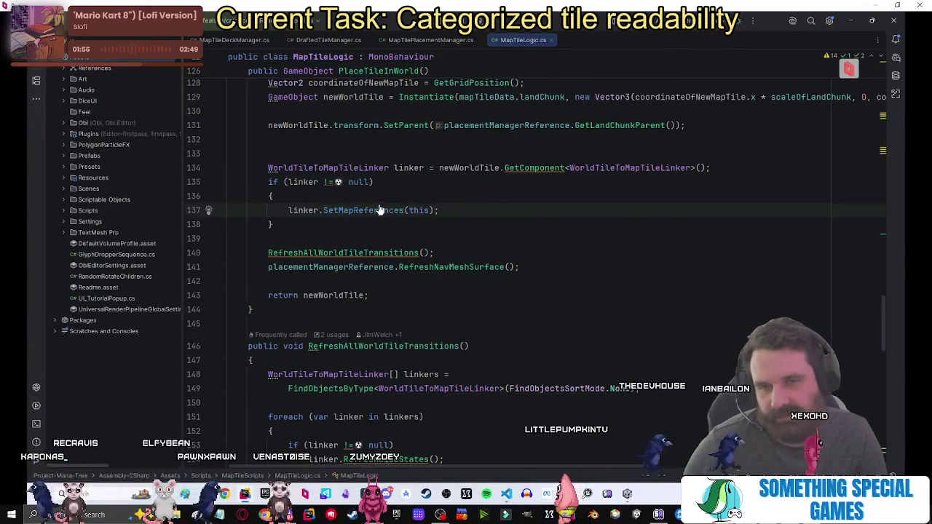
{"action": "left_click", "coordinate": [378, 209], "text": "ctrl"}
{"action": "left_click", "coordinate": [673, 240]}
{"action": "mouse_move", "coordinate": [646, 246]}
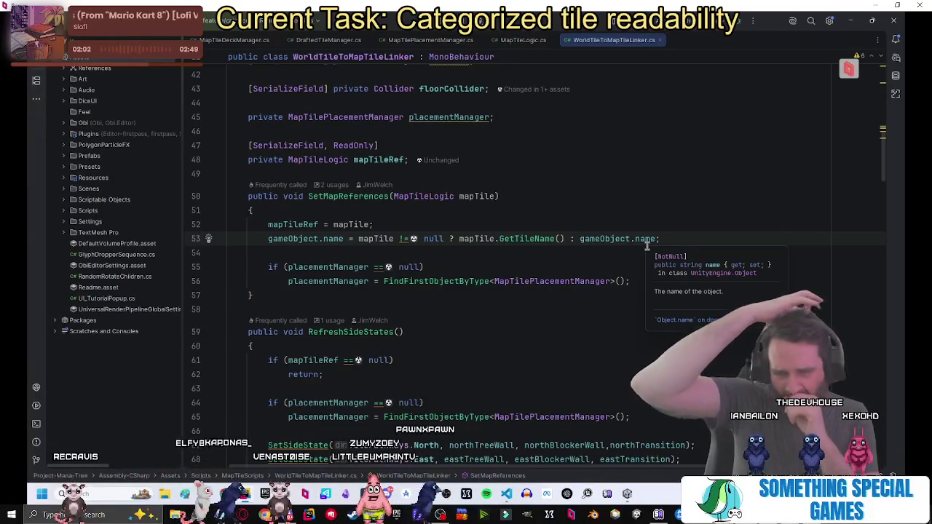
Inspect the mapTileRef assignment on line 52 of SetMapReferences.
{"action": "left_click", "coordinate": [389, 222]}
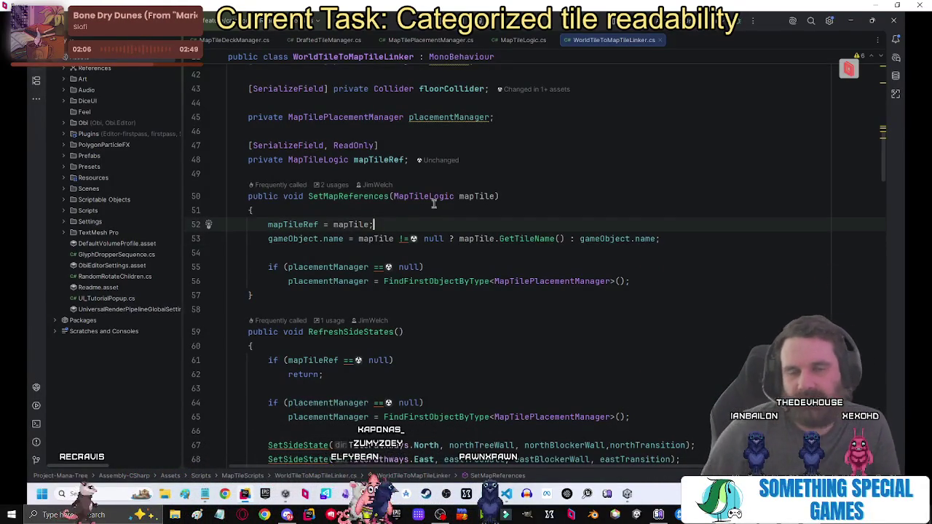
{"action": "key", "text": "alt+Up"}
{"action": "key", "text": "alt+Up"}
{"action": "left_click", "coordinate": [320, 224]}
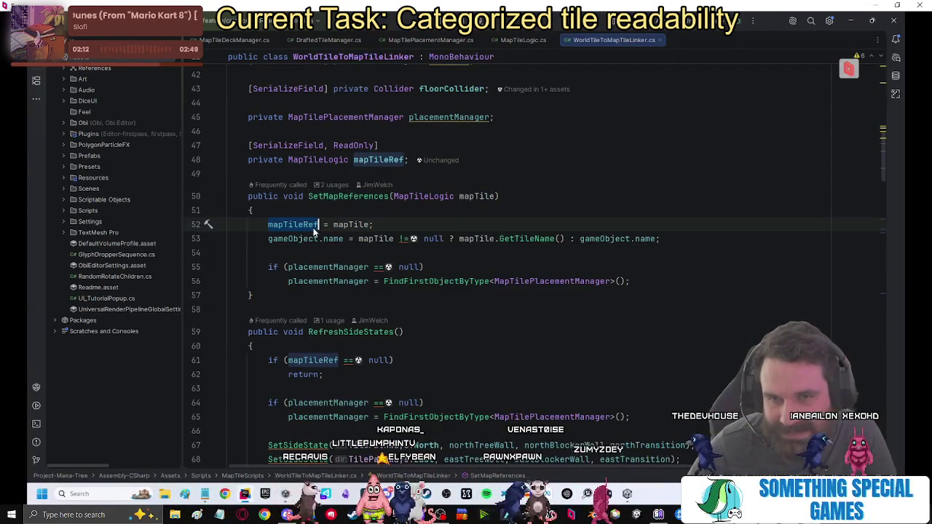
Go back to MapTileLogic.cs, review its fields, then switch to the task-list notes document.
{"action": "key", "text": "ctrl+shift+b"}
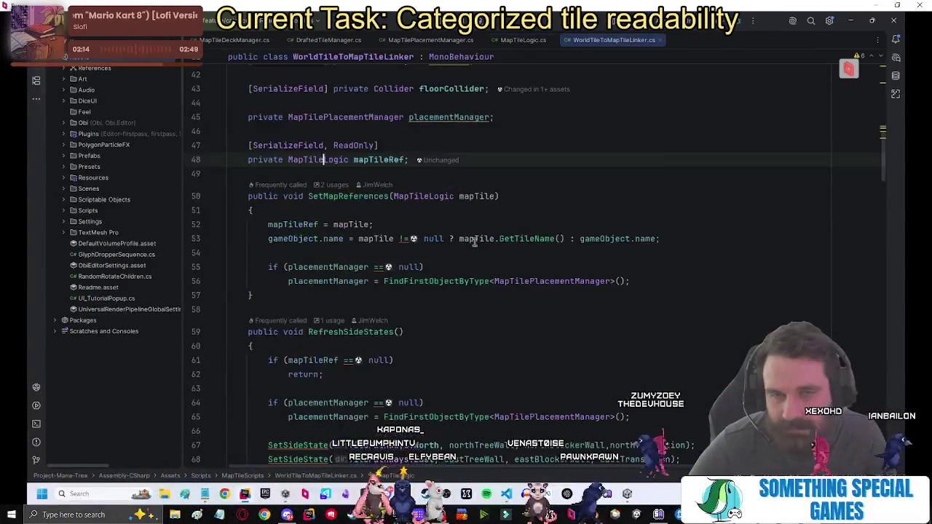
{"action": "scroll", "coordinate": [479, 305], "scroll_direction": "down", "scroll_amount": 8}
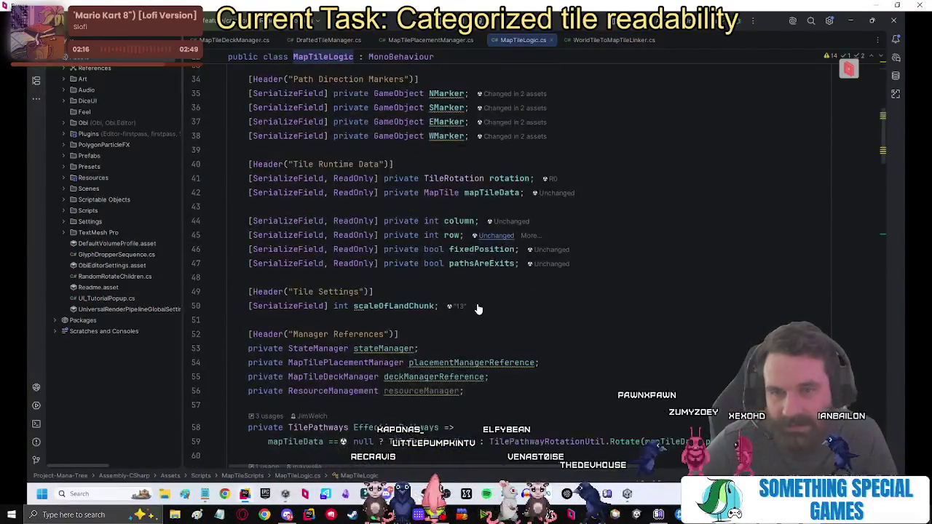
{"action": "right_click", "coordinate": [477, 308]}
{"action": "left_click", "coordinate": [442, 327]}
{"action": "scroll", "coordinate": [485, 316], "scroll_direction": "down", "scroll_amount": 5}
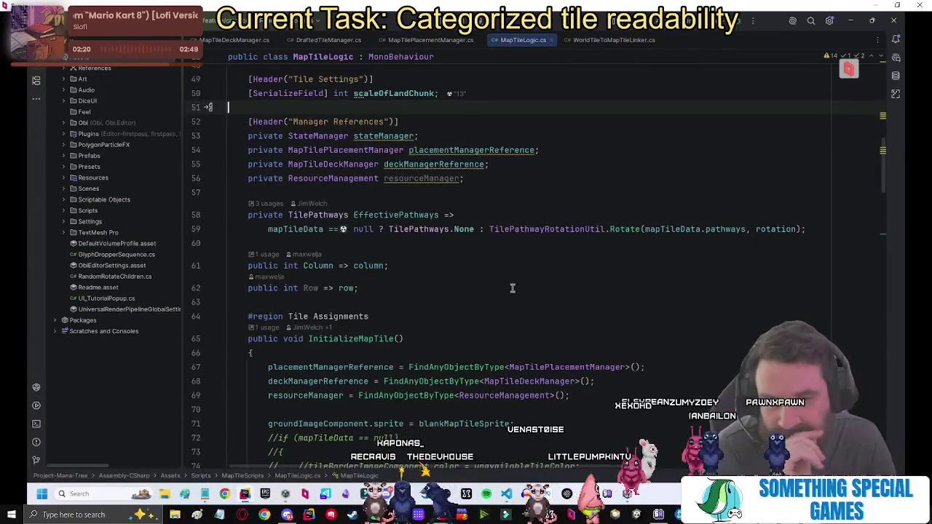
{"action": "scroll", "coordinate": [512, 288], "scroll_direction": "up", "scroll_amount": 4}
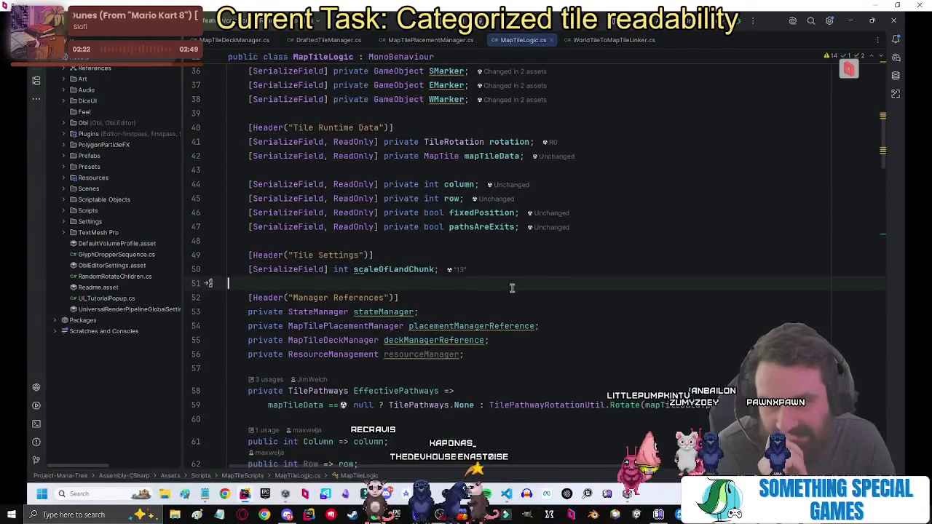
{"action": "key", "text": "alt+Tab"}
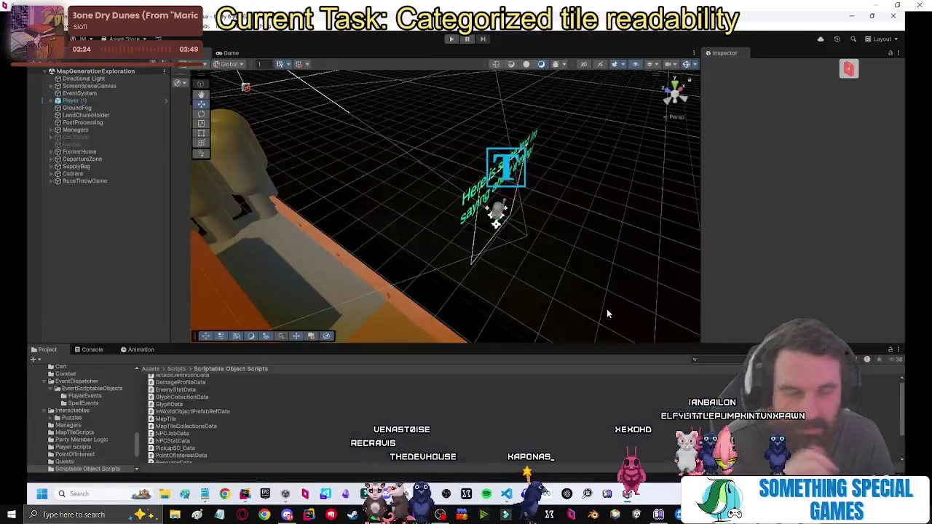
{"action": "left_click", "coordinate": [205, 495]}
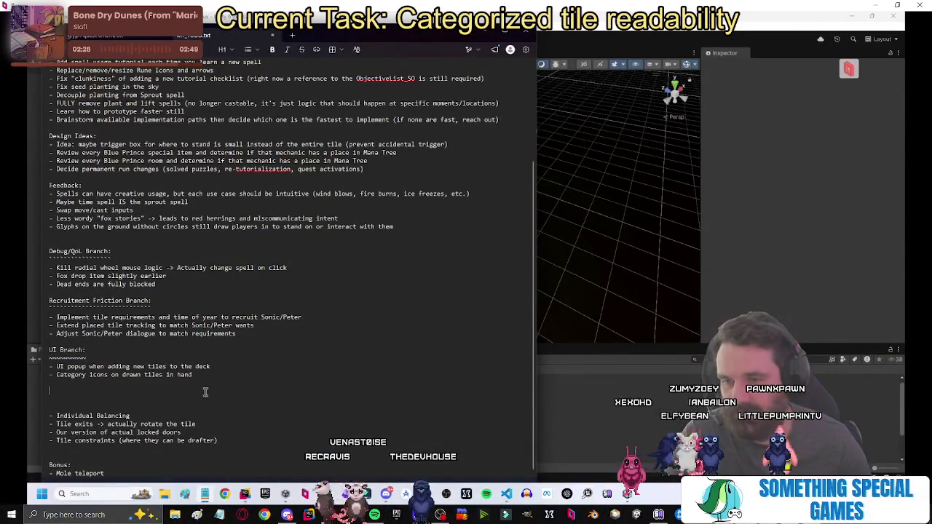
On a new notes page, write 'Goal: Add categorized icon to tile preview', underline it, and add '- Read tile category ()'.
{"action": "left_click", "coordinate": [291, 33]}
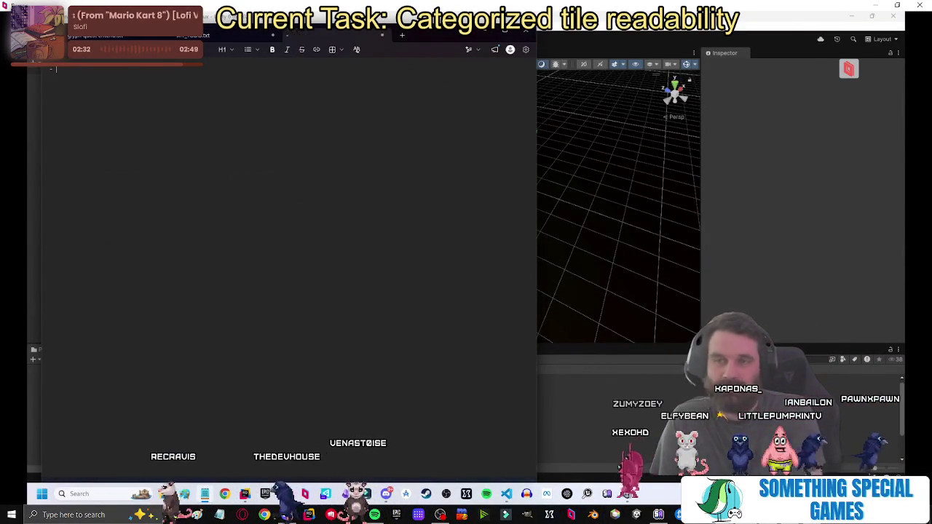
{"action": "type", "text": "-"}
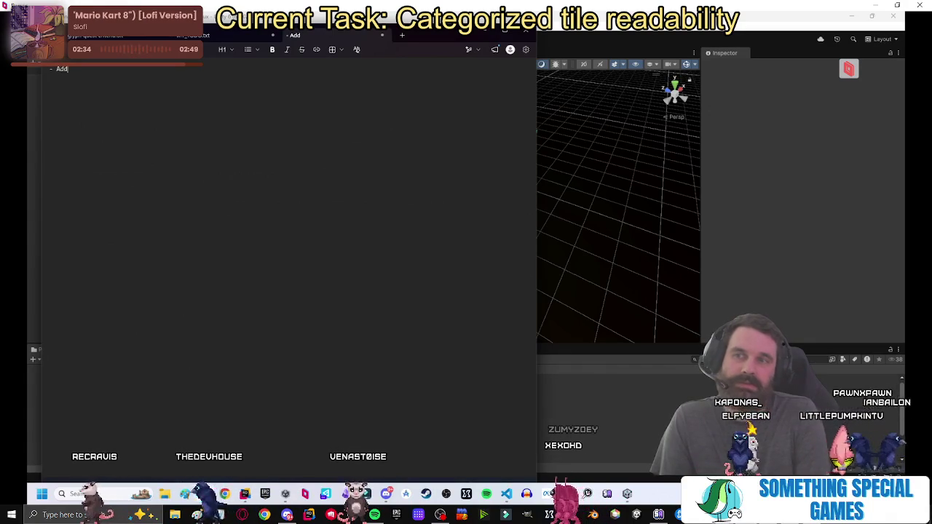
{"action": "key", "text": "BackSpace"}
{"action": "key", "text": "BackSpace"}
{"action": "type", "text": "Goal:"}
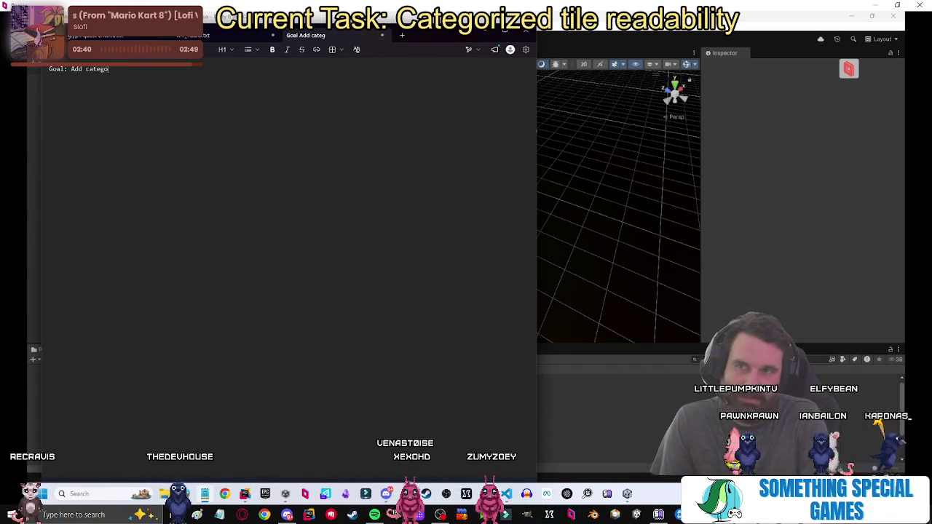
{"action": "type", "text": "d "}
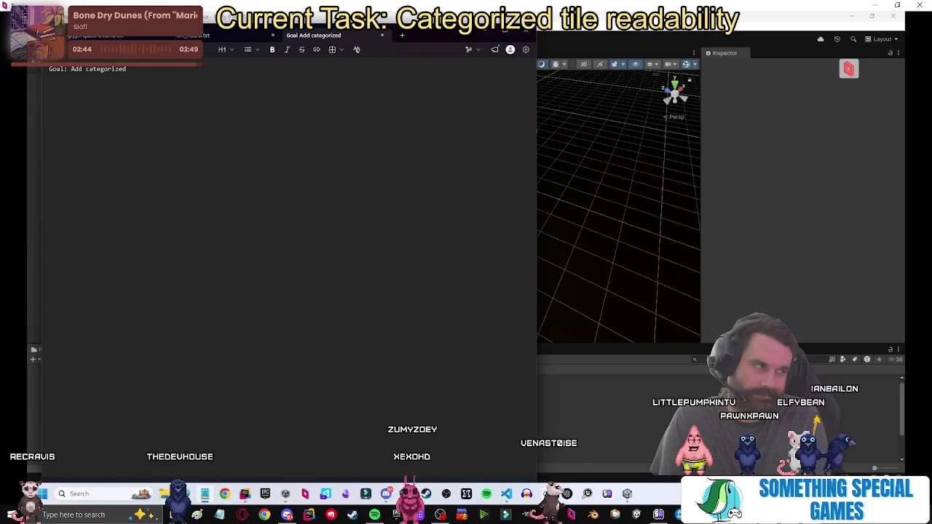
{"action": "type", "text": "icon to "}
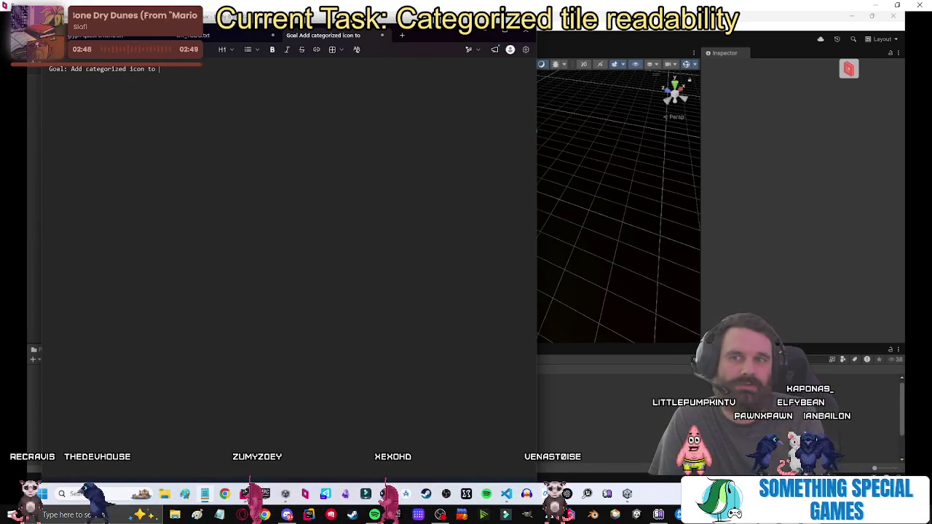
{"action": "type", "text": "til"}
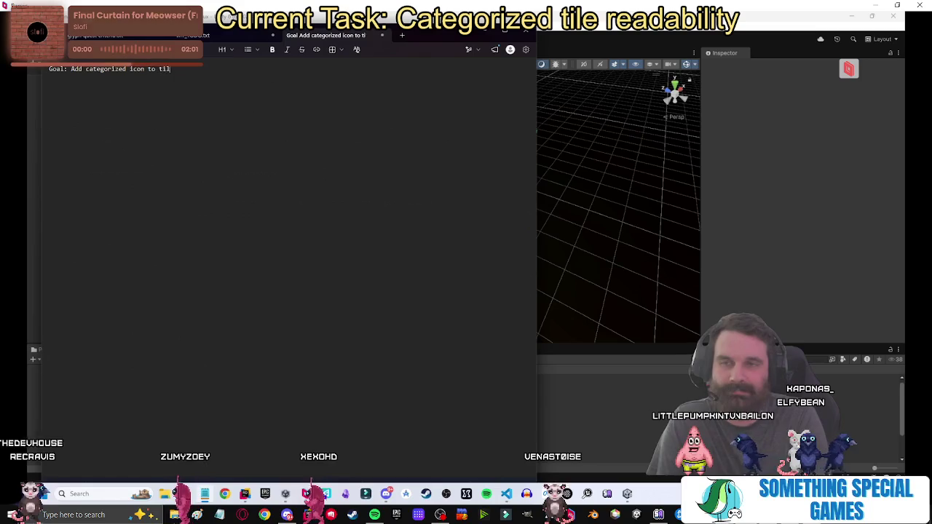
{"action": "type", "text": "e preview"}
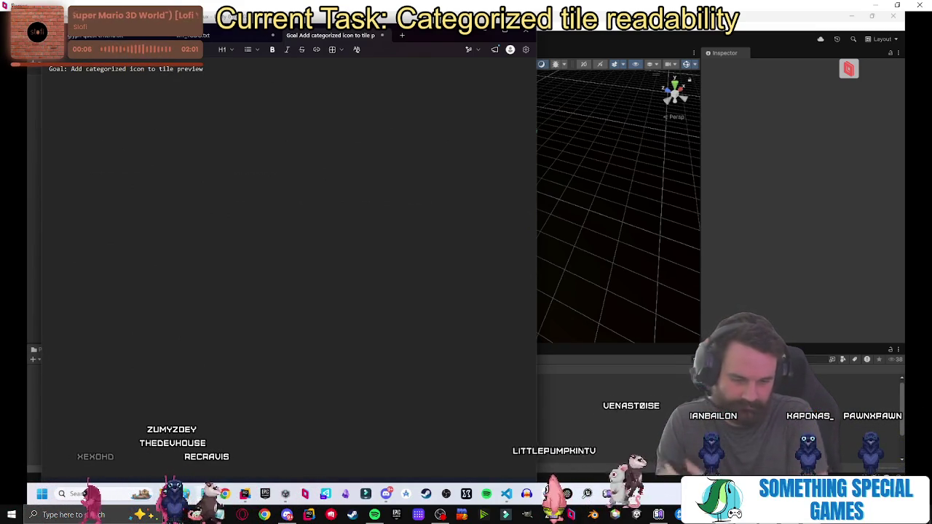
{"action": "key", "text": "Return"}
{"action": "type", "text": "~~~~~~~~~~~~~~~~~~~~~~~~~~~~~~~"}
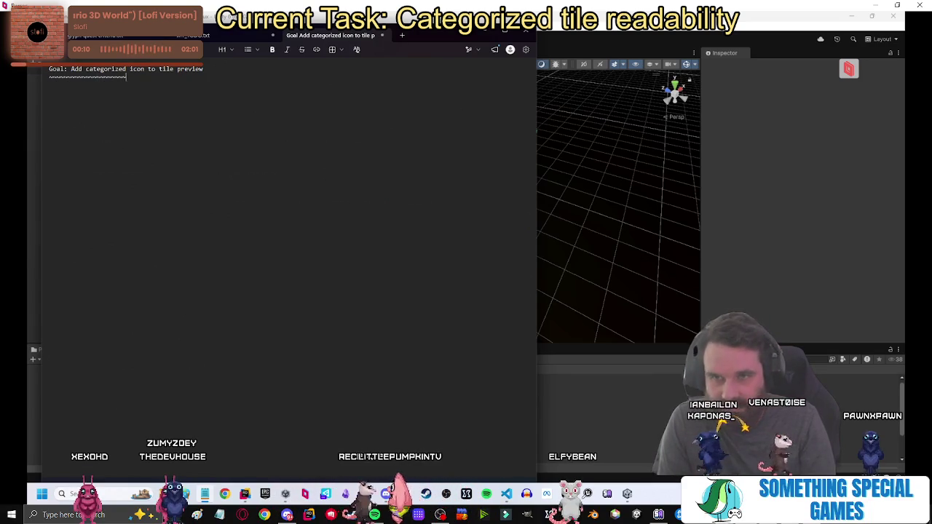
{"action": "type", "text": "========== - "}
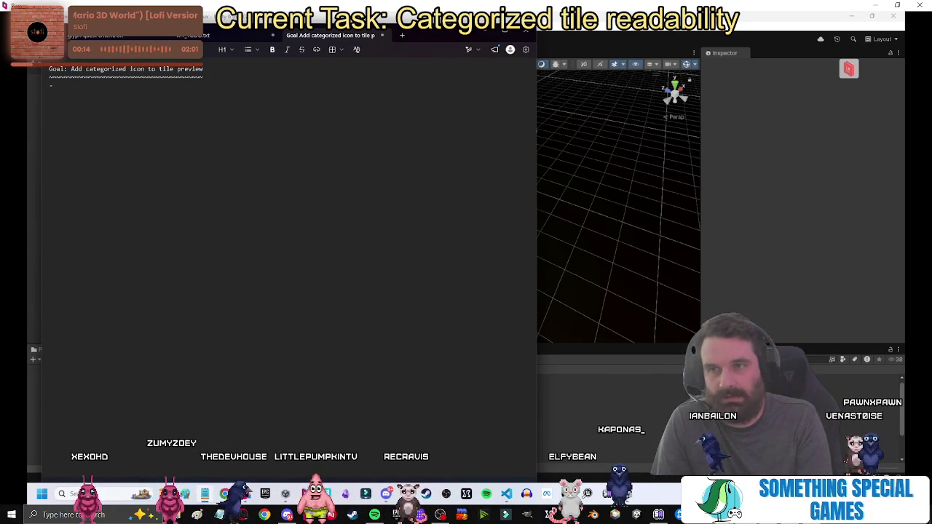
{"action": "type", "text": "Read tile category "}
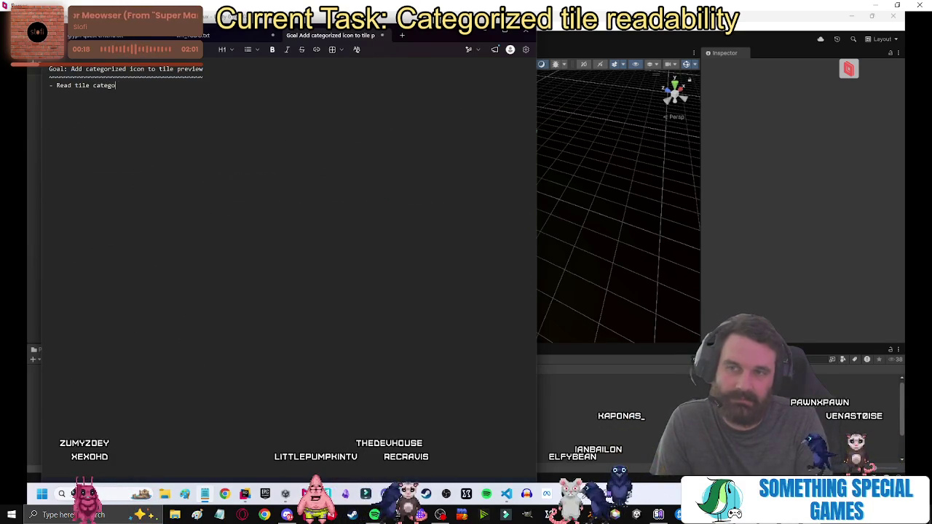
{"action": "type", "text": "()"}
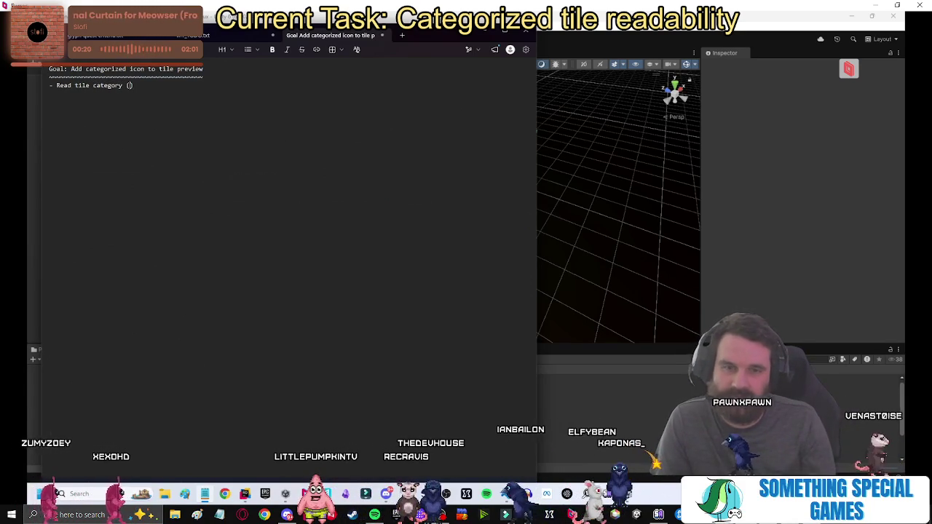
Switch back to JetBrains Rider on MapTileLogic.cs.
{"action": "key", "text": "alt+Tab"}
{"action": "key", "text": "Escape"}
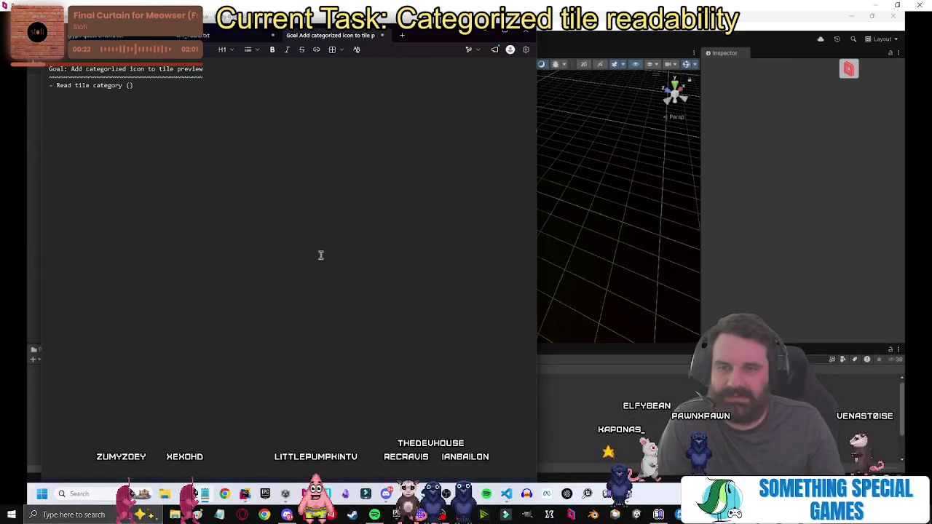
{"action": "key", "text": "alt+Tab"}
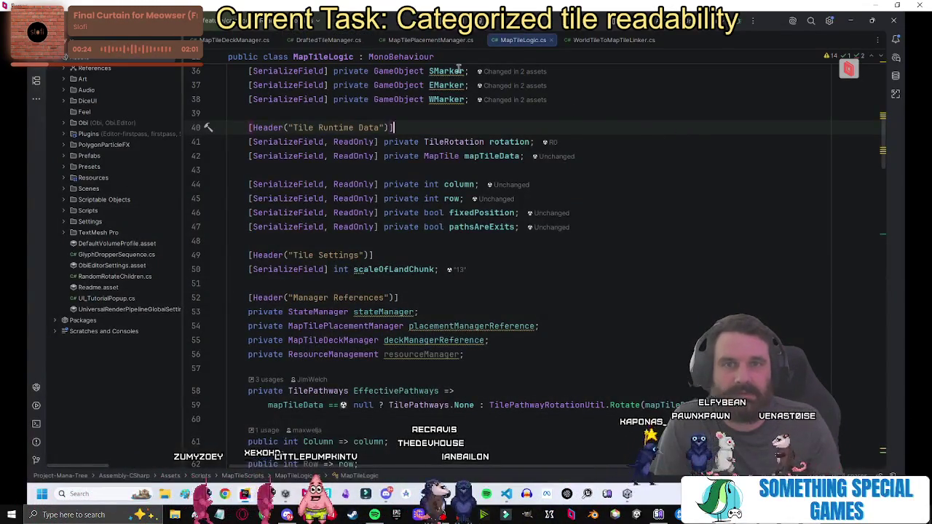
Trace MapTileDeckManager.cs through MapTileCollectionsData to MapTile.cs, select the MapTileType enum name, and return to the notes.
{"action": "left_click", "coordinate": [211, 40]}
{"action": "scroll", "coordinate": [442, 121], "scroll_direction": "up", "scroll_amount": 4}
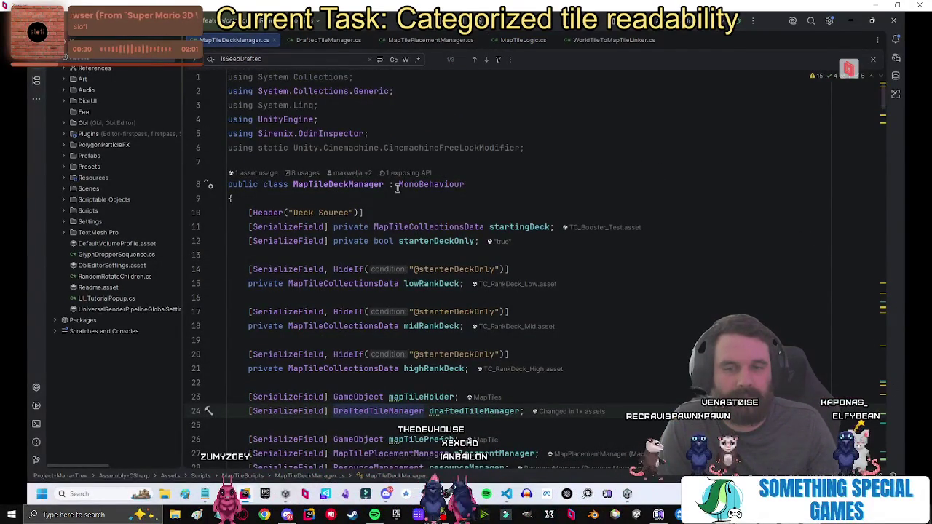
{"action": "left_click", "coordinate": [367, 326], "text": "ctrl"}
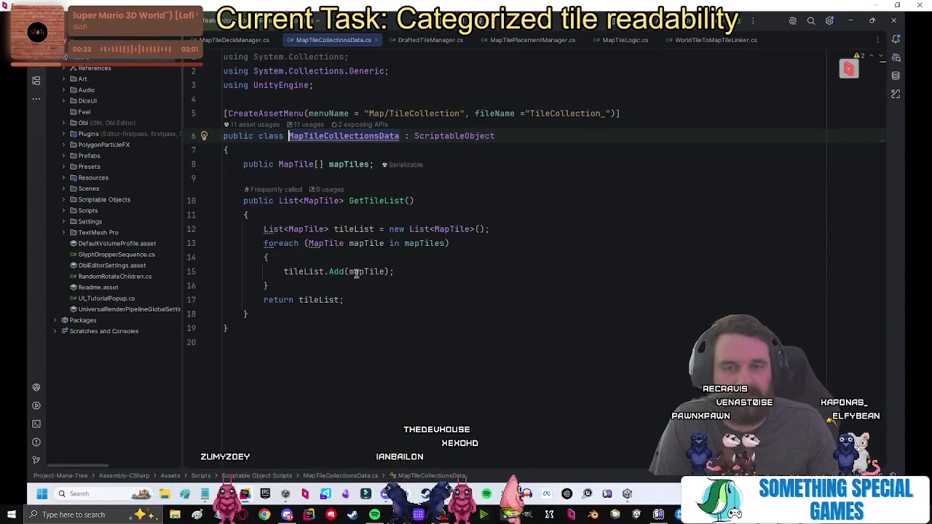
{"action": "left_click", "coordinate": [311, 233], "text": "ctrl"}
{"action": "scroll", "coordinate": [728, 254], "scroll_direction": "up", "scroll_amount": 5}
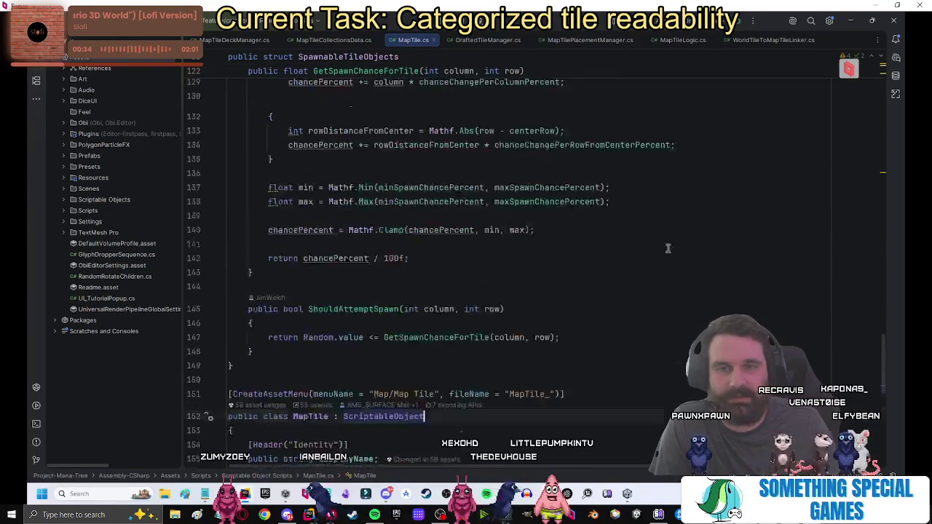
{"action": "left_click_drag", "start_coordinate": [882, 341], "coordinate": [883, 73]}
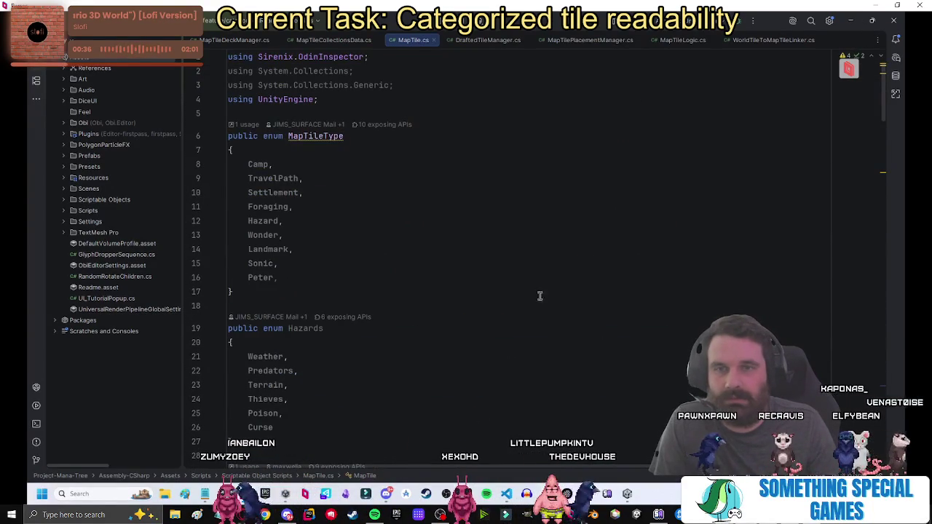
{"action": "double_click", "coordinate": [308, 137]}
{"action": "key", "text": "ctrl+c"}
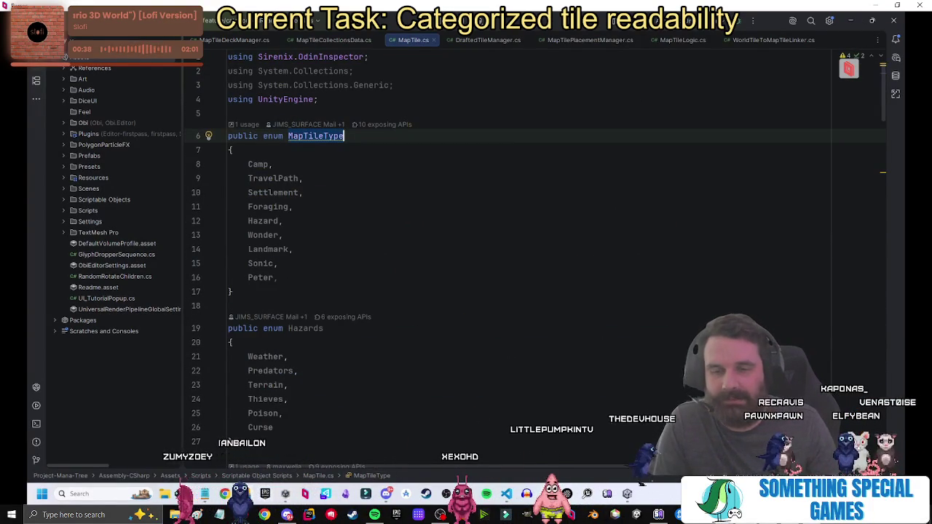
{"action": "left_click", "coordinate": [205, 495]}
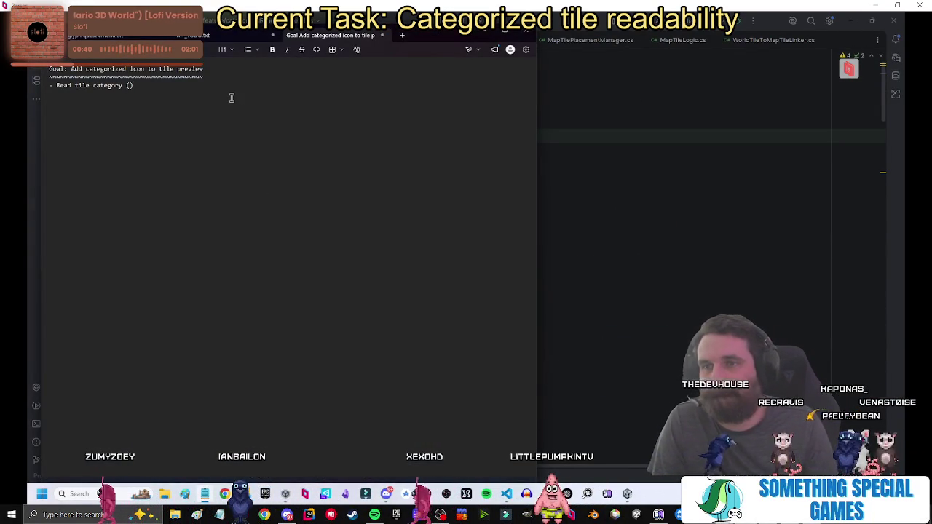
Paste MapTileType into the first step's parentheses and complete the 'Read icon SO' line.
{"action": "key", "text": "ctrl+v"}
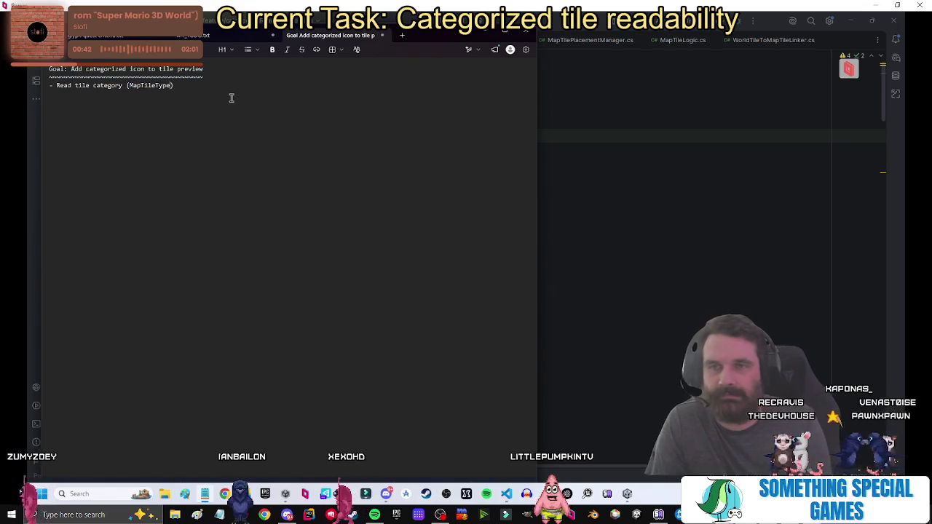
{"action": "type", "text": "on MapTile"}
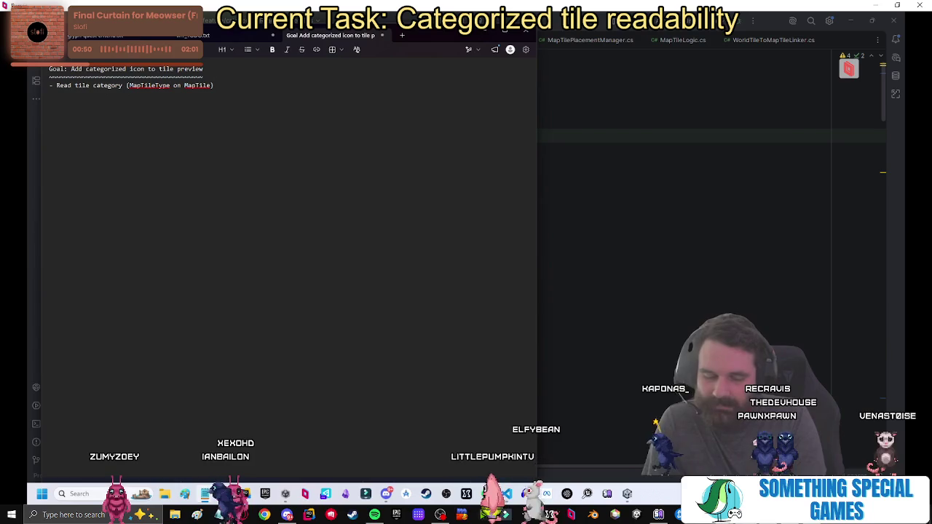
{"action": "type", "text": "d icon SO"}
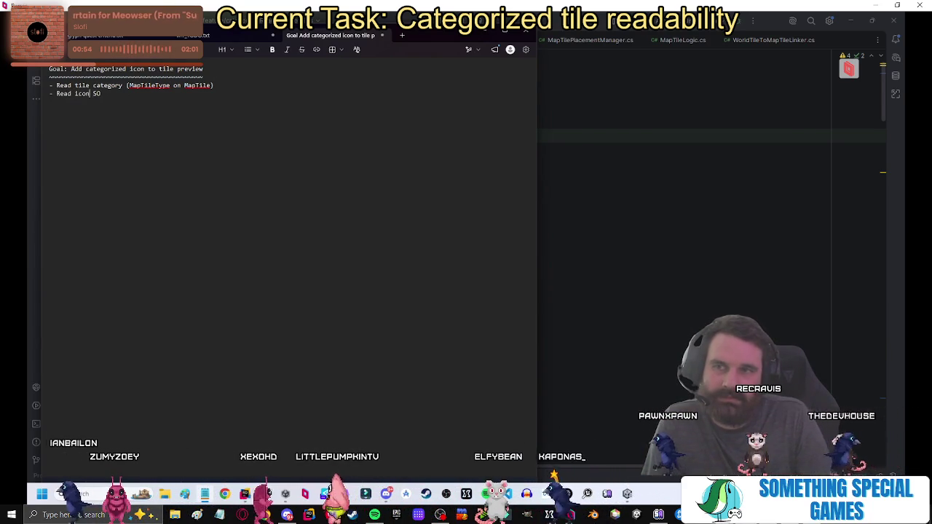
{"action": "left_click", "coordinate": [57, 93]}
{"action": "key", "text": "End"}
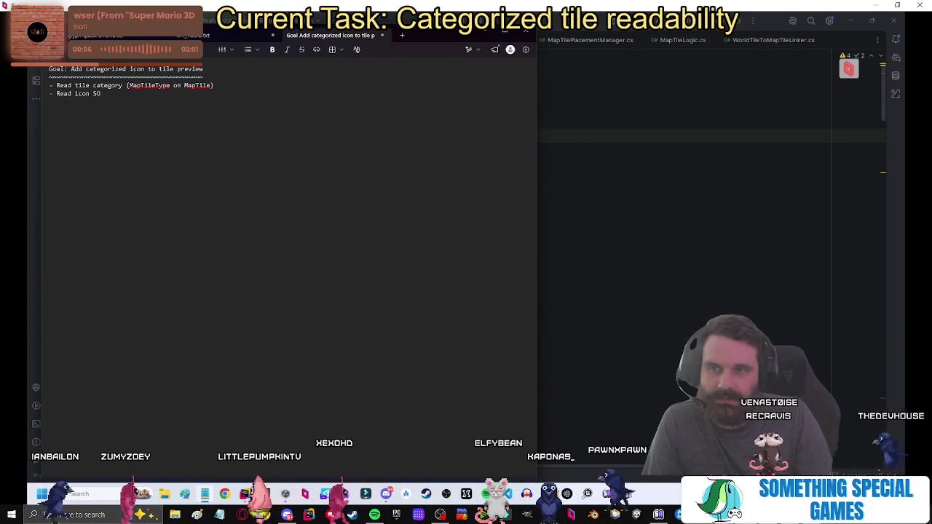
{"action": "key", "text": "Left"}
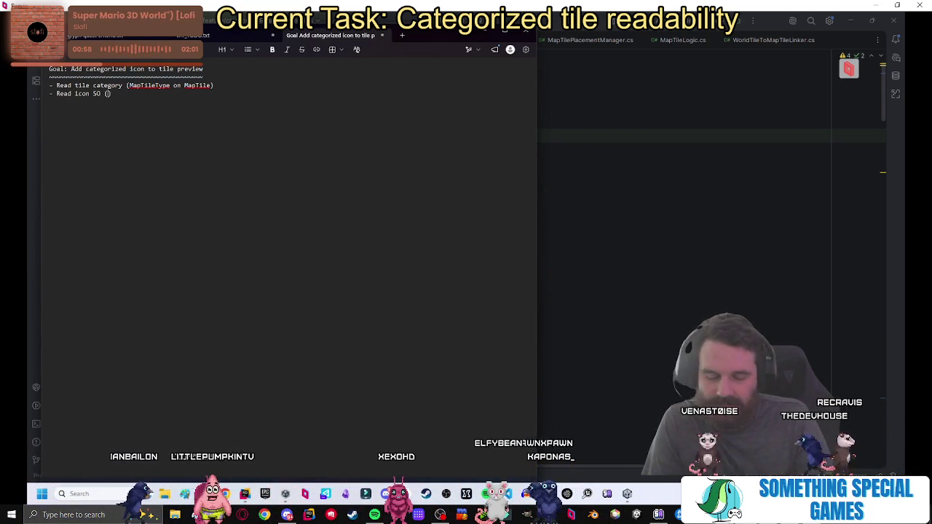
Insert a middle step 'Make a Sprite<MapTileType> SO' and remove the empty trailing bullet.
{"action": "key", "text": "Up"}
{"action": "key", "text": "End"}
{"action": "key", "text": "Return"}
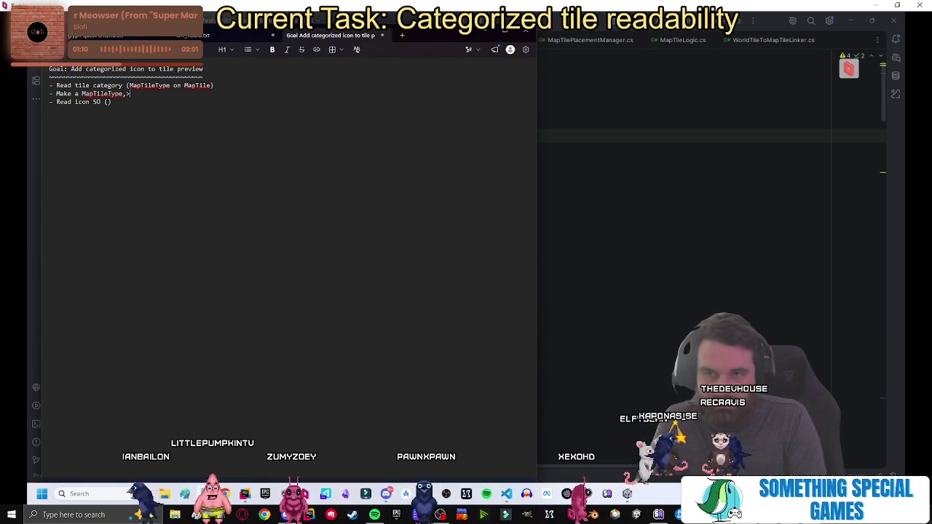
{"action": "type", "text": "Sprite"}
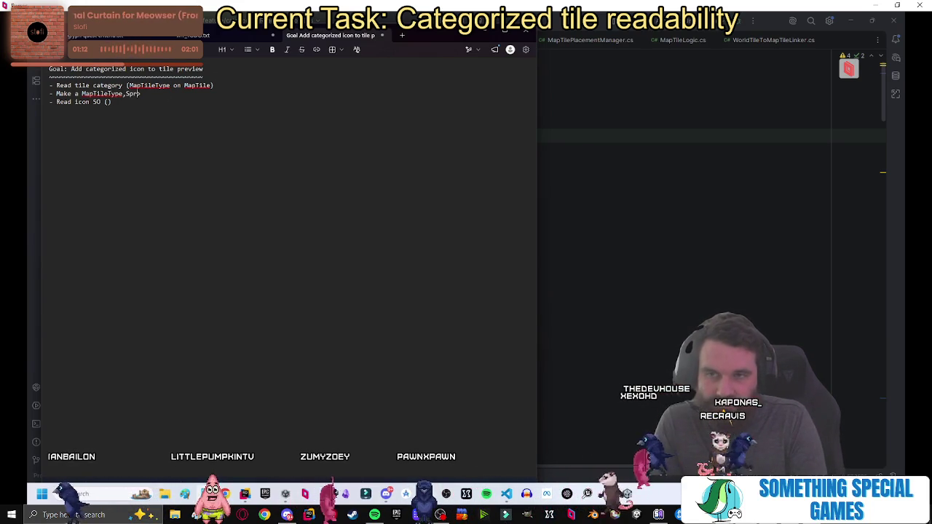
{"action": "left_click", "coordinate": [82, 93]}
{"action": "type", "text": "<"}
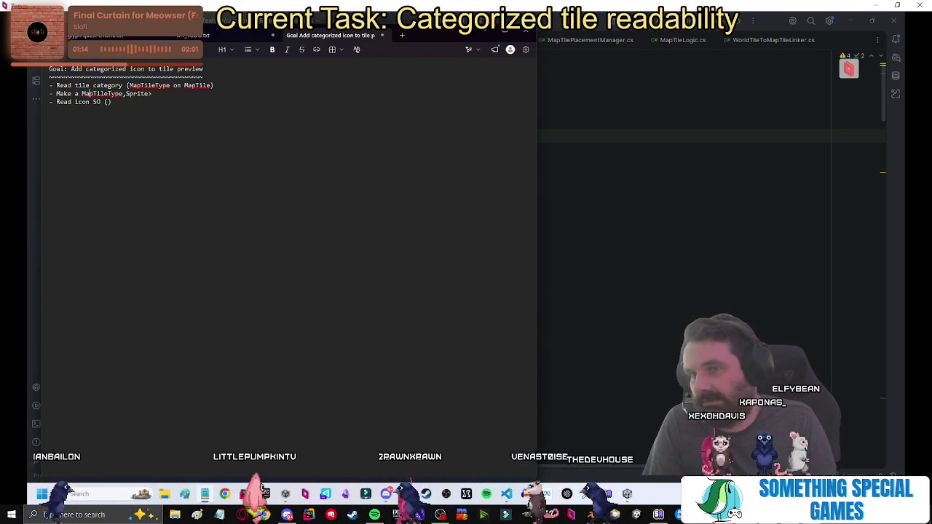
{"action": "key", "text": "End"}
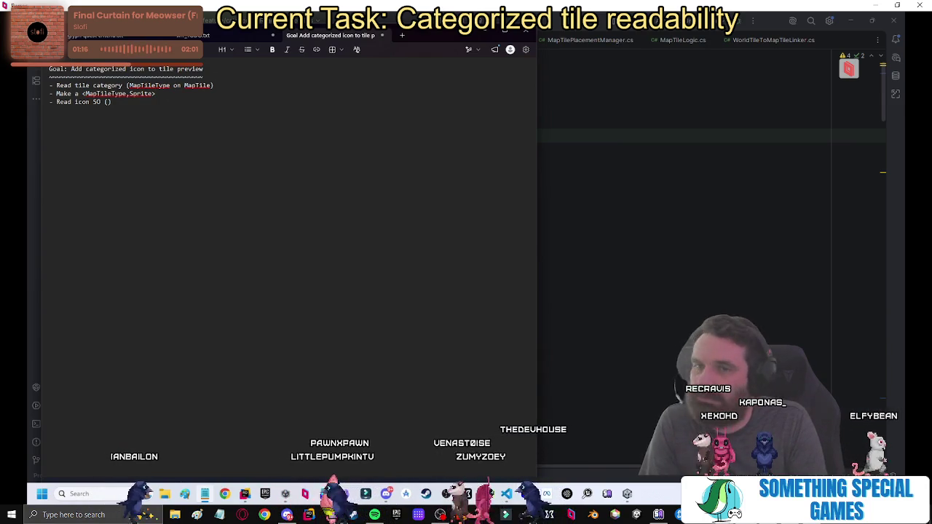
{"action": "type", "text": "SO"}
{"action": "left_click", "coordinate": [100, 102]}
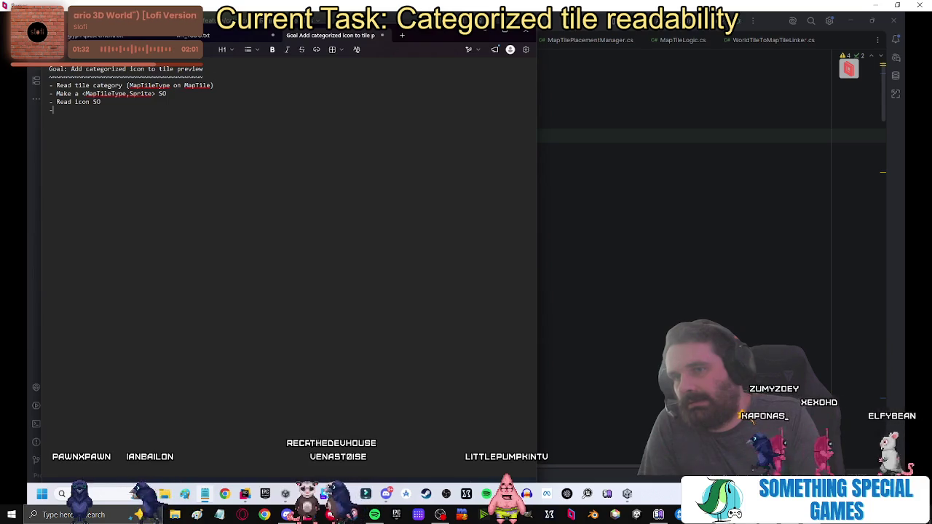
{"action": "key", "text": "BackSpace"}
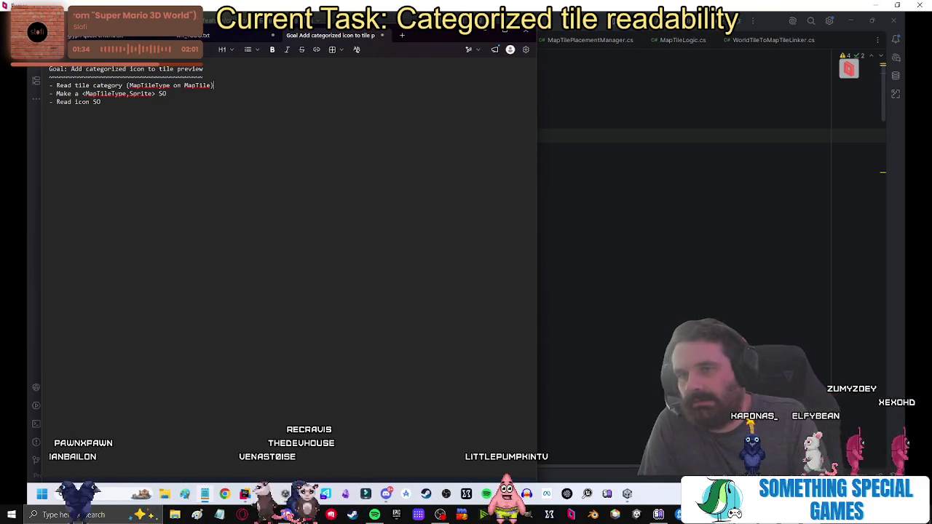
Add 'Add icon to the prefab (this goes on Landbase)' as the first step under the goal.
{"action": "key", "text": "Return"}
{"action": "type", "text": "- A"}
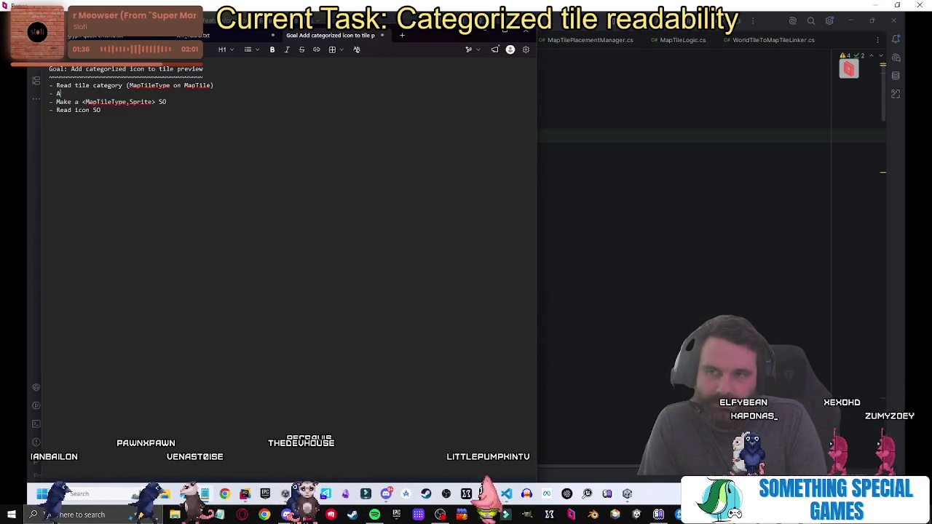
{"action": "type", "text": "dd"}
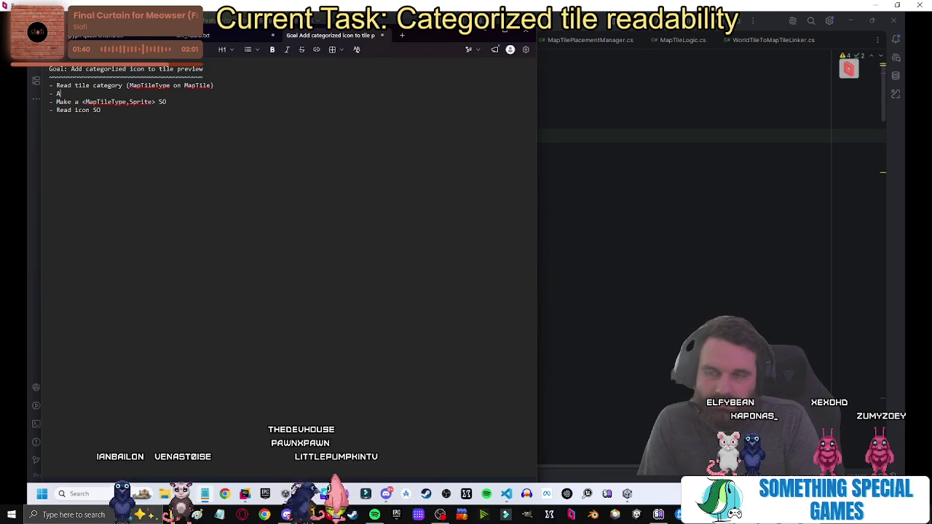
{"action": "key", "text": "Return"}
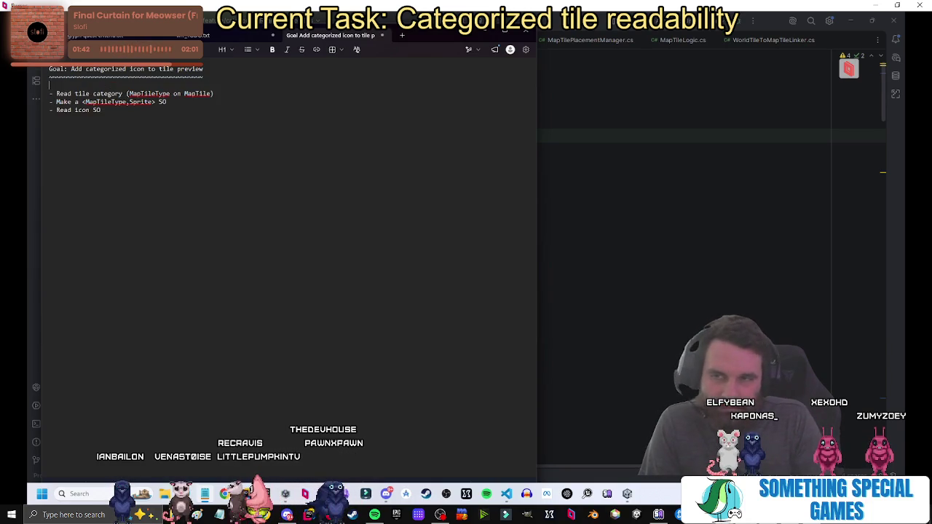
{"action": "type", "text": "-Add icobn"}
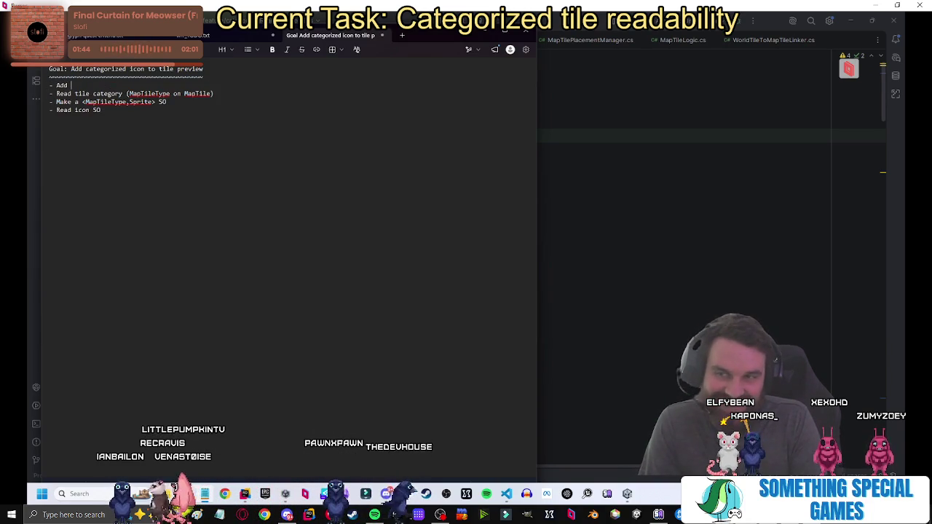
{"action": "key", "text": "BackSpace"}
{"action": "key", "text": "BackSpace"}
{"action": "type", "text": "n"}
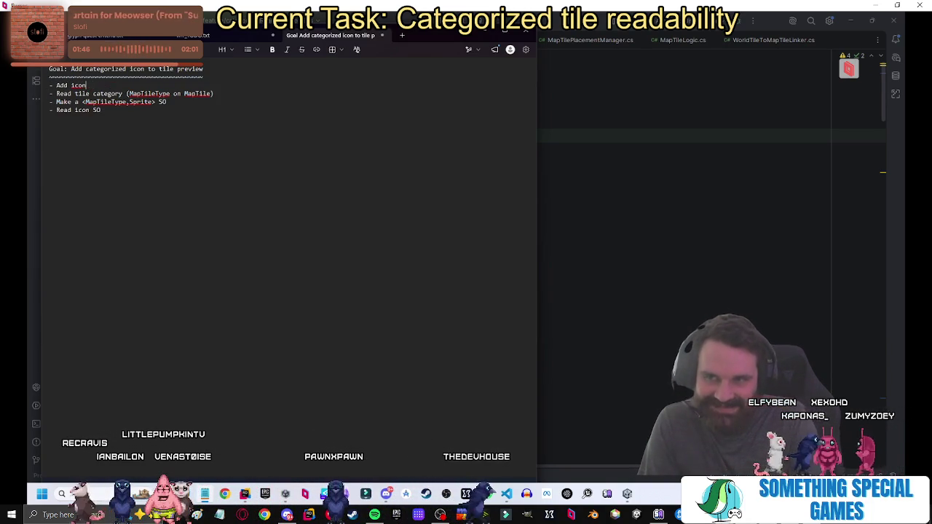
{"action": "type", "text": " to the prefab (this goes o"}
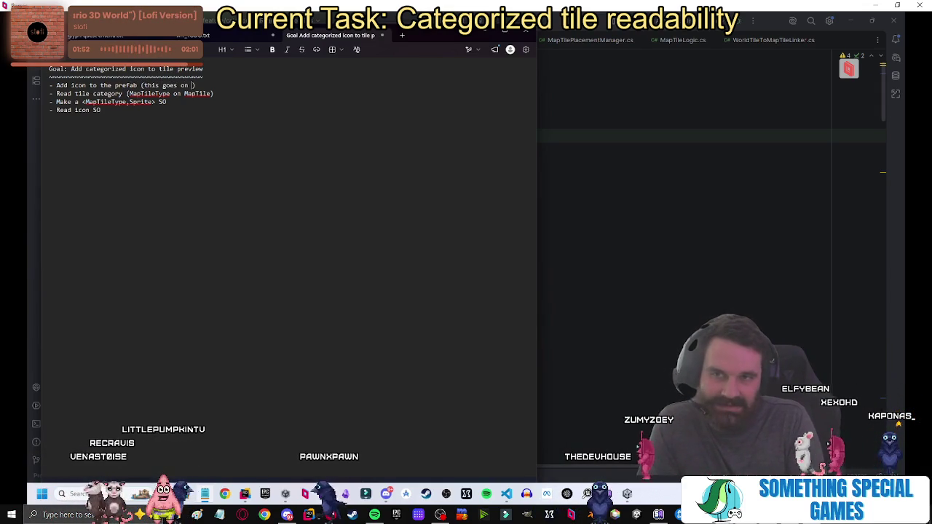
{"action": "type", "text": "n Landbase"}
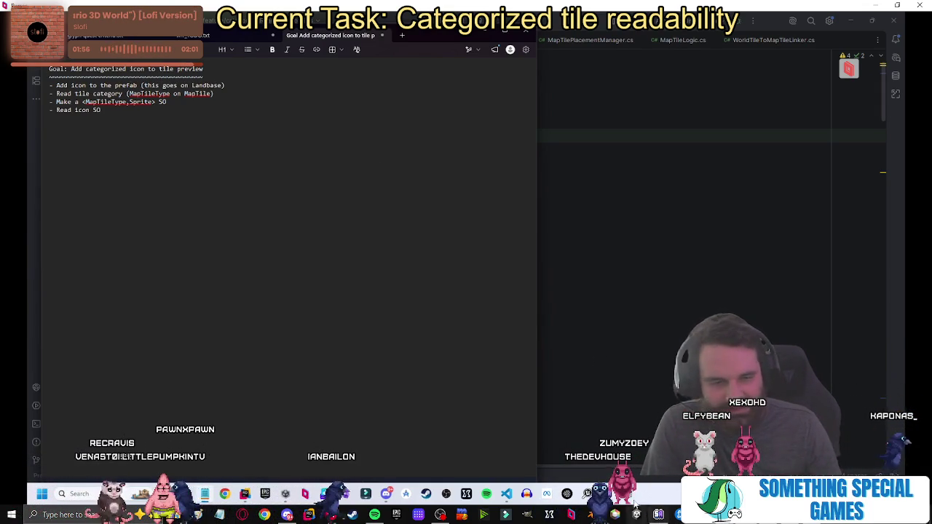
{"action": "key", "text": "alt+Tab"}
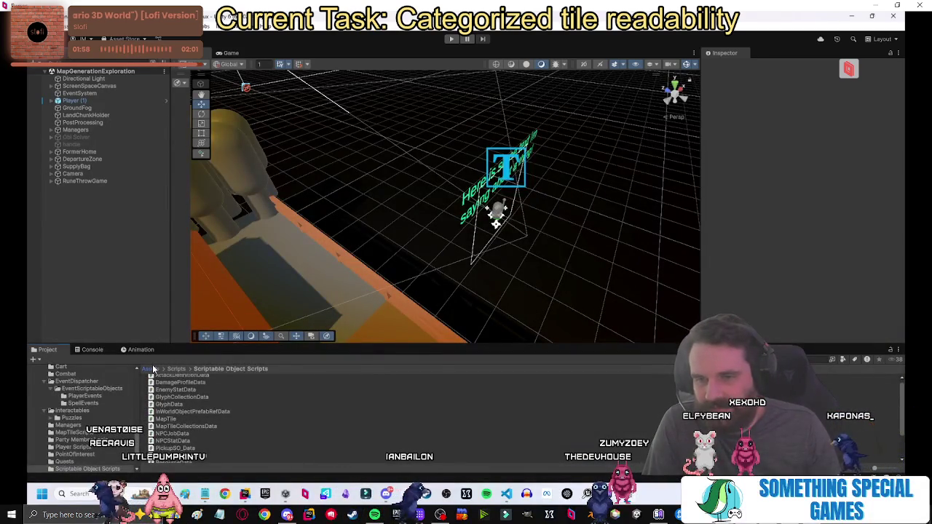
Open 1. LandChunk_PrefabBase from Prefabs > LandChunks and paste its name over 'Landbase' in the plan.
{"action": "left_click", "coordinate": [150, 369]}
{"action": "double_click", "coordinate": [173, 429]}
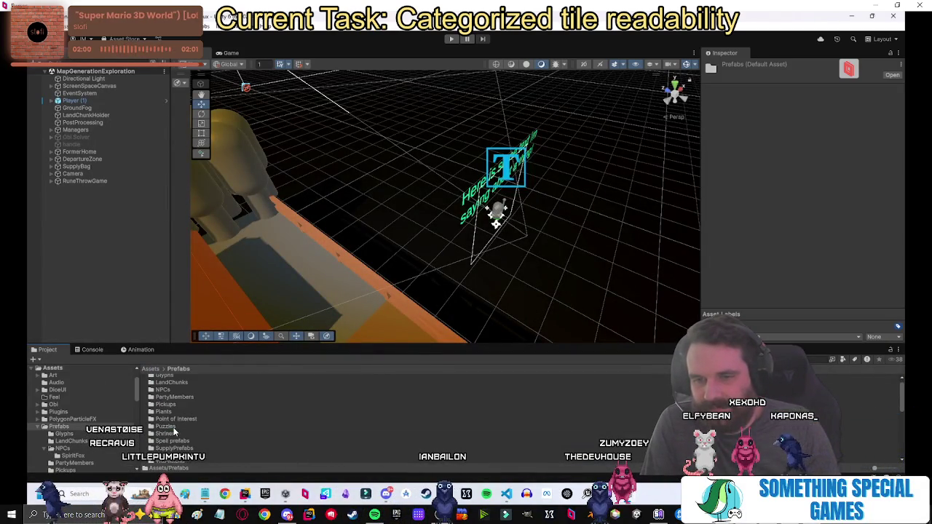
{"action": "double_click", "coordinate": [174, 383]}
{"action": "left_click", "coordinate": [179, 378]}
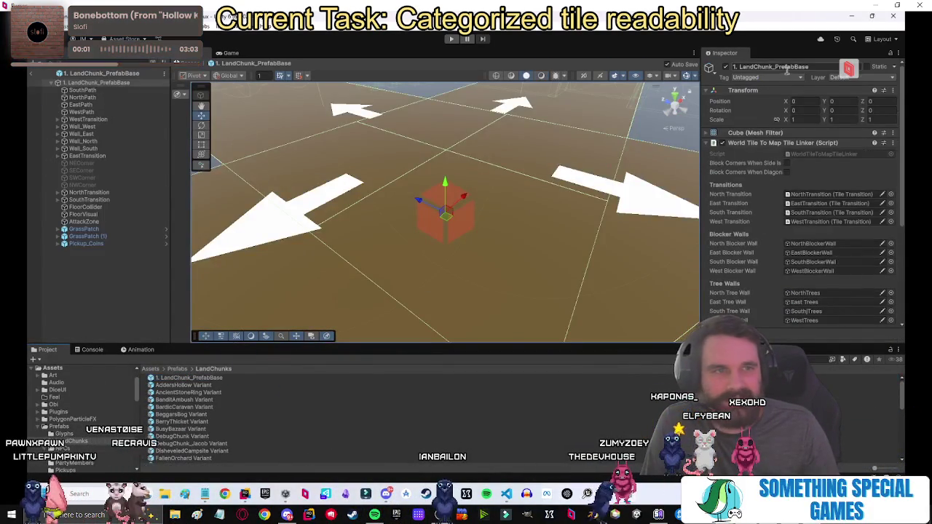
{"action": "left_click", "coordinate": [789, 67]}
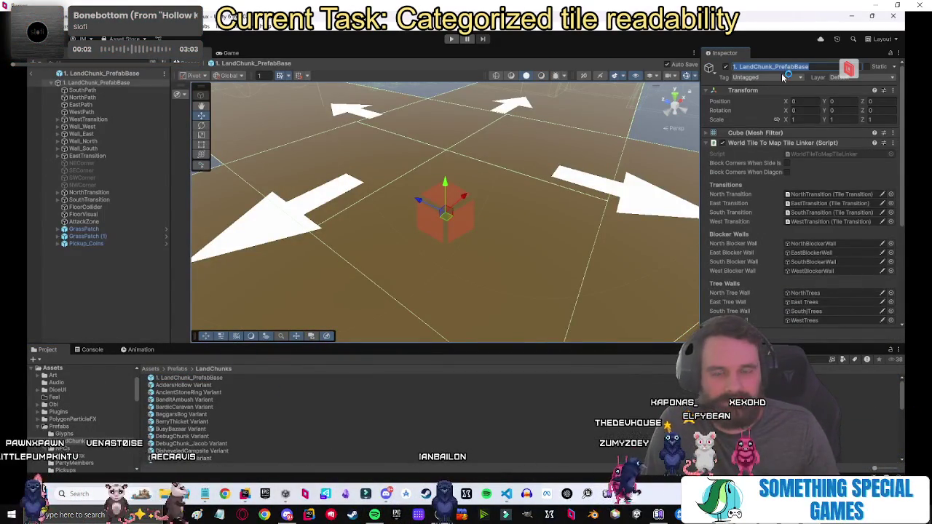
{"action": "key", "text": "alt+Tab"}
{"action": "double_click", "coordinate": [207, 85]}
{"action": "type", "text": "1. LandChunk_PrefabBase"}
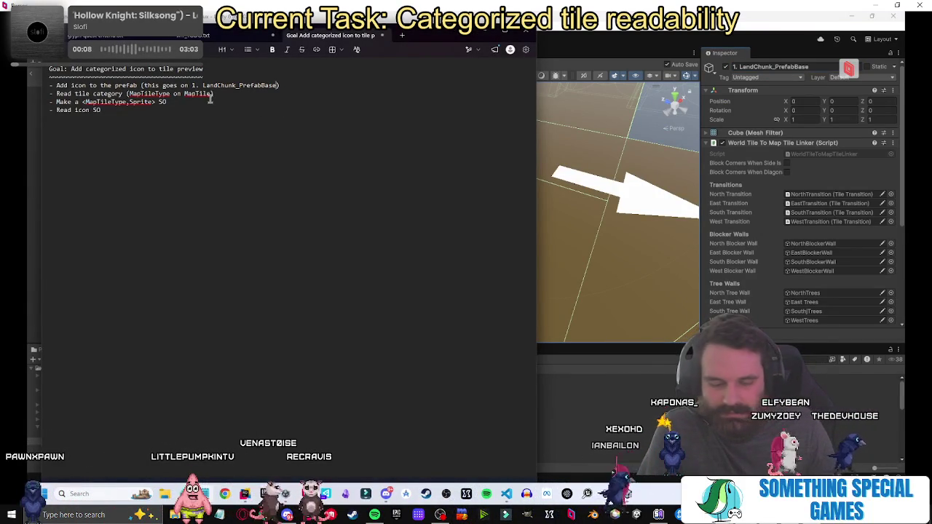
Quote the prefab name and add 'Set the icon on the prefab' with an indented drafting-preview remark.
{"action": "type", "text": "\""}
{"action": "left_click", "coordinate": [345, 110]}
{"action": "type", "text": "- Set the icon"}
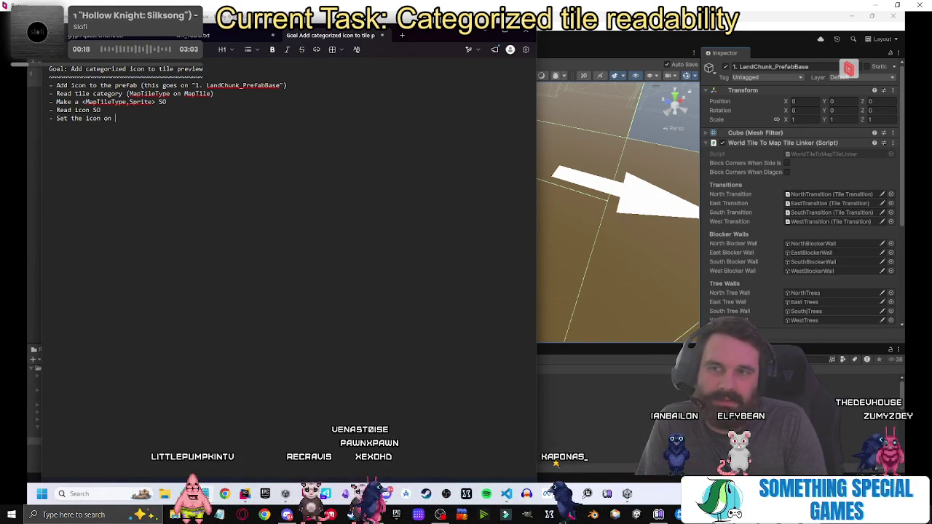
{"action": "type", "text": "on the p"}
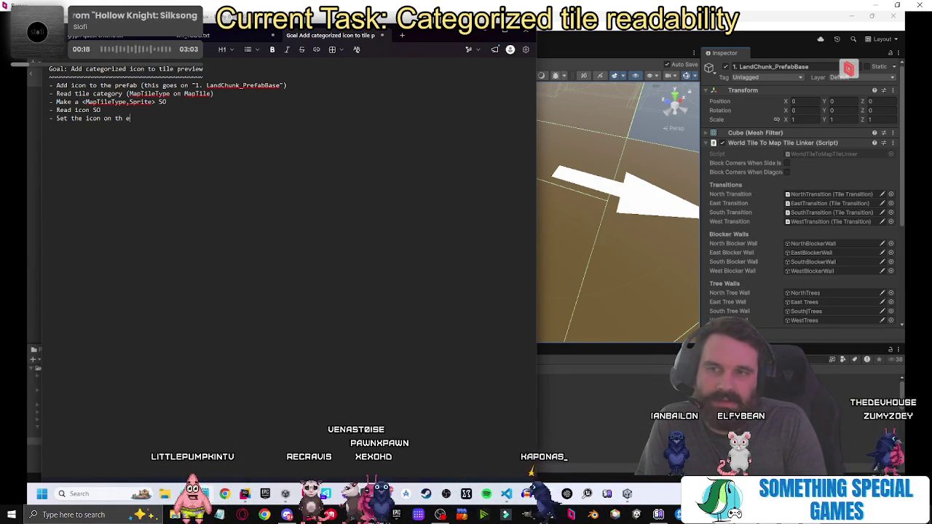
{"action": "type", "text": "refab"}
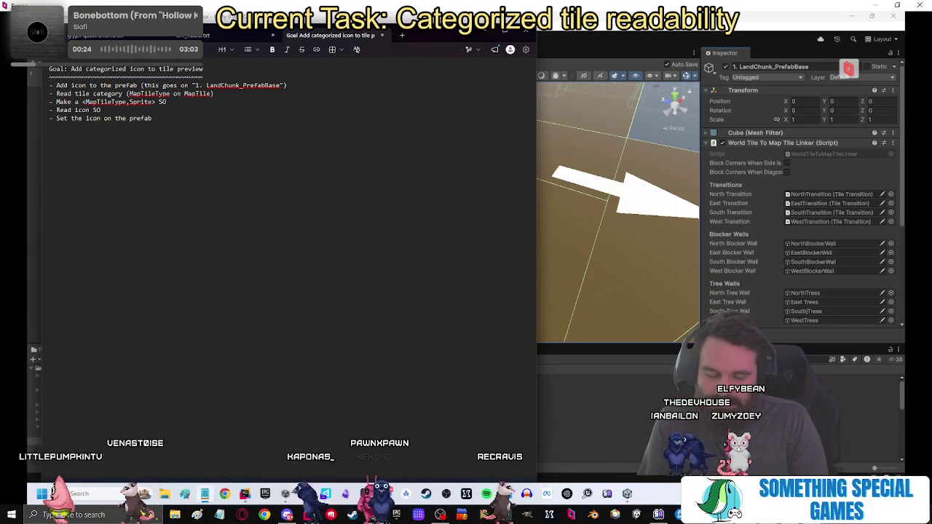
{"action": "type", "text": " ()"}
{"action": "type", "text": "Do"}
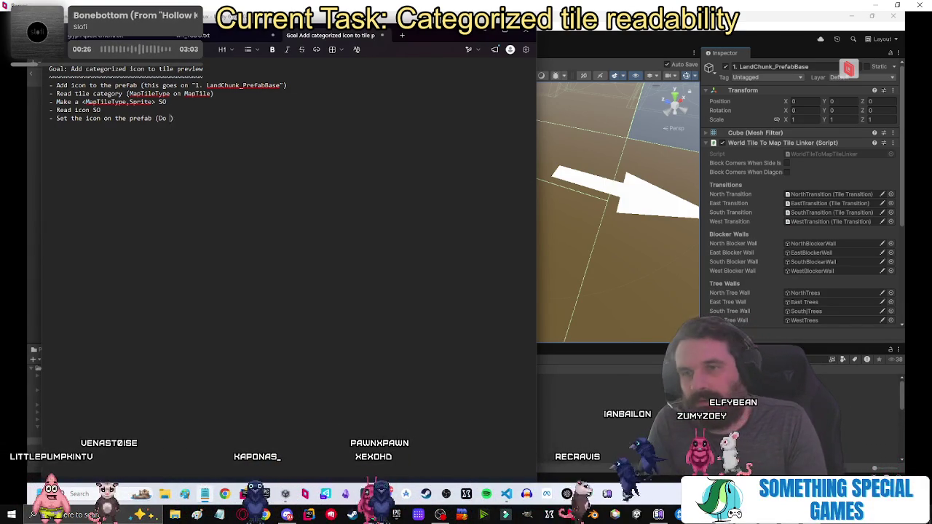
{"action": "type", "text": "when "}
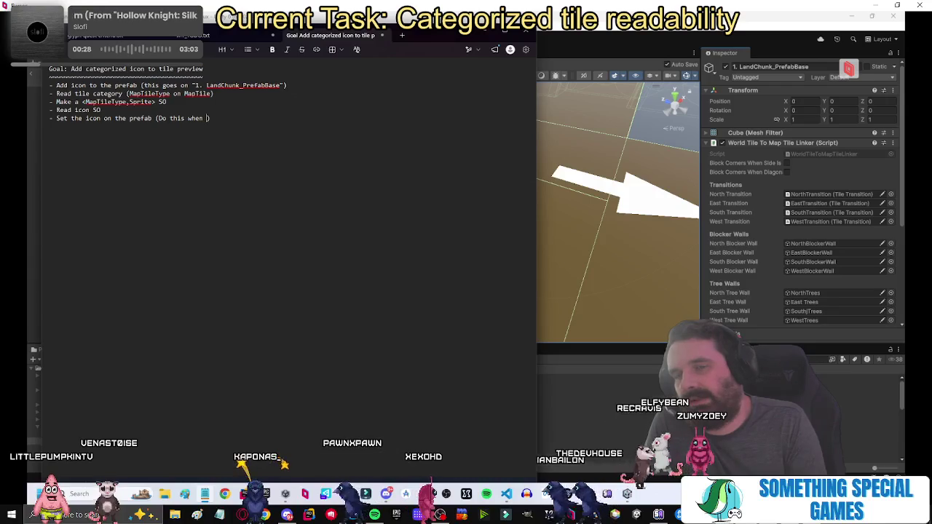
{"action": "type", "text": "initial"}
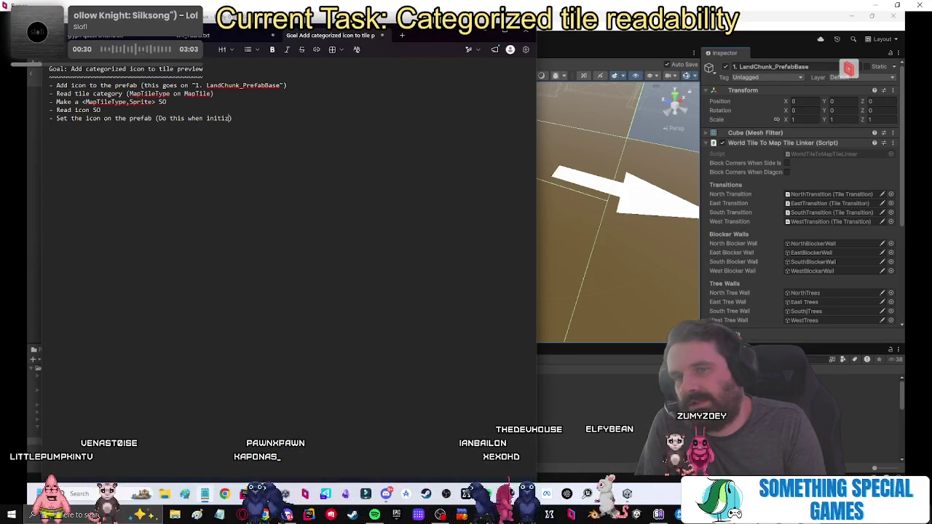
{"action": "type", "text": "izing the preview tile during draftring"}
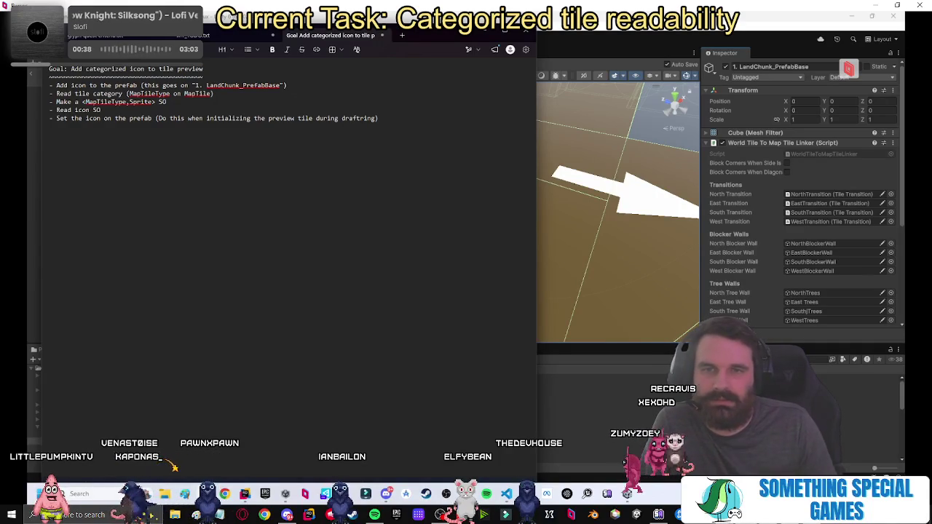
{"action": "key", "text": "Left"}
{"action": "key", "text": "Left"}
{"action": "key", "text": "Left"}
{"action": "key", "text": "BackSpace"}
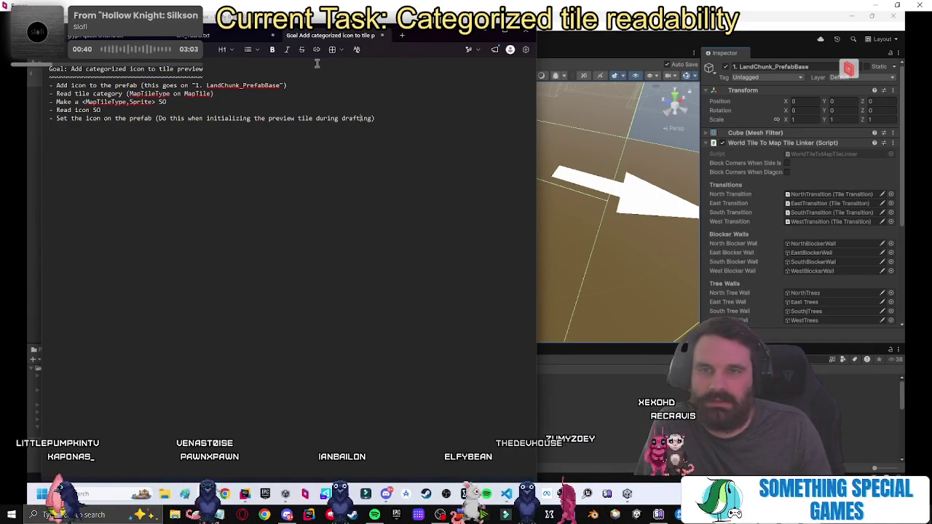
{"action": "left_click", "coordinate": [155, 118]}
{"action": "key", "text": "Return"}
{"action": "key", "text": "Tab"}
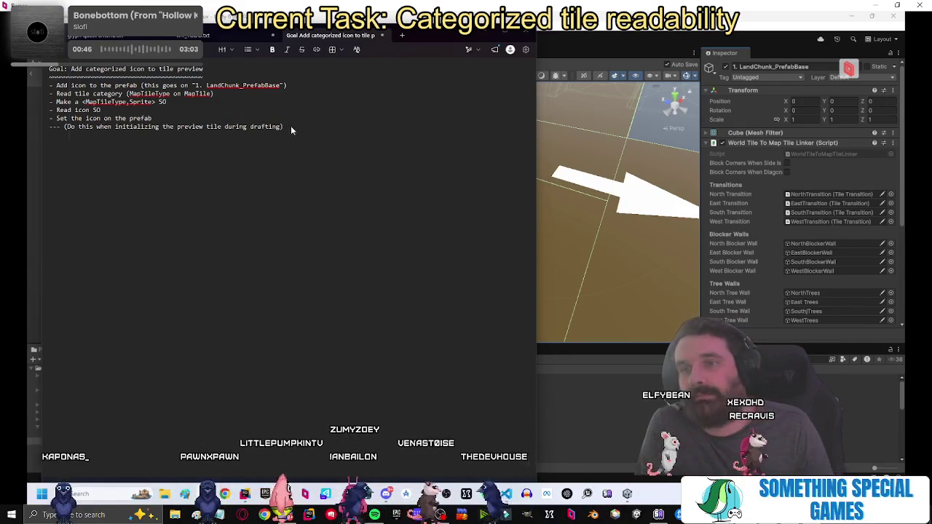
{"action": "key", "text": "ctrl+s"}
{"action": "left_click", "coordinate": [449, 252]}
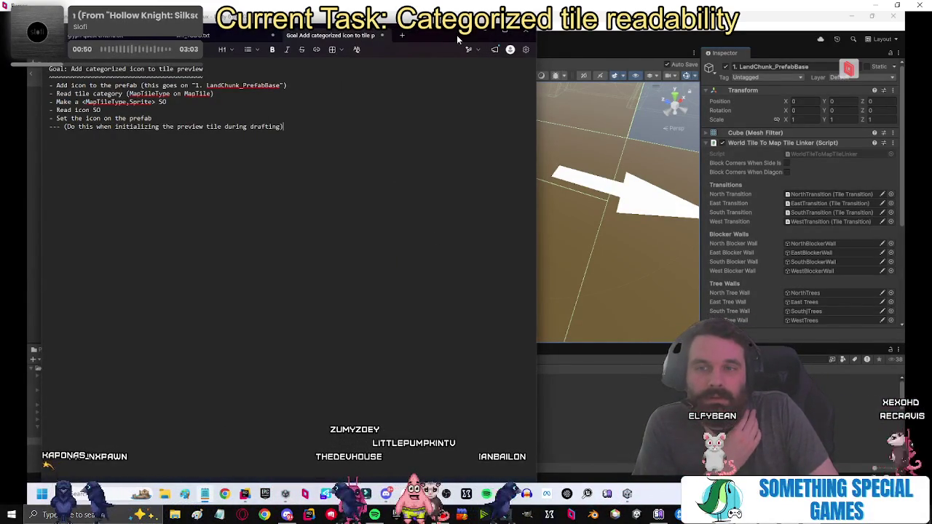
Create an empty child GameObject under the 1. LandChunk_PrefabBase root.
{"action": "left_click", "coordinate": [618, 331]}
{"action": "left_click", "coordinate": [200, 393]}
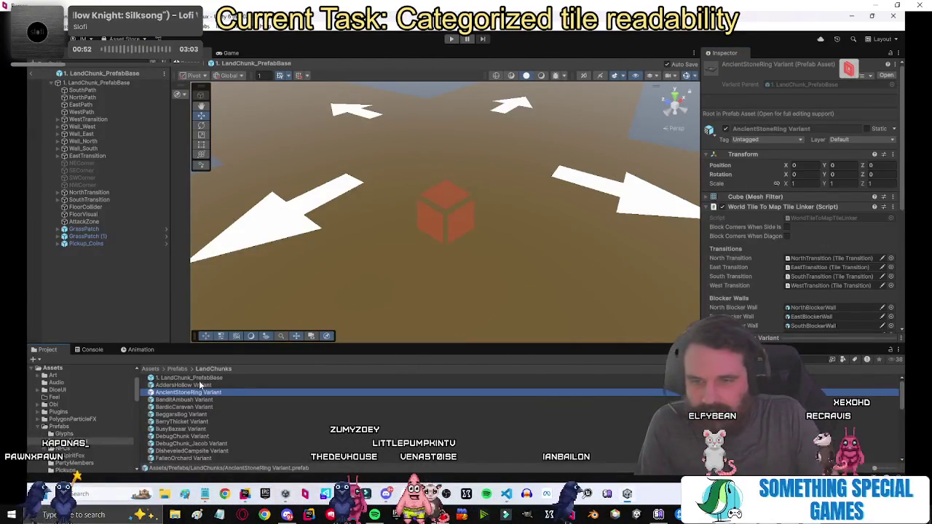
{"action": "left_click", "coordinate": [34, 268]}
{"action": "scroll", "coordinate": [423, 225], "scroll_direction": "down", "scroll_amount": 10}
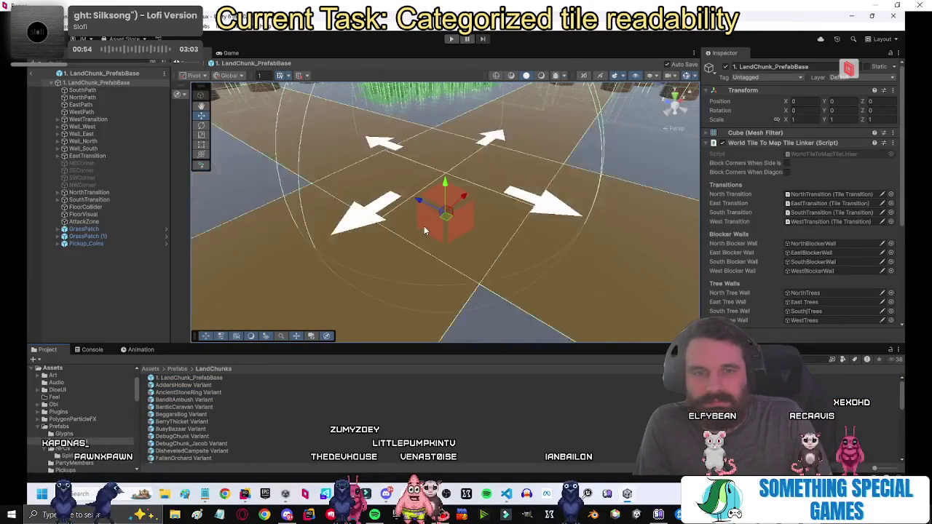
{"action": "mouse_move", "coordinate": [423, 225]}
{"action": "left_mouse_down"}
{"action": "mouse_move", "coordinate": [475, 147]}
{"action": "mouse_move", "coordinate": [524, 270]}
{"action": "mouse_move", "coordinate": [532, 248]}
{"action": "mouse_move", "coordinate": [542, 267]}
{"action": "left_mouse_up"}
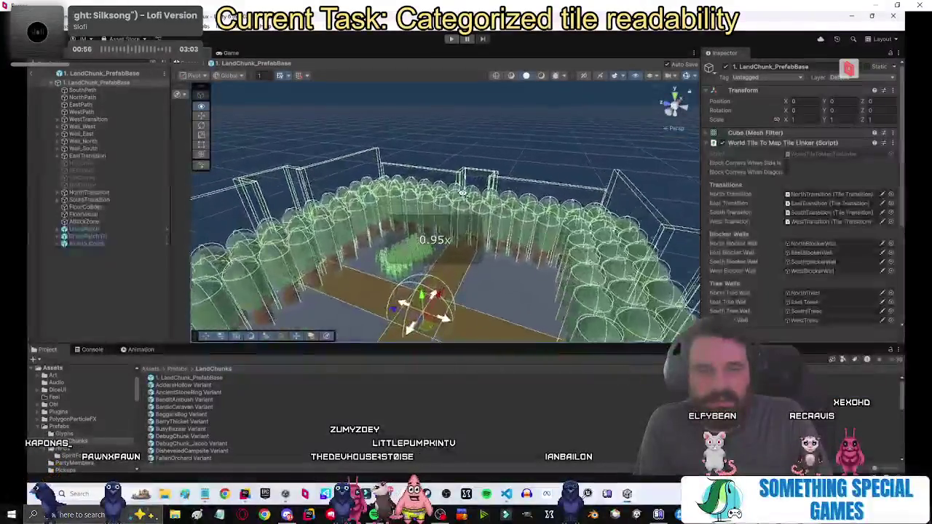
{"action": "left_click", "coordinate": [135, 294]}
{"action": "left_click", "coordinate": [97, 83]}
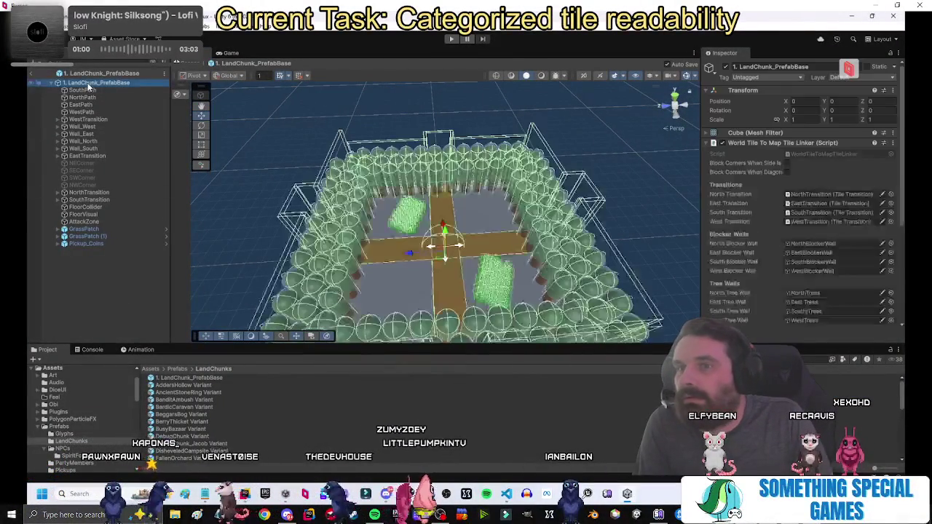
{"action": "right_click", "coordinate": [102, 83]}
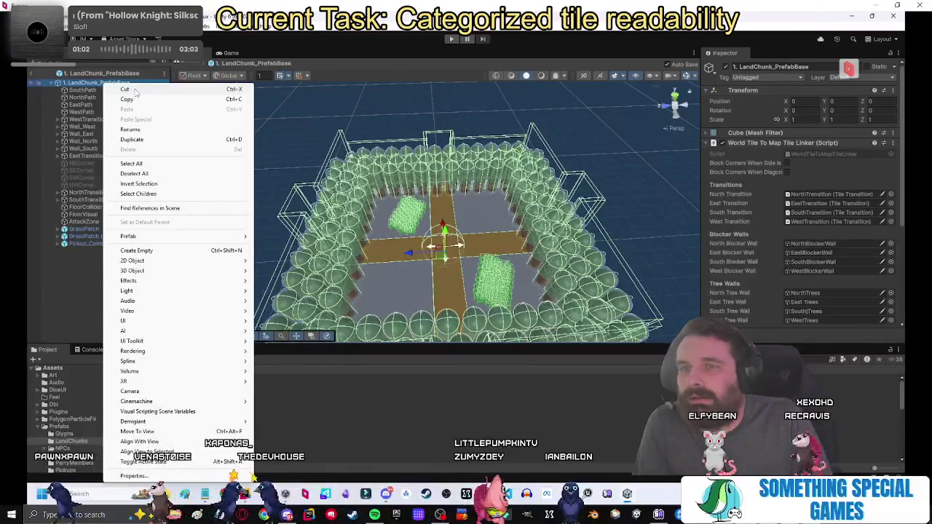
{"action": "left_click", "coordinate": [129, 100]}
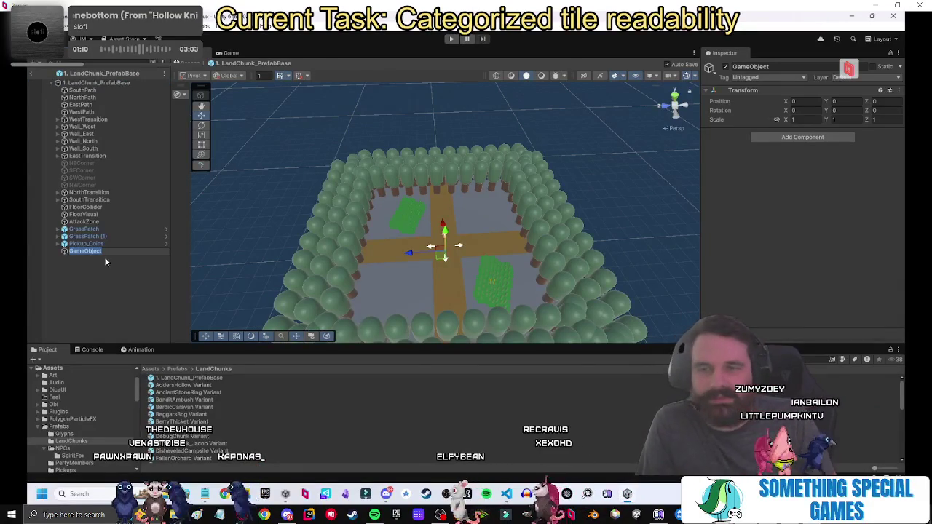
Rename the new child object to MapTileTypeIcon.
{"action": "type", "text": "A"}
{"action": "key", "text": "BackSpace"}
{"action": "type", "text": "Tile"}
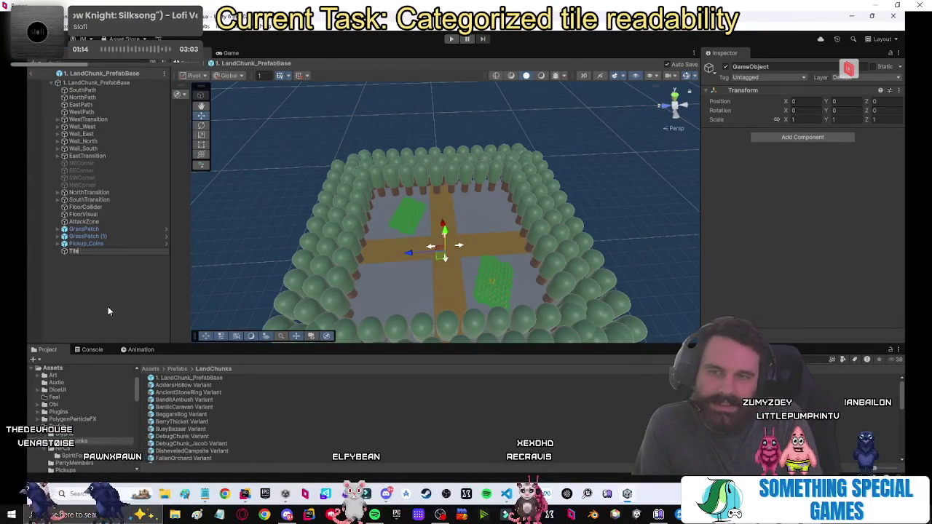
{"action": "type", "text": "Icon"}
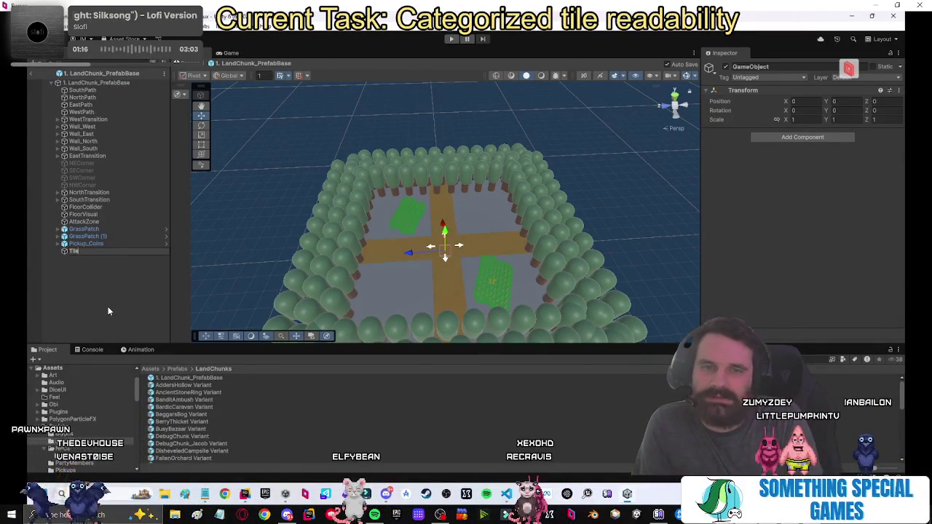
{"action": "key", "text": "Return"}
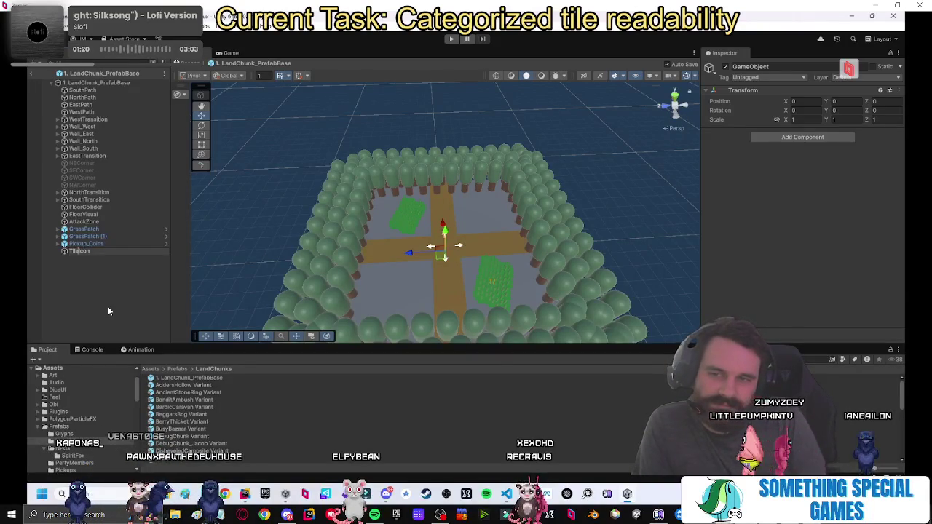
{"action": "type", "text": "Type"}
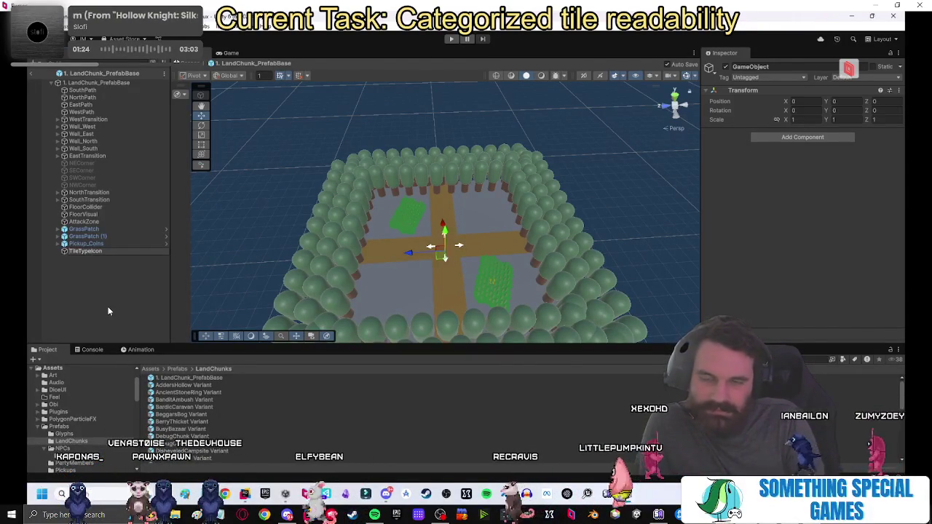
{"action": "key", "text": "Home"}
{"action": "type", "text": "Map"}
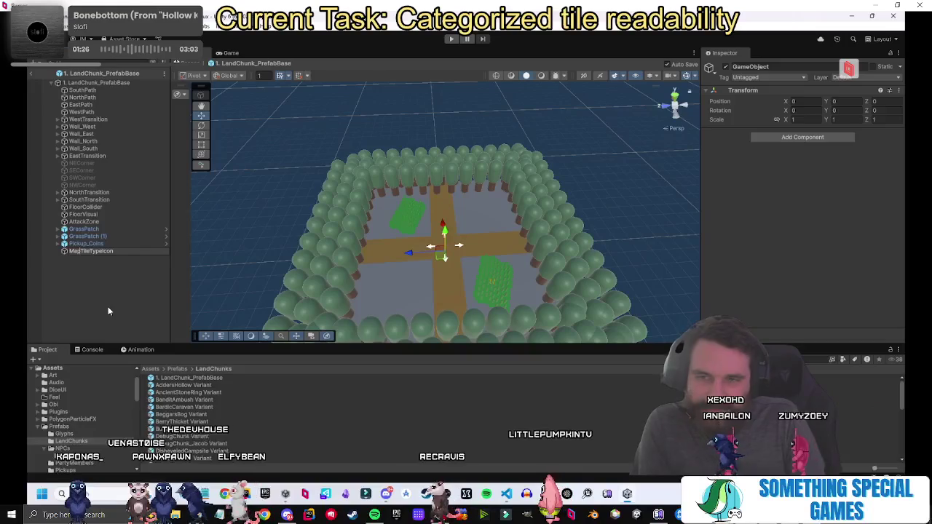
{"action": "key", "text": "Return"}
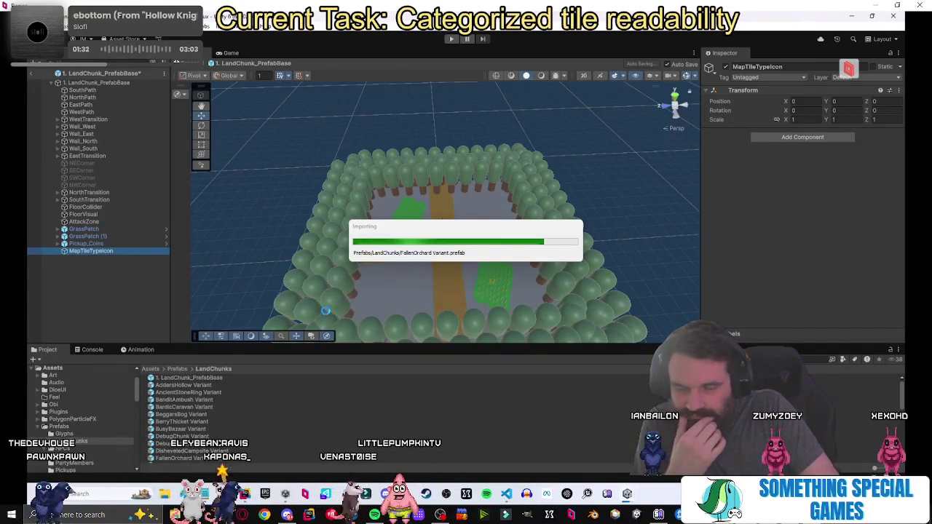
{"action": "left_click", "coordinate": [393, 260]}
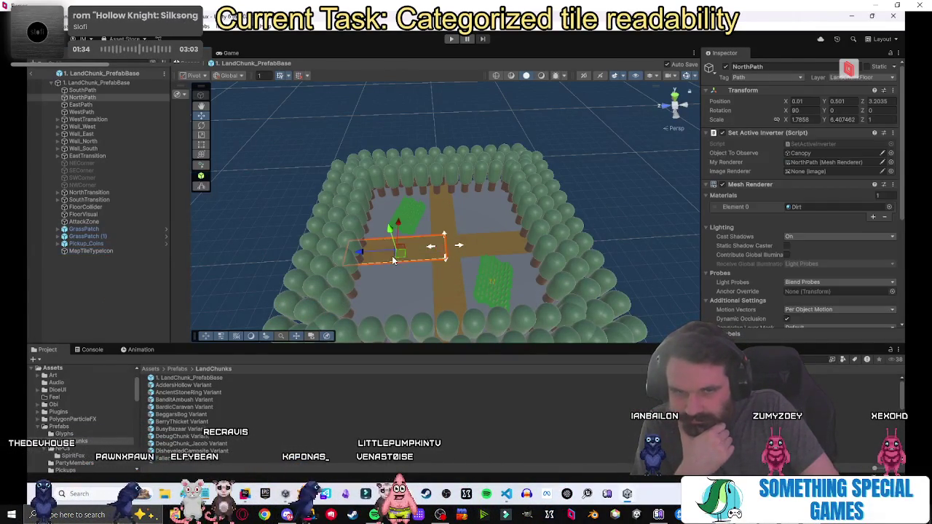
Select MapTileTypeIcon in the Hierarchy and show its Add Component list.
{"action": "mouse_move", "coordinate": [541, 267]}
{"action": "left_mouse_down"}
{"action": "mouse_move", "coordinate": [422, 318]}
{"action": "mouse_move", "coordinate": [431, 242]}
{"action": "left_mouse_up"}
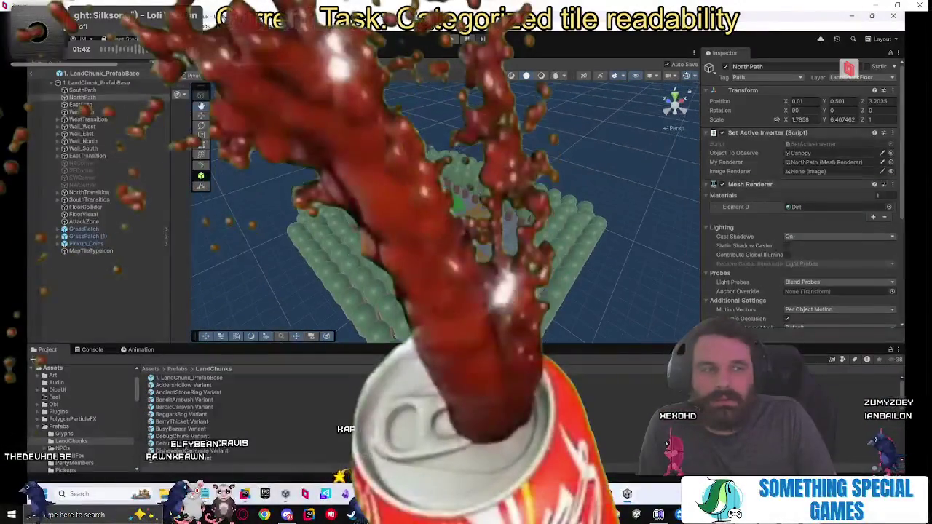
{"action": "left_click", "coordinate": [90, 287]}
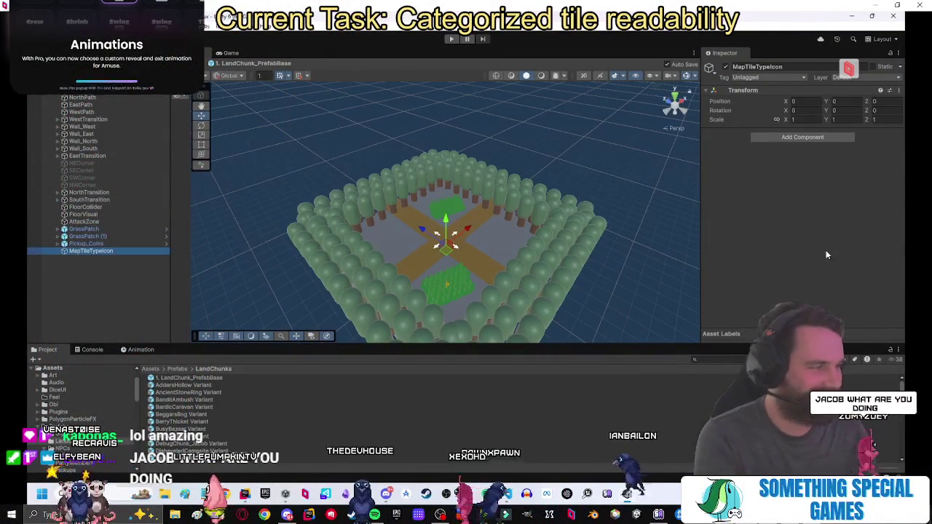
{"action": "left_click", "coordinate": [121, 284]}
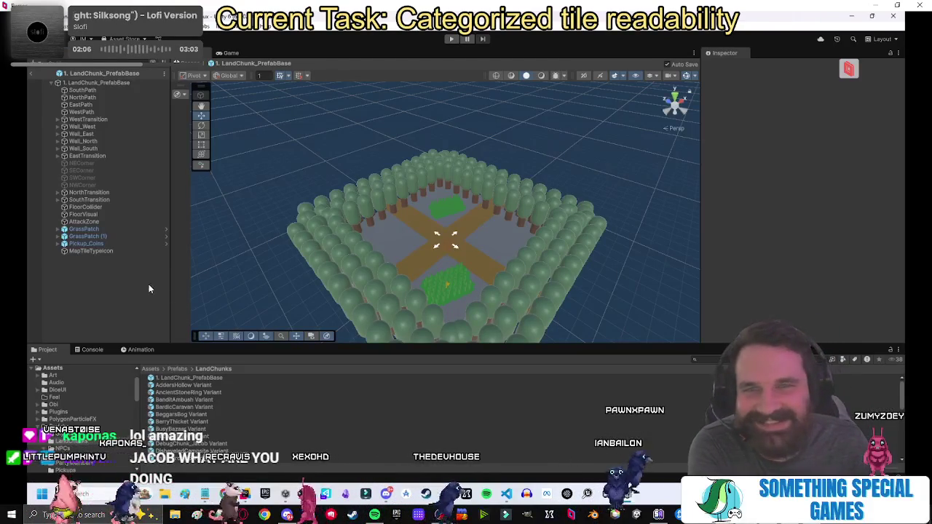
{"action": "left_click", "coordinate": [106, 251]}
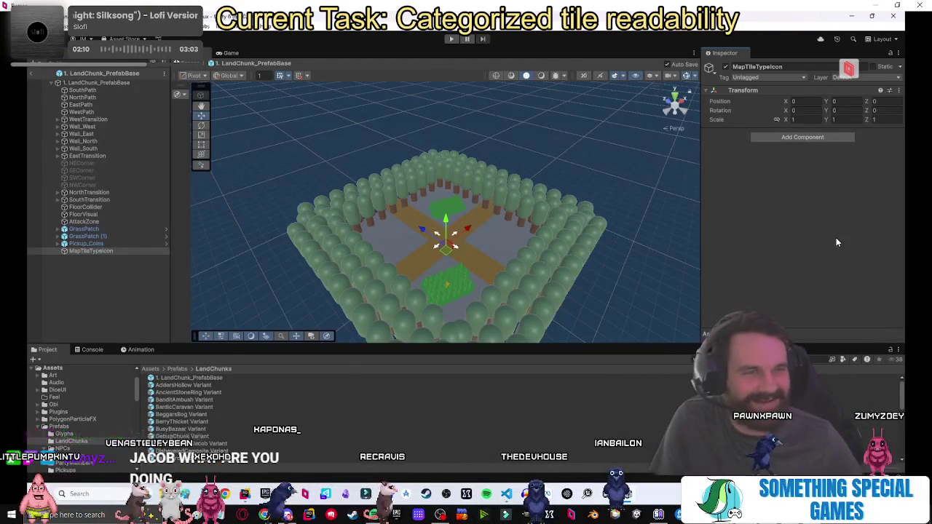
{"action": "left_click", "coordinate": [811, 136]}
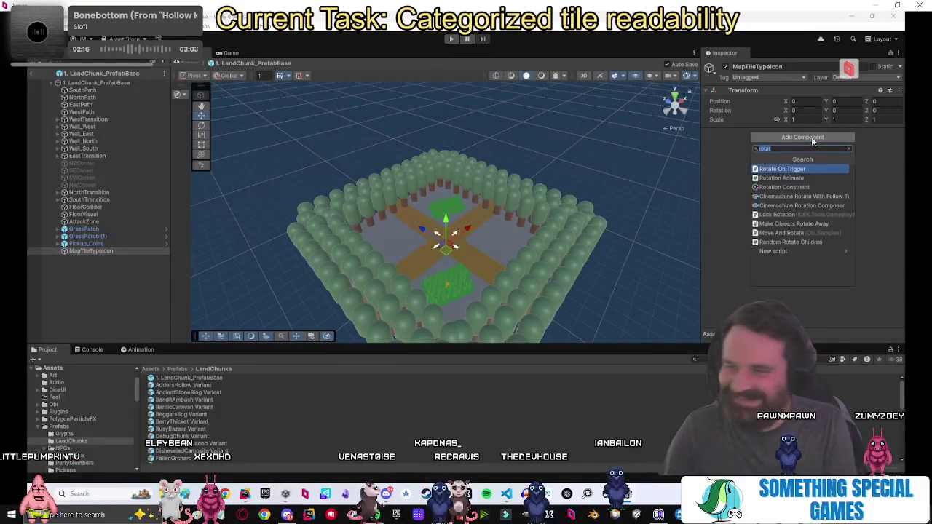
Add an Image component to MapTileTypeIcon, search the sprite picker, and close it without choosing.
{"action": "type", "text": "image"}
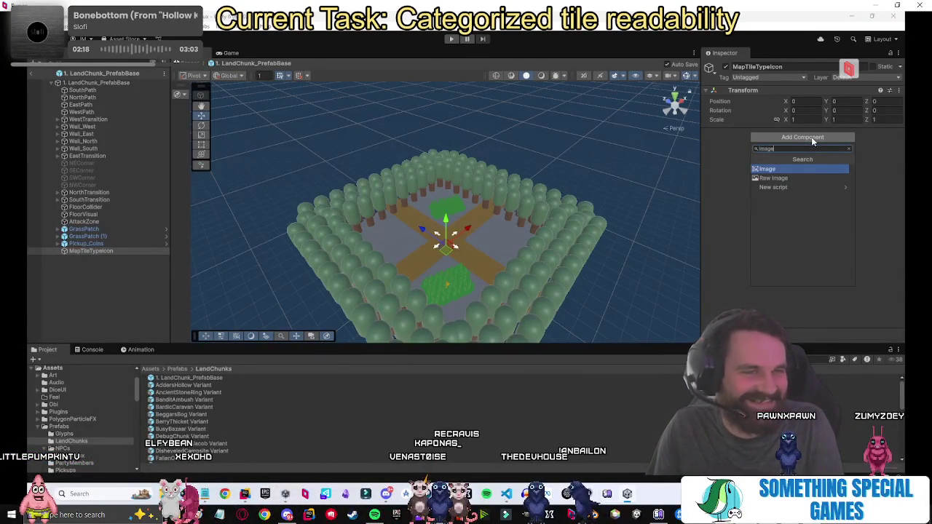
{"action": "key", "text": "Return"}
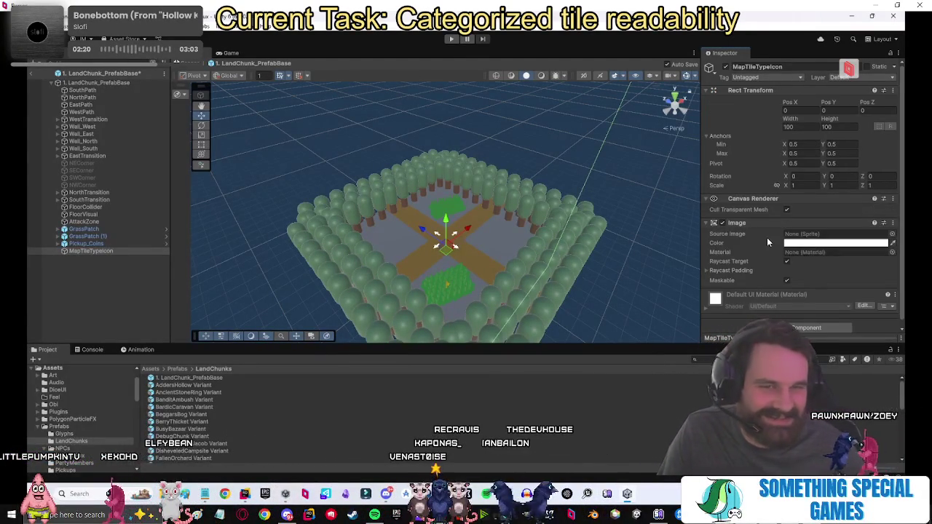
{"action": "left_click", "coordinate": [892, 234]}
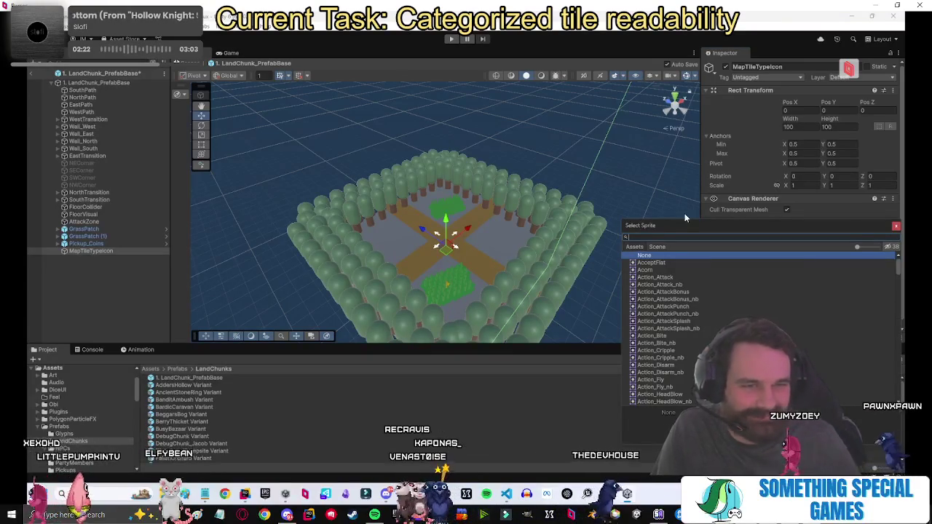
{"action": "type", "text": "rabbi"}
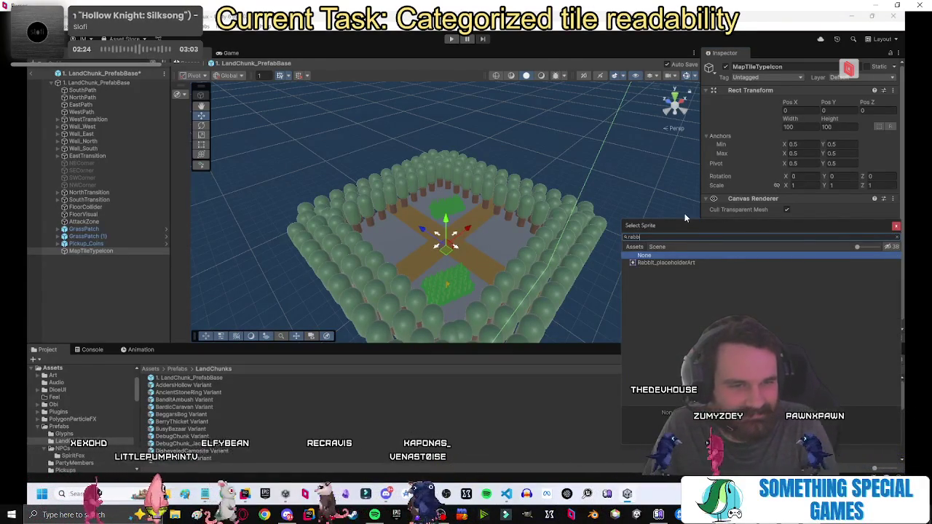
{"action": "key", "text": "BackSpace"}
{"action": "key", "text": "BackSpace"}
{"action": "type", "text": "ward"}
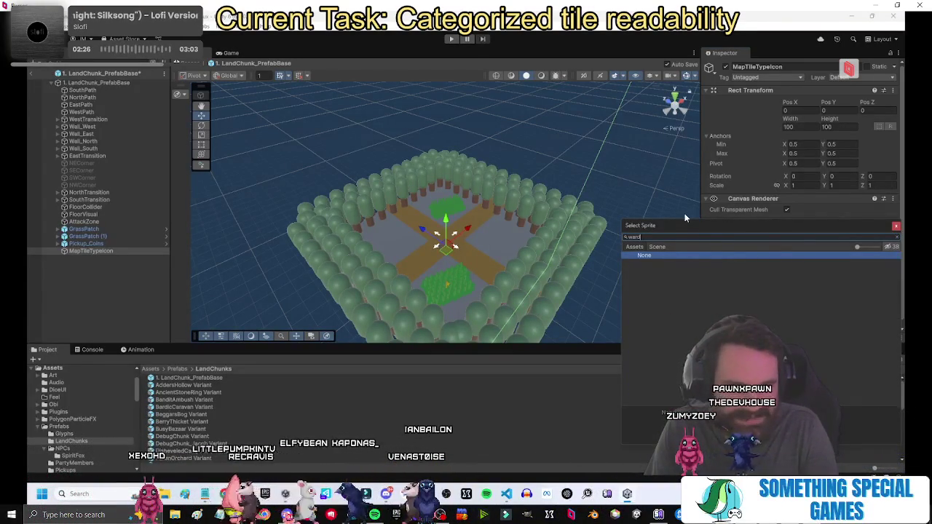
{"action": "key", "text": "BackSpace"}
{"action": "key", "text": "BackSpace"}
{"action": "key", "text": "BackSpace"}
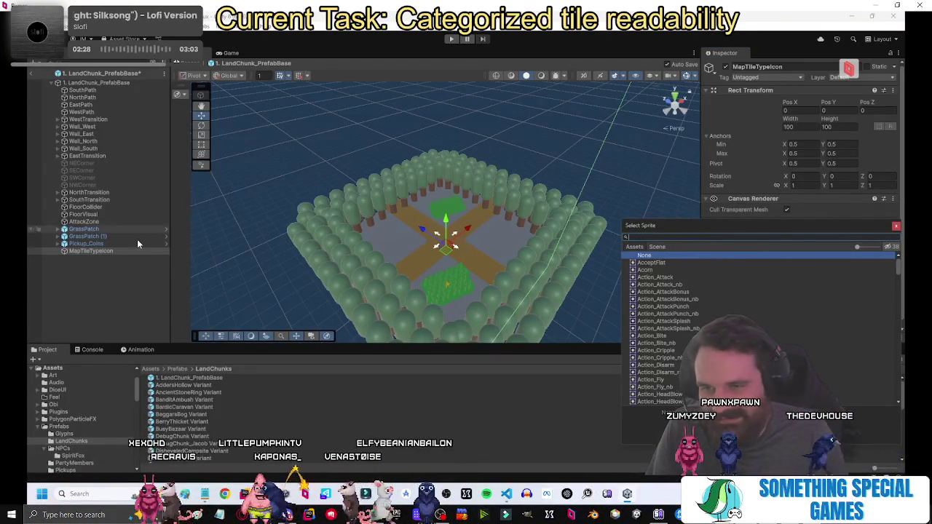
{"action": "key", "text": "Escape"}
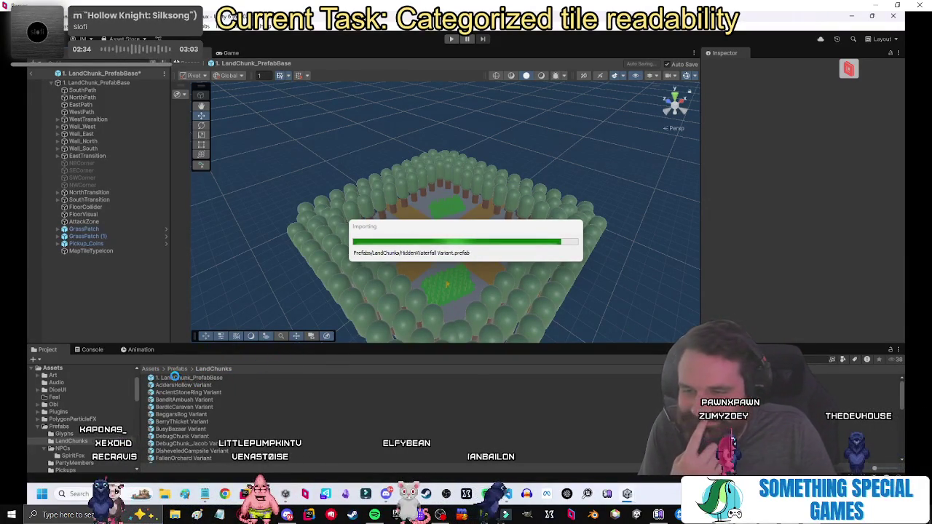
Browse to Prefabs > LandChunks and open the WardenCartWreck Variant prefab.
{"action": "left_click", "coordinate": [176, 370]}
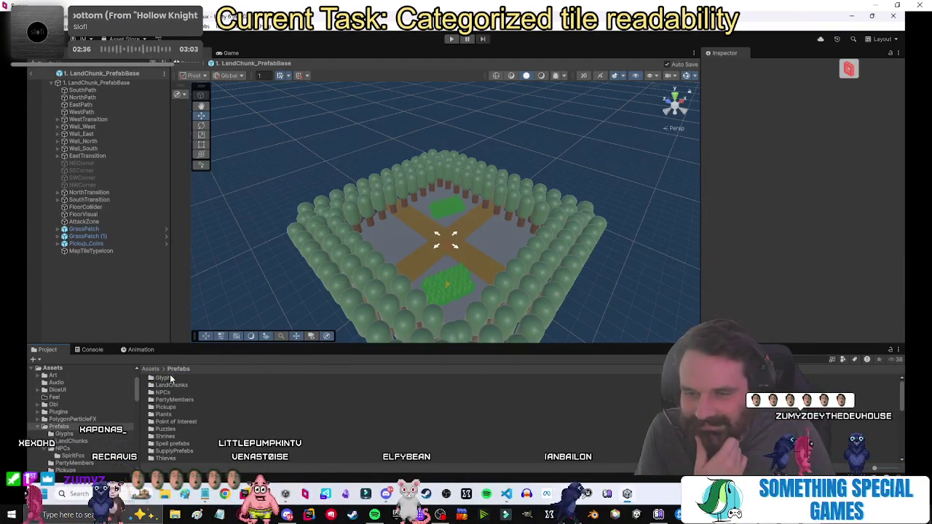
{"action": "double_click", "coordinate": [174, 421]}
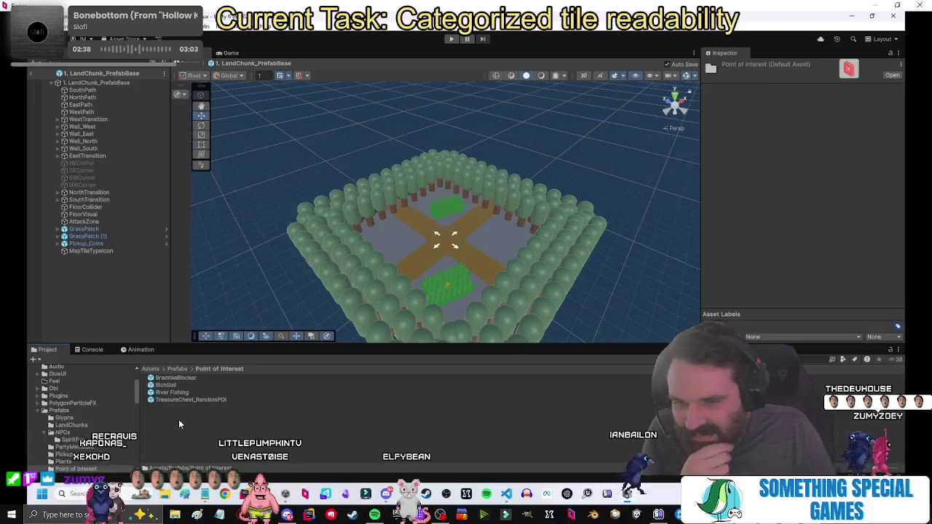
{"action": "double_click", "coordinate": [179, 399]}
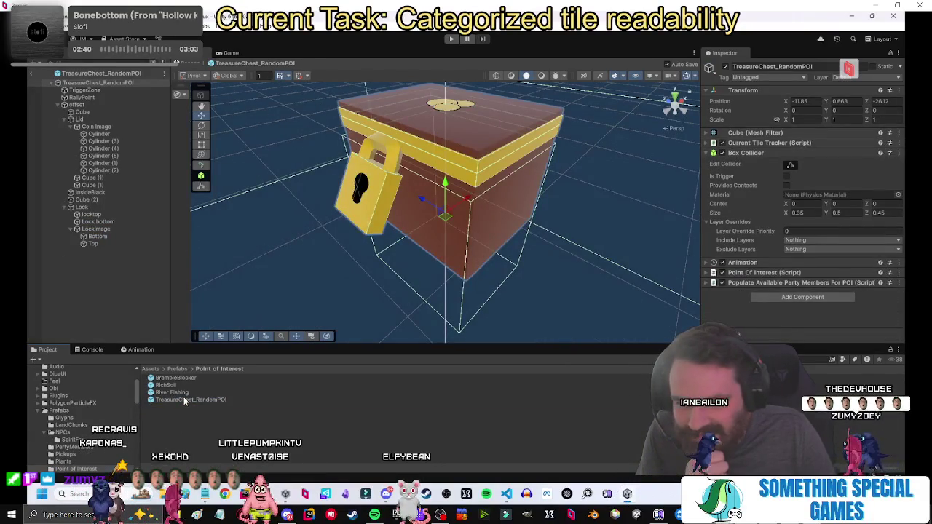
{"action": "left_click", "coordinate": [175, 370]}
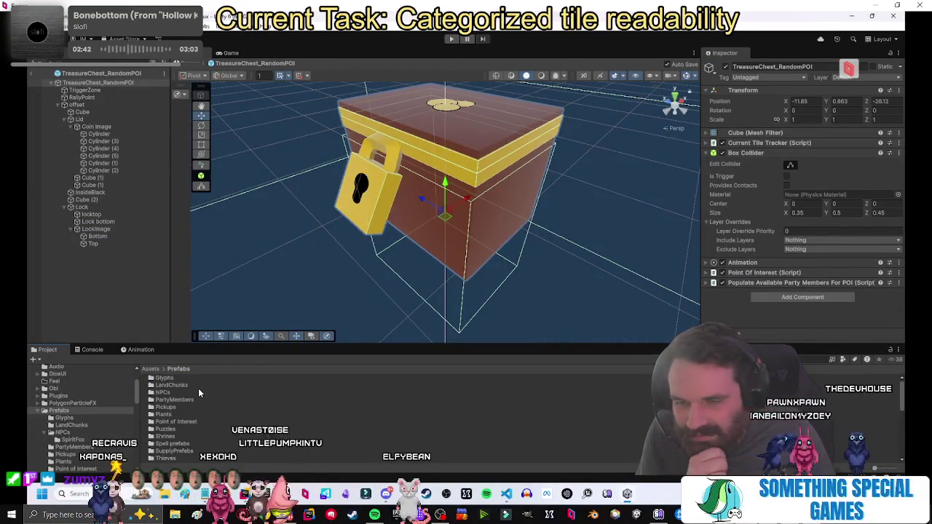
{"action": "left_click", "coordinate": [150, 369]}
{"action": "double_click", "coordinate": [165, 429]}
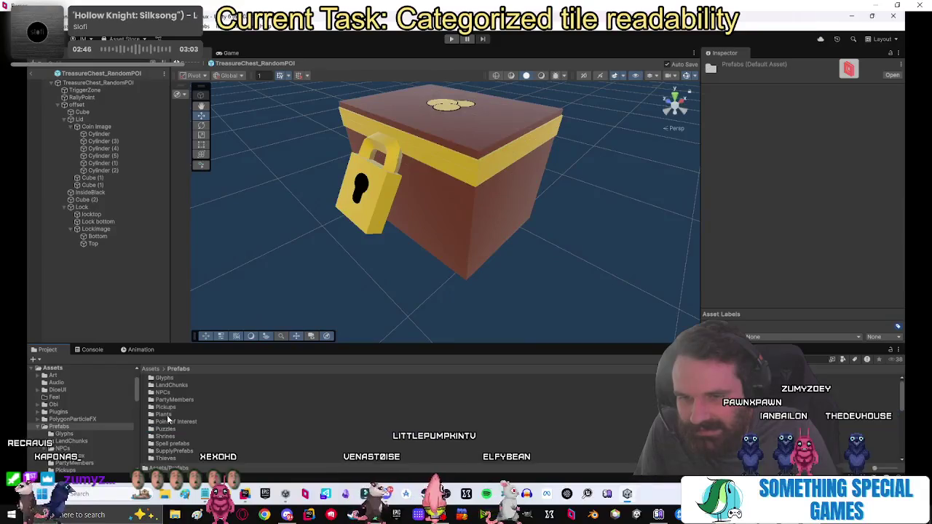
{"action": "double_click", "coordinate": [173, 385]}
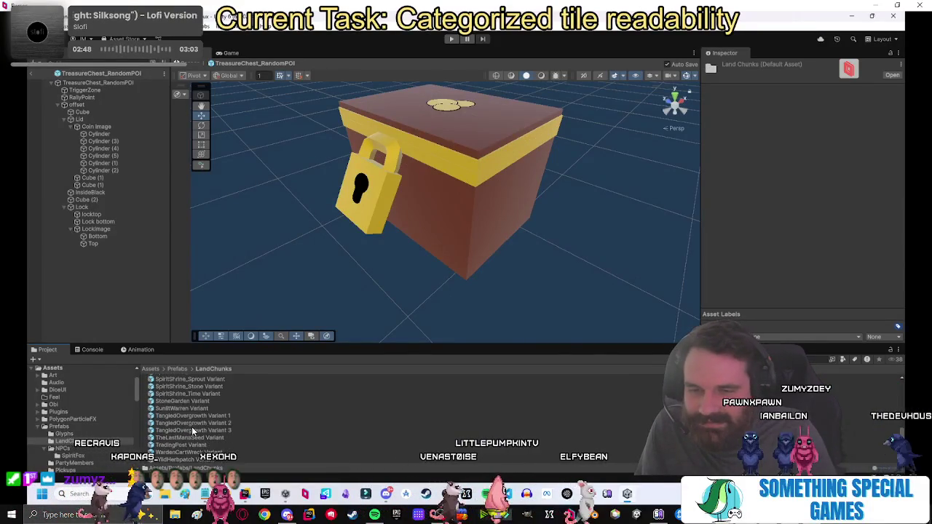
{"action": "double_click", "coordinate": [193, 453]}
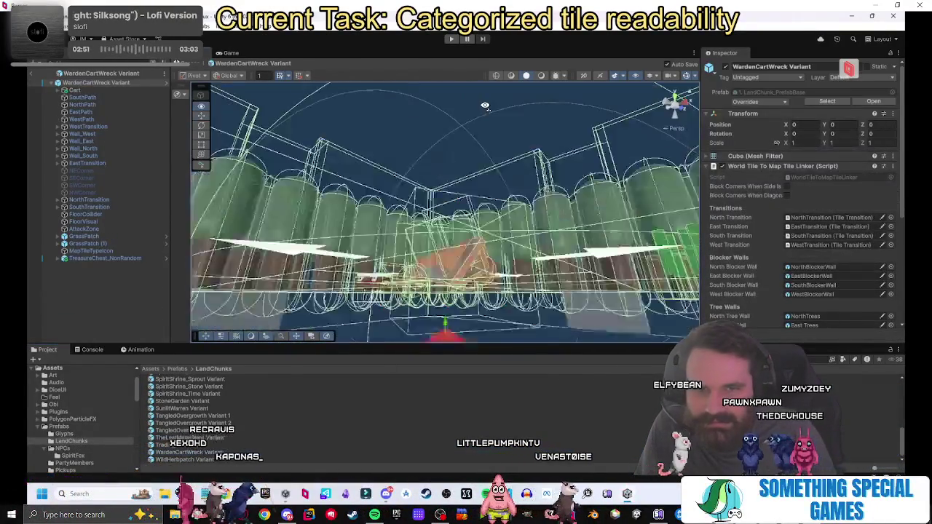
Open the chunk's TreasureChest_NonRandom prefab and select its Coin Image object.
{"action": "left_click_drag", "start_coordinate": [485, 105], "coordinate": [448, 247]}
{"action": "left_click", "coordinate": [447, 248]}
{"action": "scroll", "coordinate": [447, 247], "scroll_direction": "up", "scroll_amount": 5}
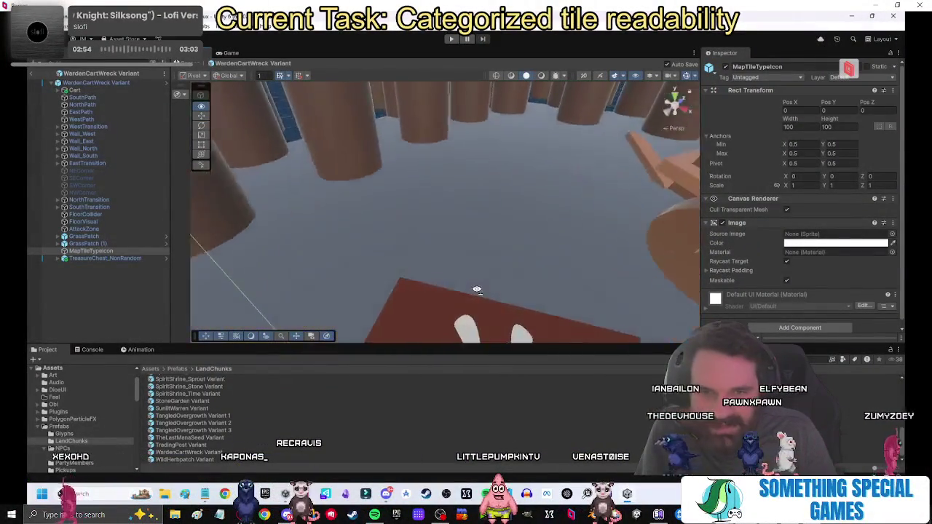
{"action": "left_click", "coordinate": [477, 294]}
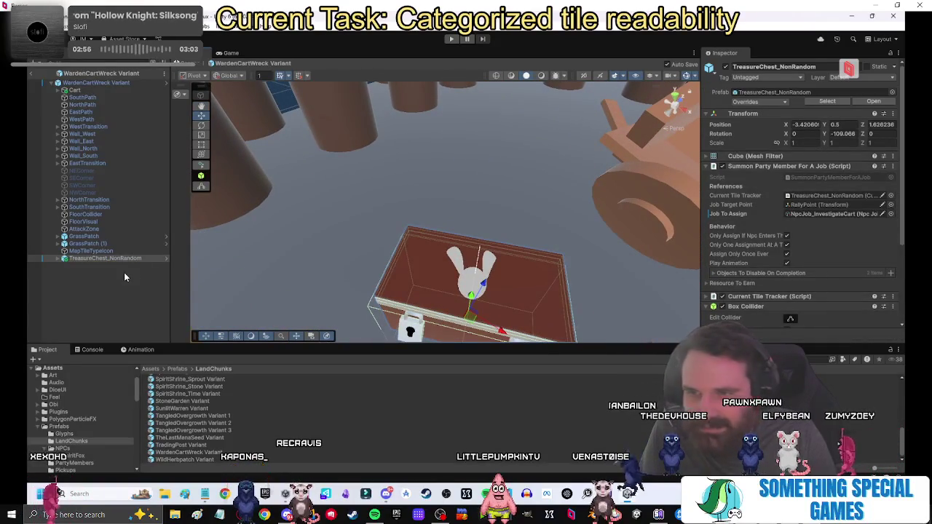
{"action": "left_click", "coordinate": [165, 258]}
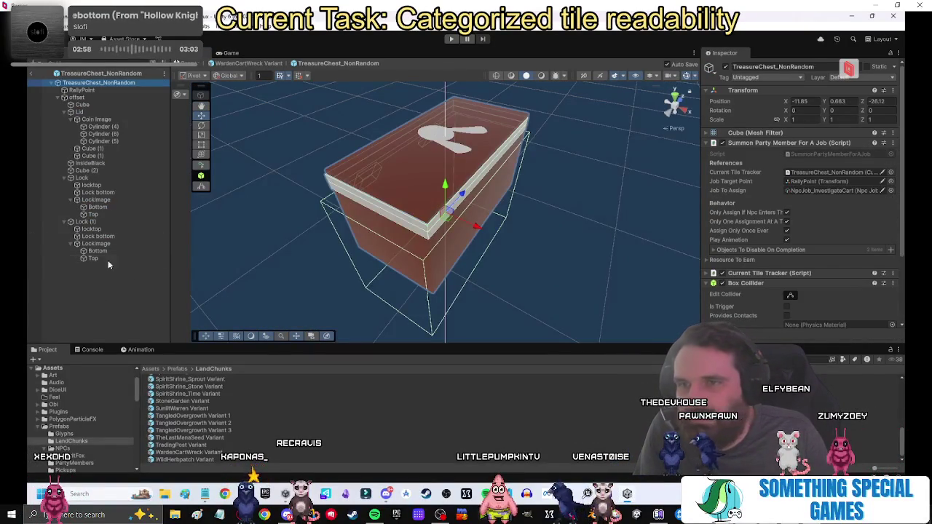
{"action": "left_click", "coordinate": [435, 138]}
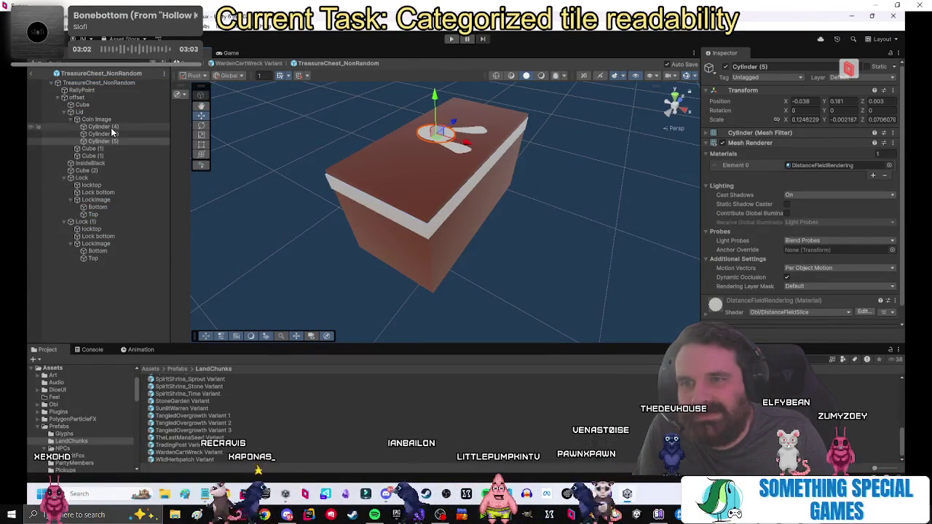
{"action": "key", "text": "Left"}
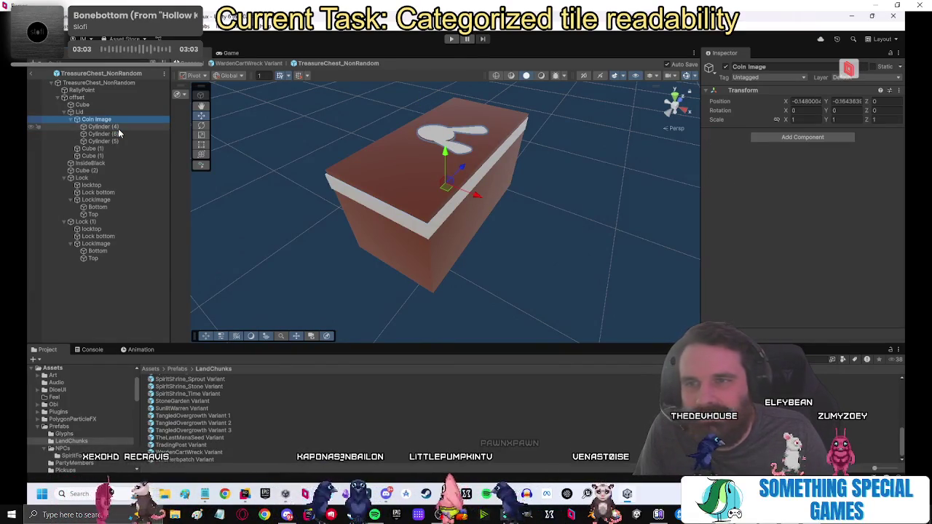
{"action": "mouse_move", "coordinate": [323, 176]}
{"action": "left_mouse_down"}
{"action": "mouse_move", "coordinate": [510, 208]}
{"action": "mouse_move", "coordinate": [662, 138]}
{"action": "left_mouse_up"}
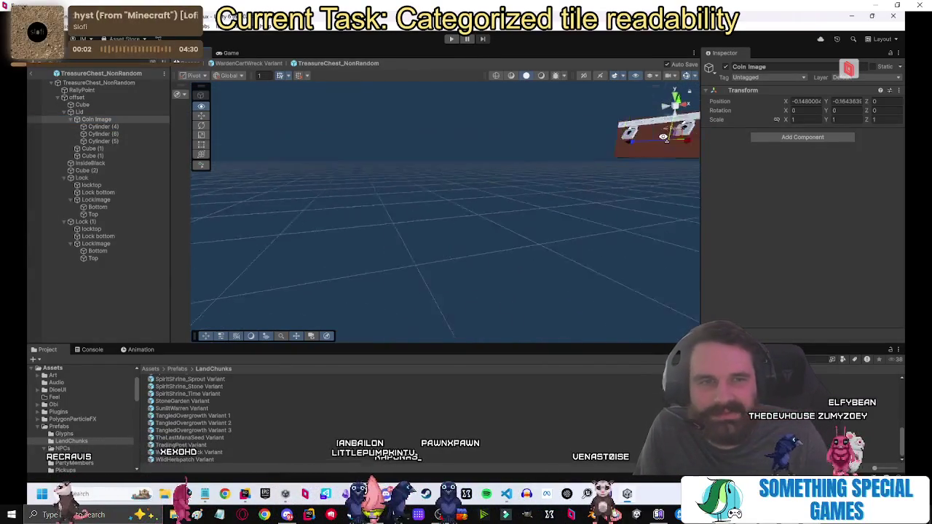